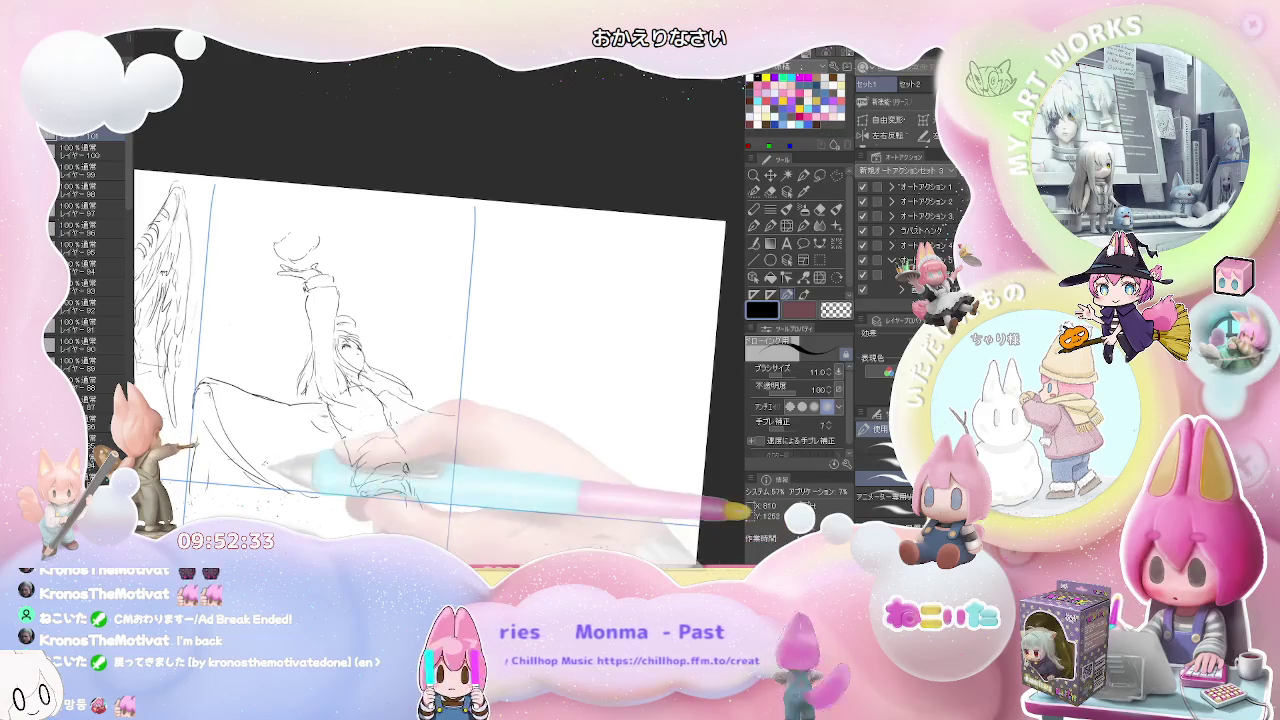
# Step: Sketch a rough bird on the figure's raised hand, erasing stray lines, then zoom out
pyautogui.moveTo(224, 344)
pyautogui.mouseDown()
pyautogui.moveTo(204, 382)
pyautogui.moveTo(298, 400)
pyautogui.mouseUp()
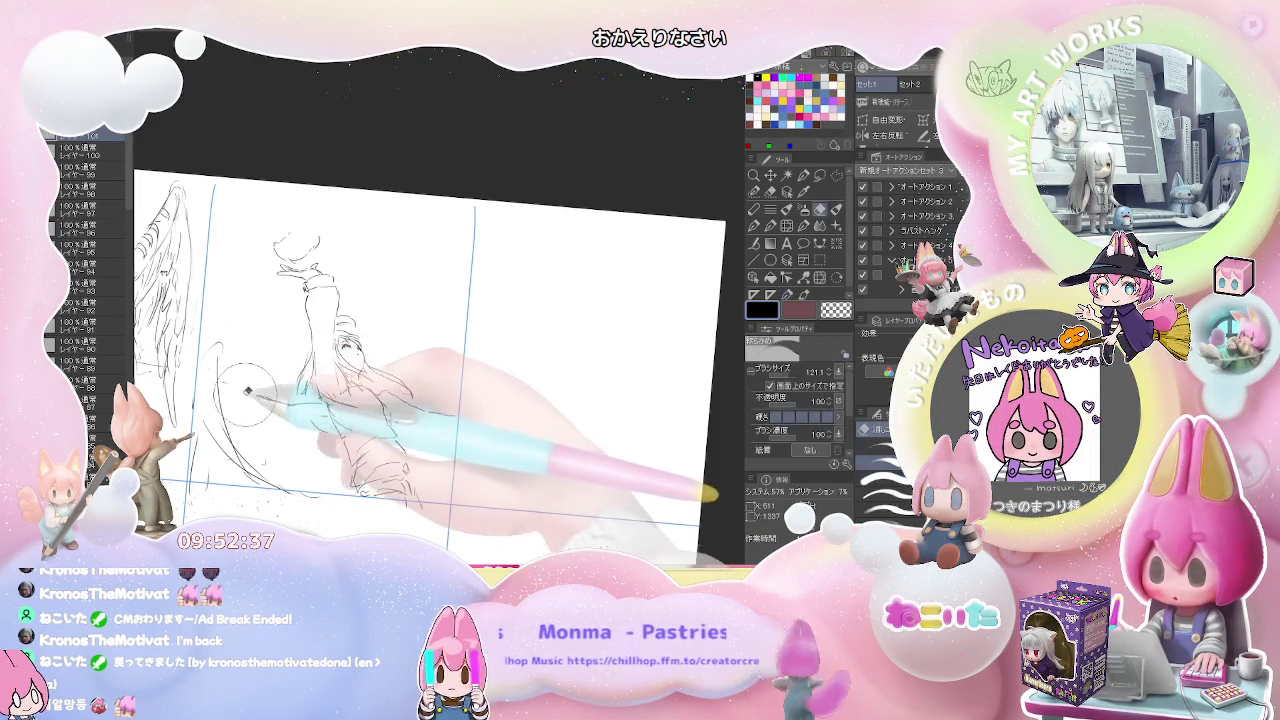
pyautogui.press('e')
pyautogui.press('p')
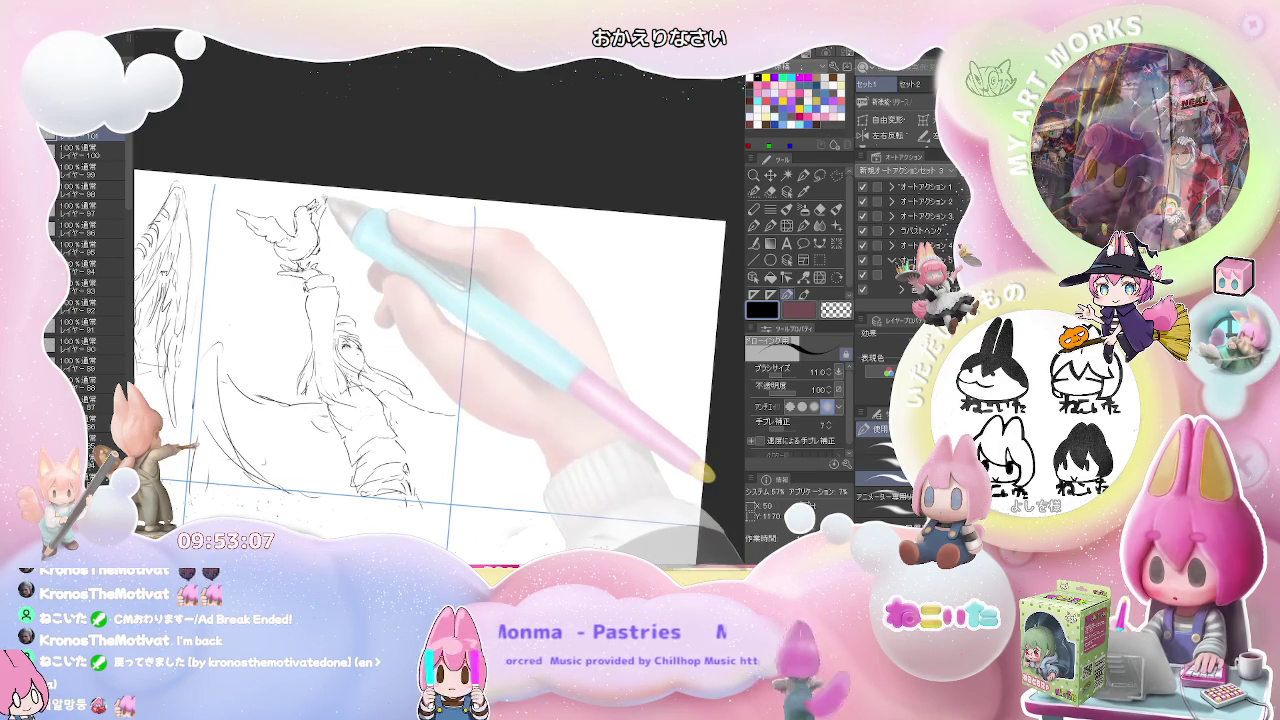
pyautogui.hotkey('ctrl', '-')
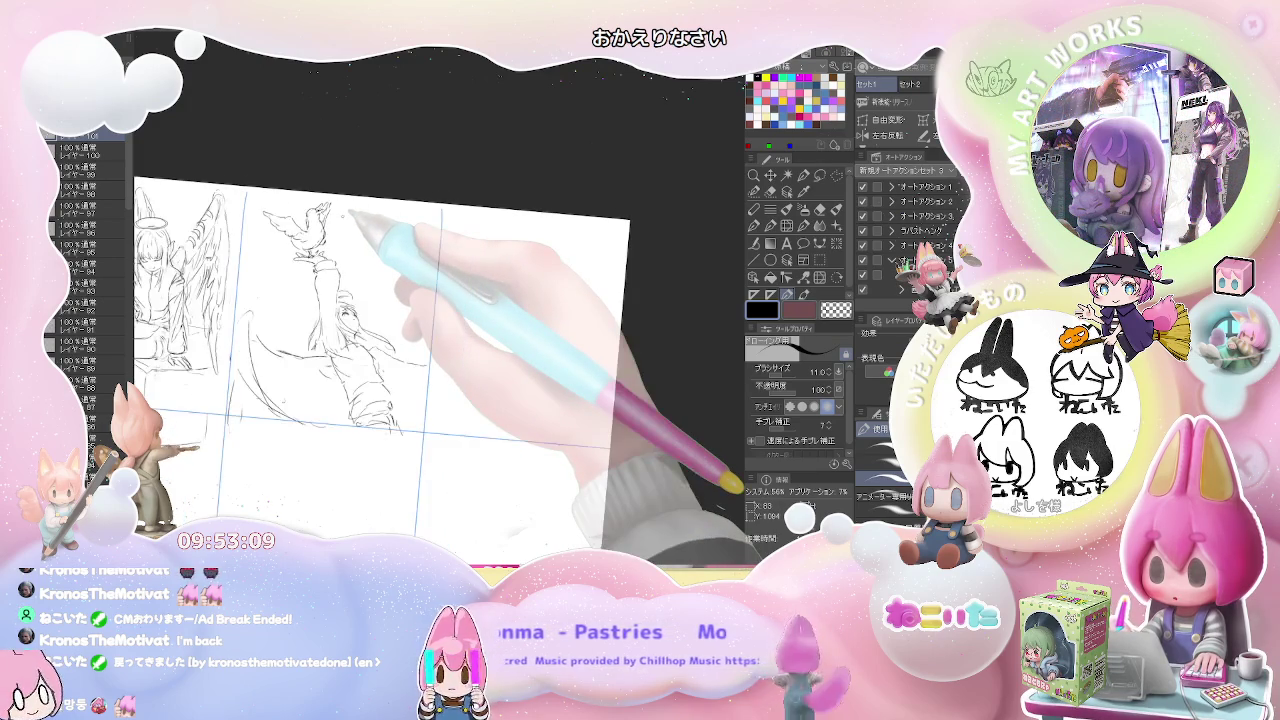
# Step: Straighten and zoom the view, then refine the figure's face and long hair
pyautogui.hotkey('ctrl', '@')
pyautogui.hotkey('ctrl', '+')
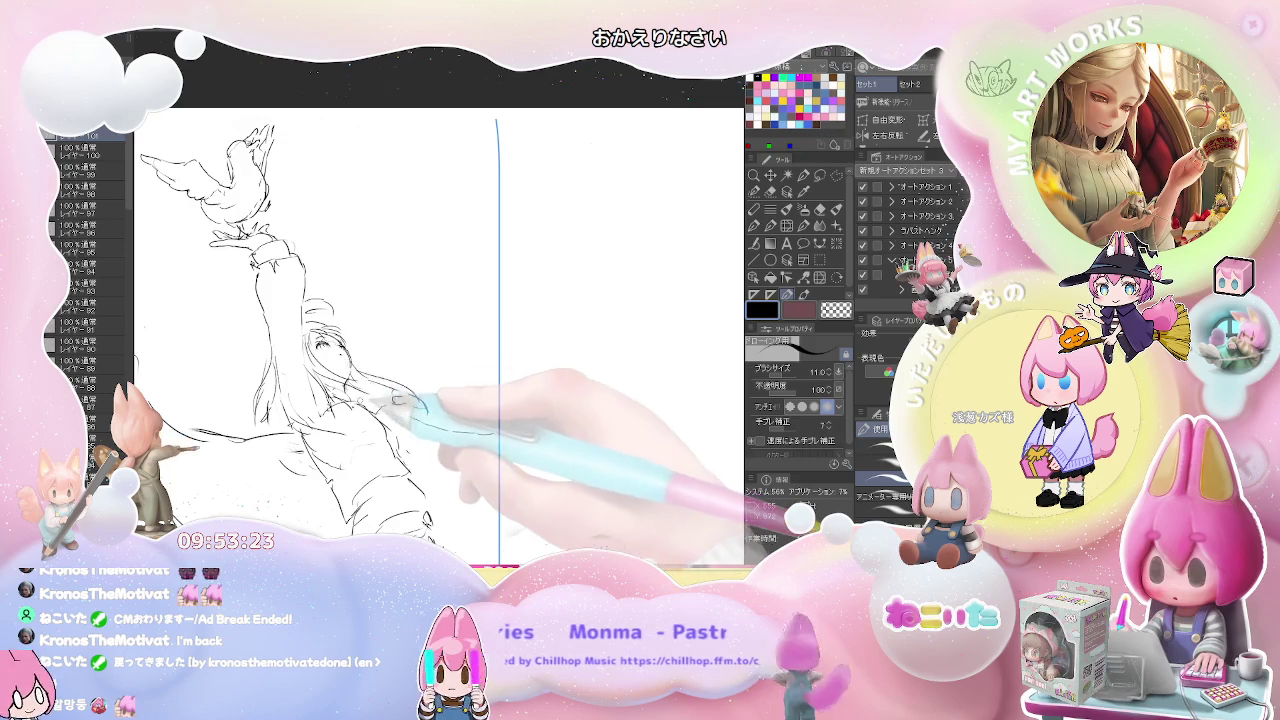
pyautogui.press('e')
pyautogui.press('p')
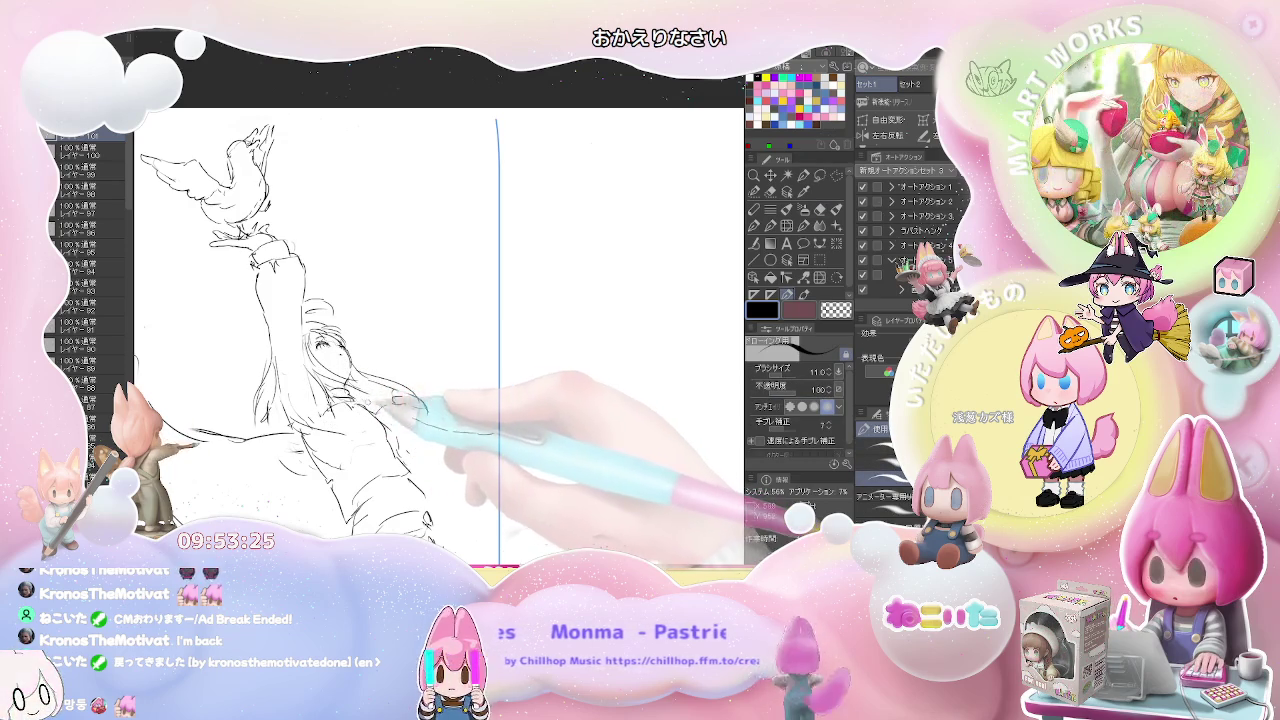
pyautogui.press('e')
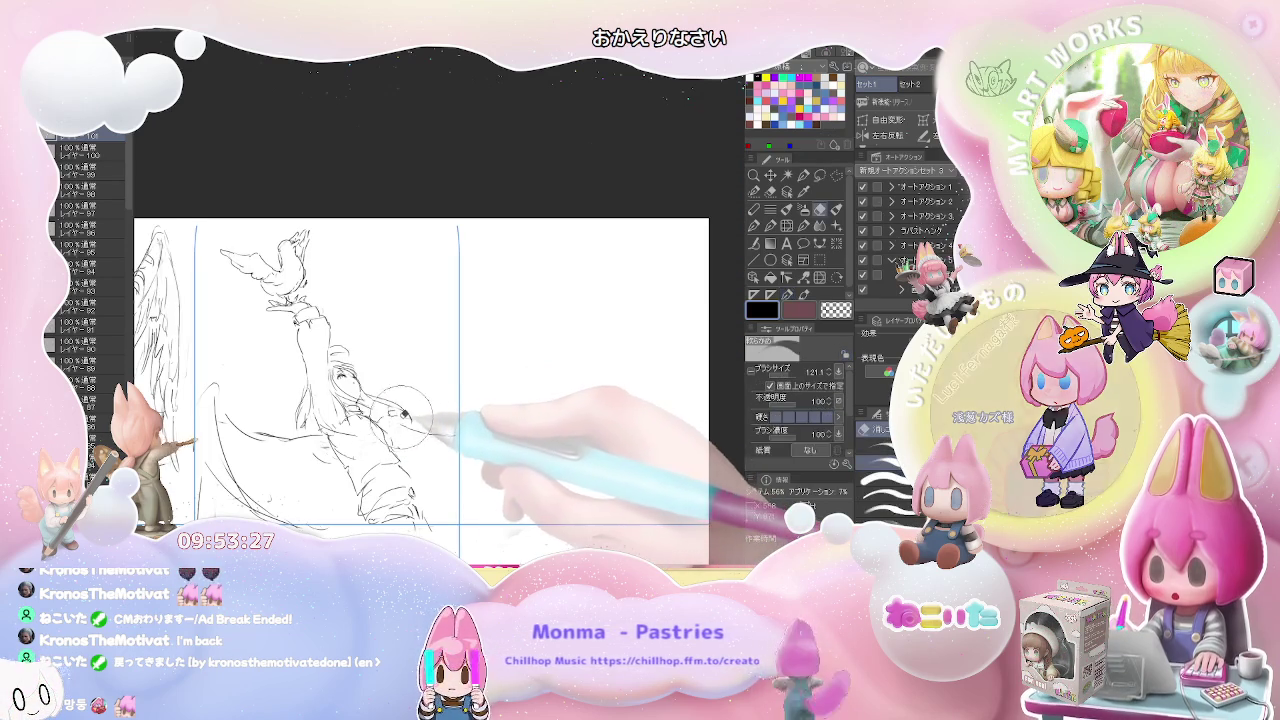
pyautogui.press('p')
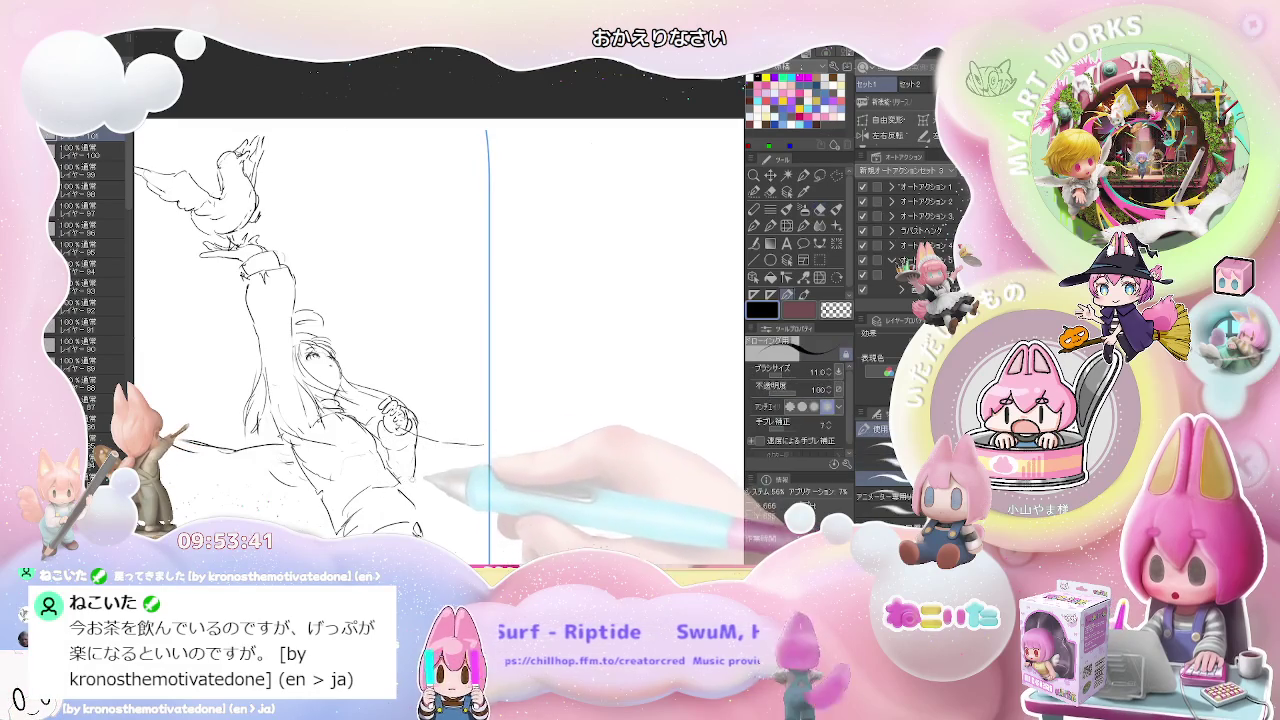
# Step: Rough in the hands clasped at the chest and the surrounding torso lines
pyautogui.hotkey('ctrl', '-')
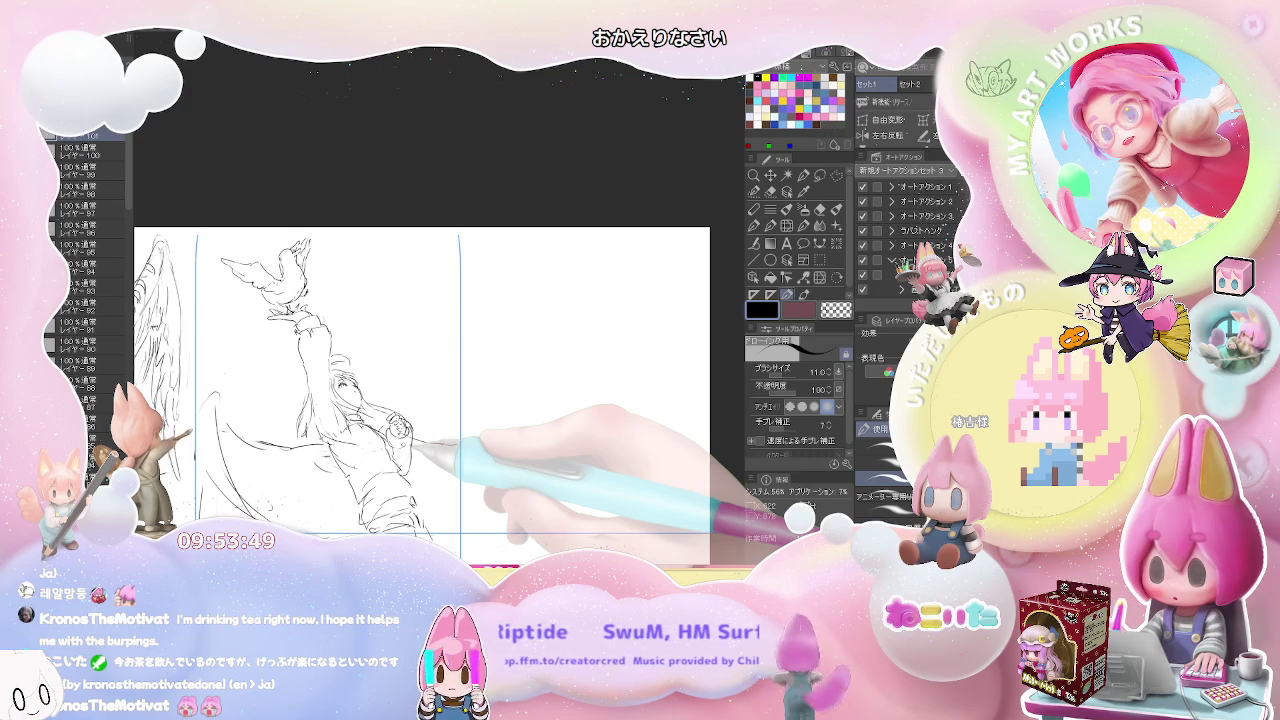
pyautogui.scroll(2, 405, 440)
pyautogui.press('e')
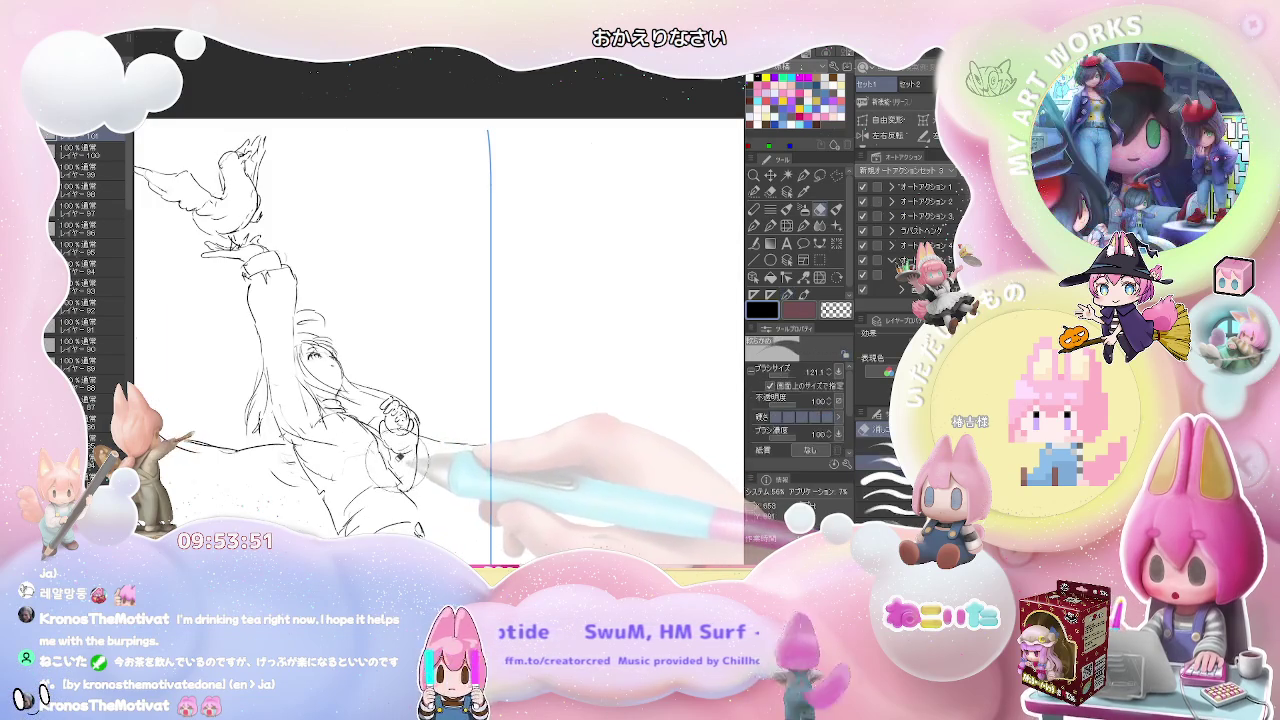
pyautogui.press('p')
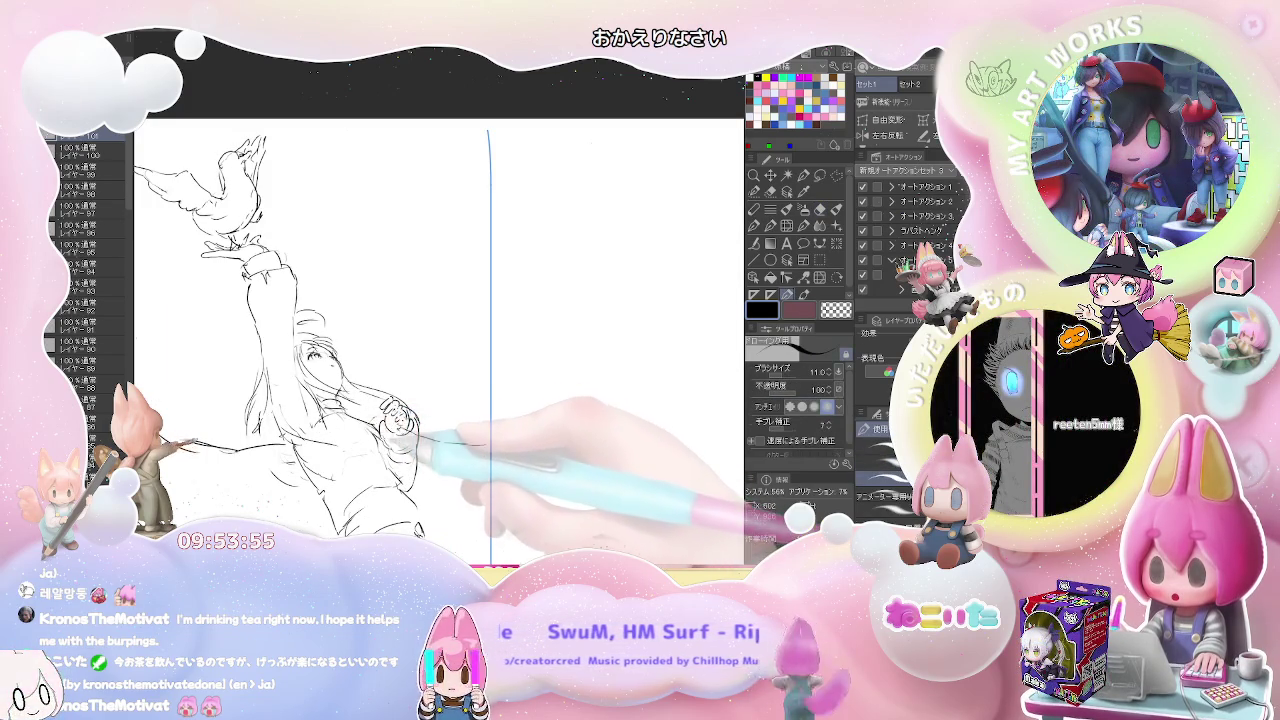
pyautogui.press('e')
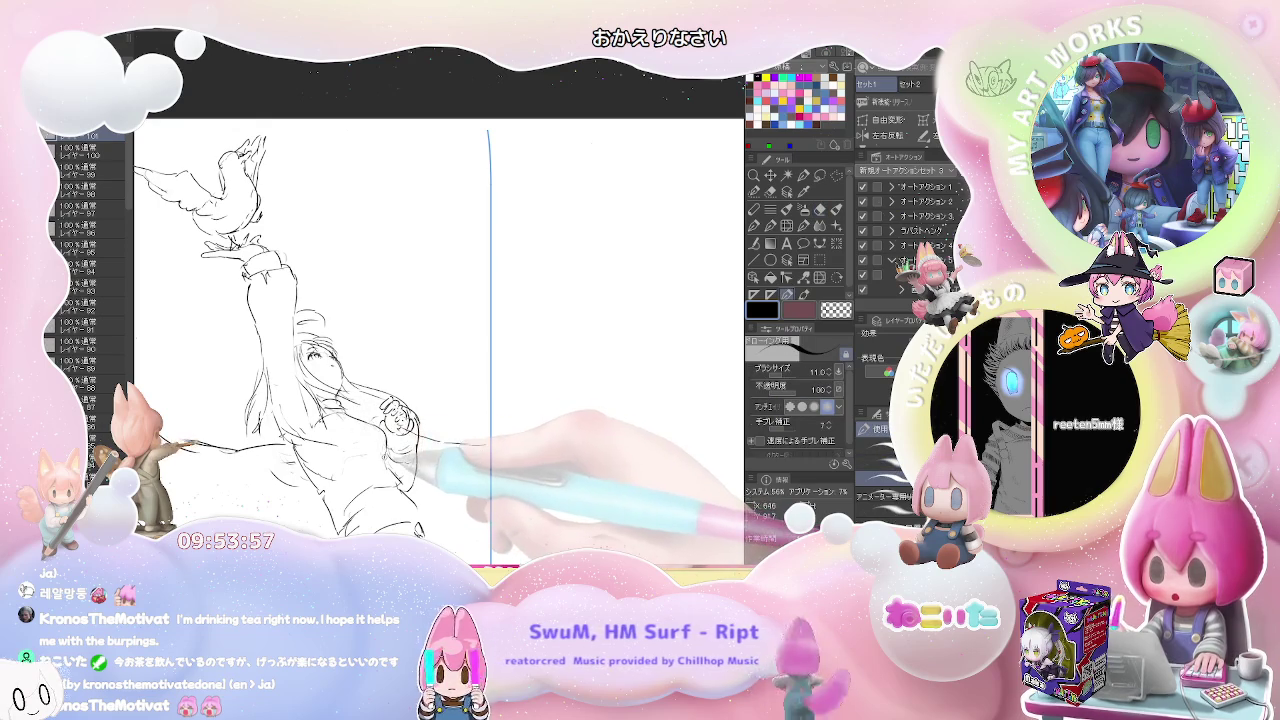
pyautogui.press('p')
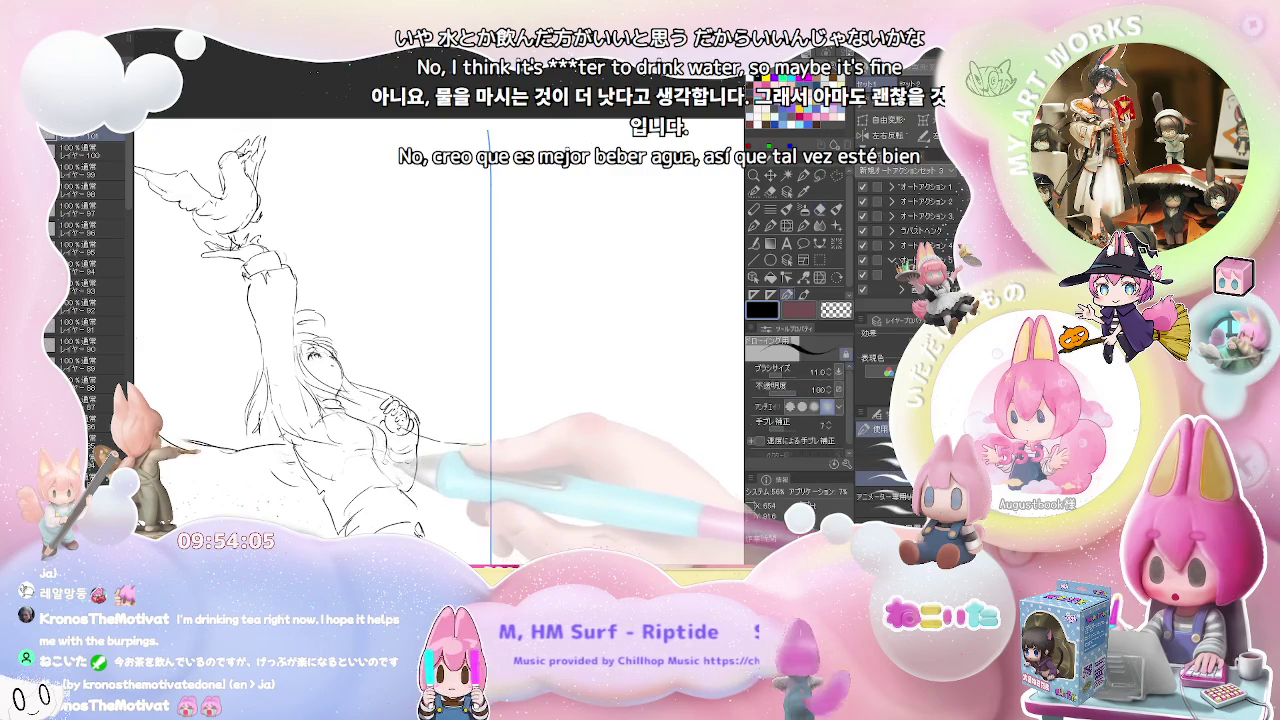
# Step: Clean up lines below the clasped hands and zoom in on the lower body
pyautogui.press('e')
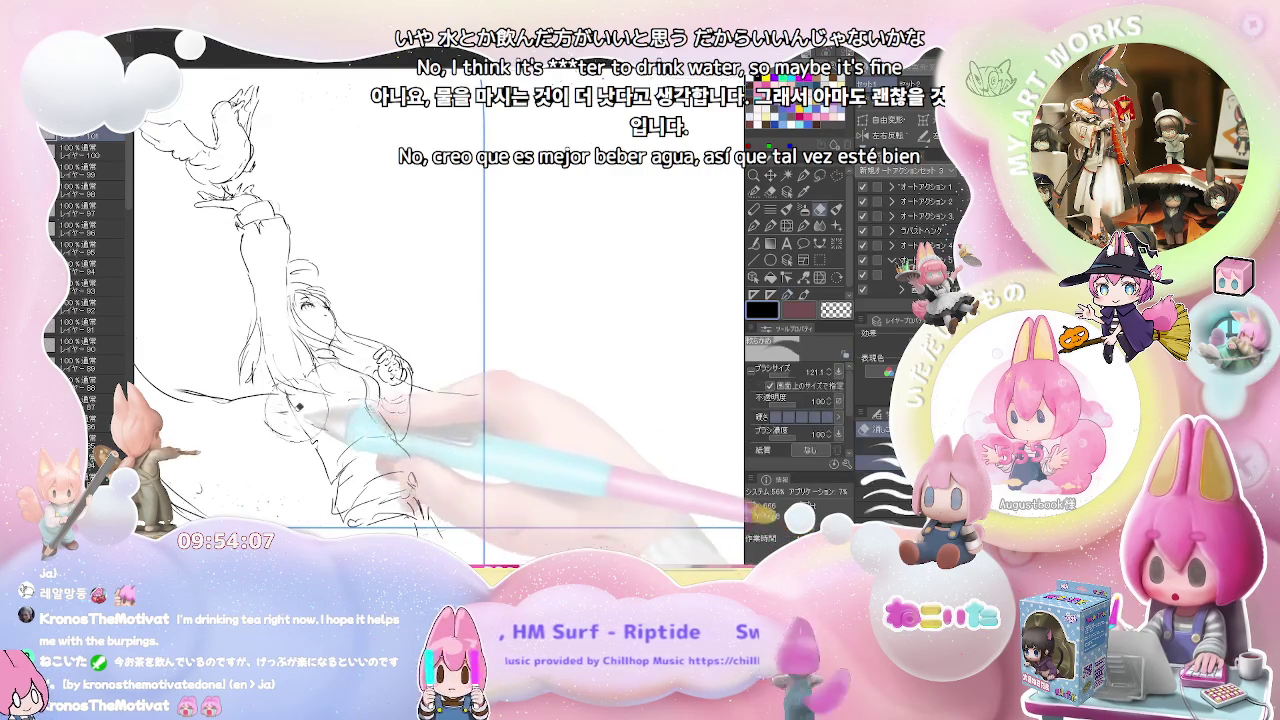
pyautogui.press('p')
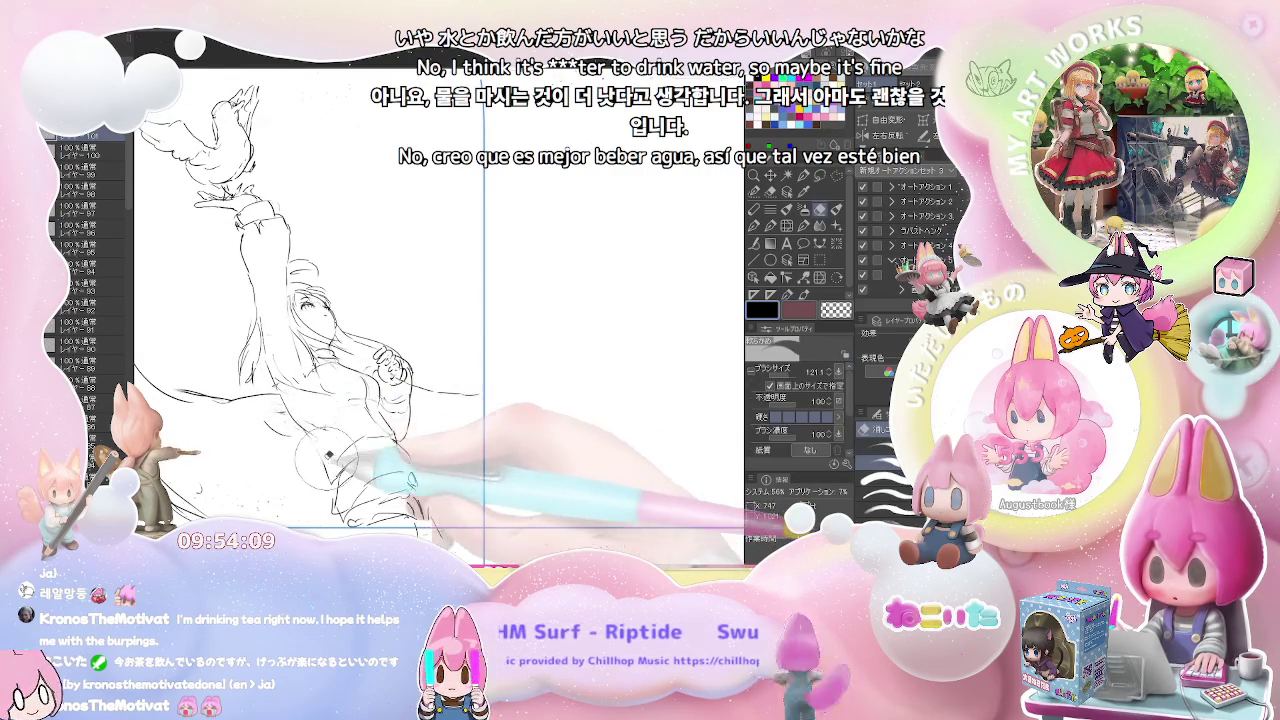
pyautogui.press('e')
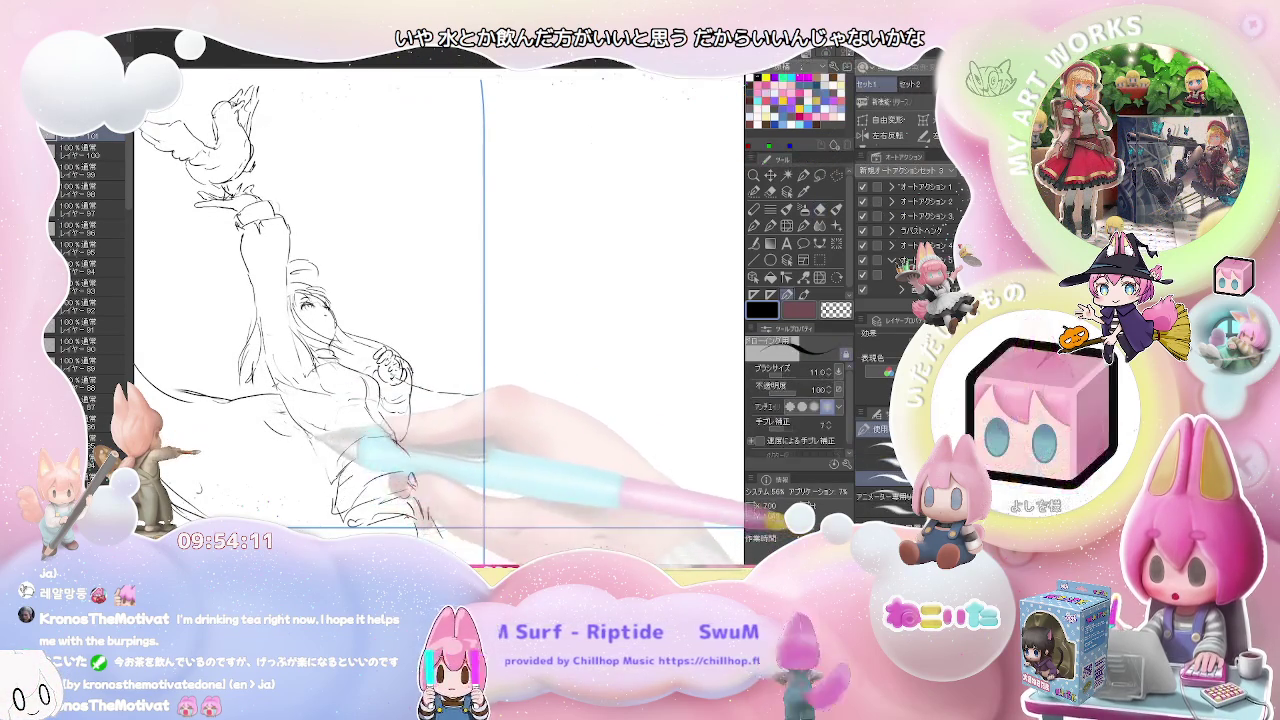
pyautogui.press('p')
pyautogui.press('e')
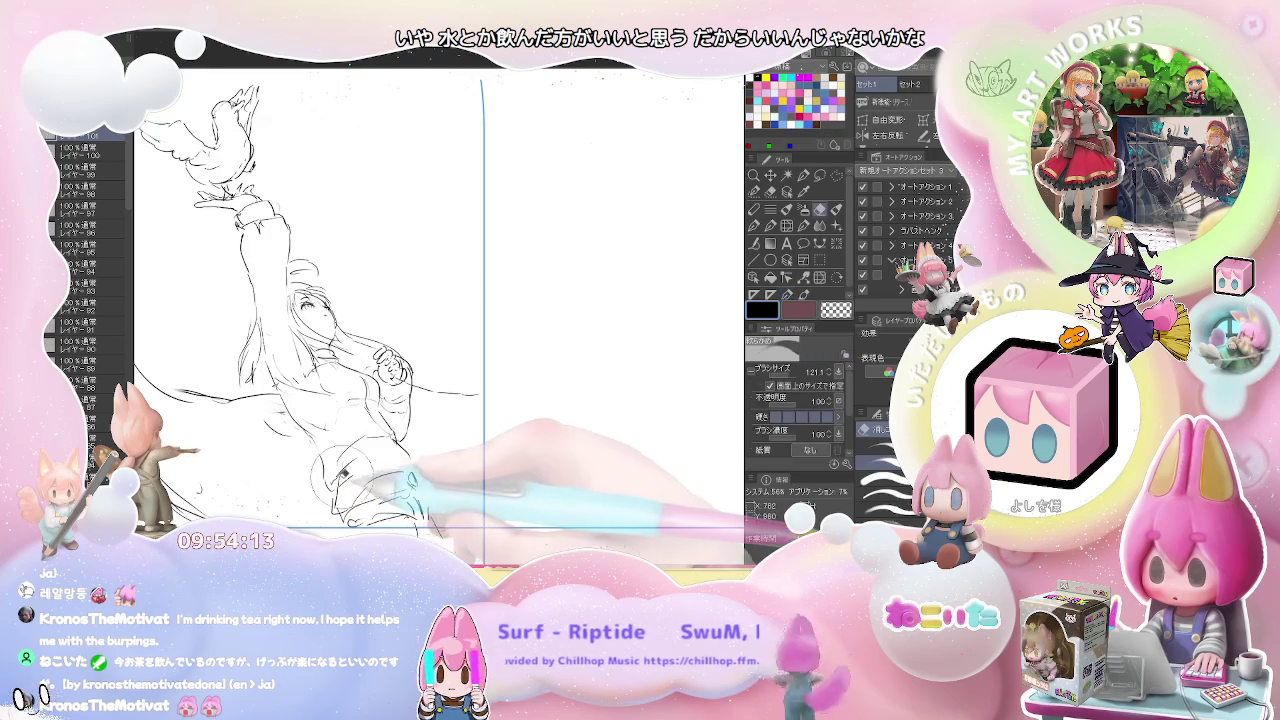
pyautogui.press('p')
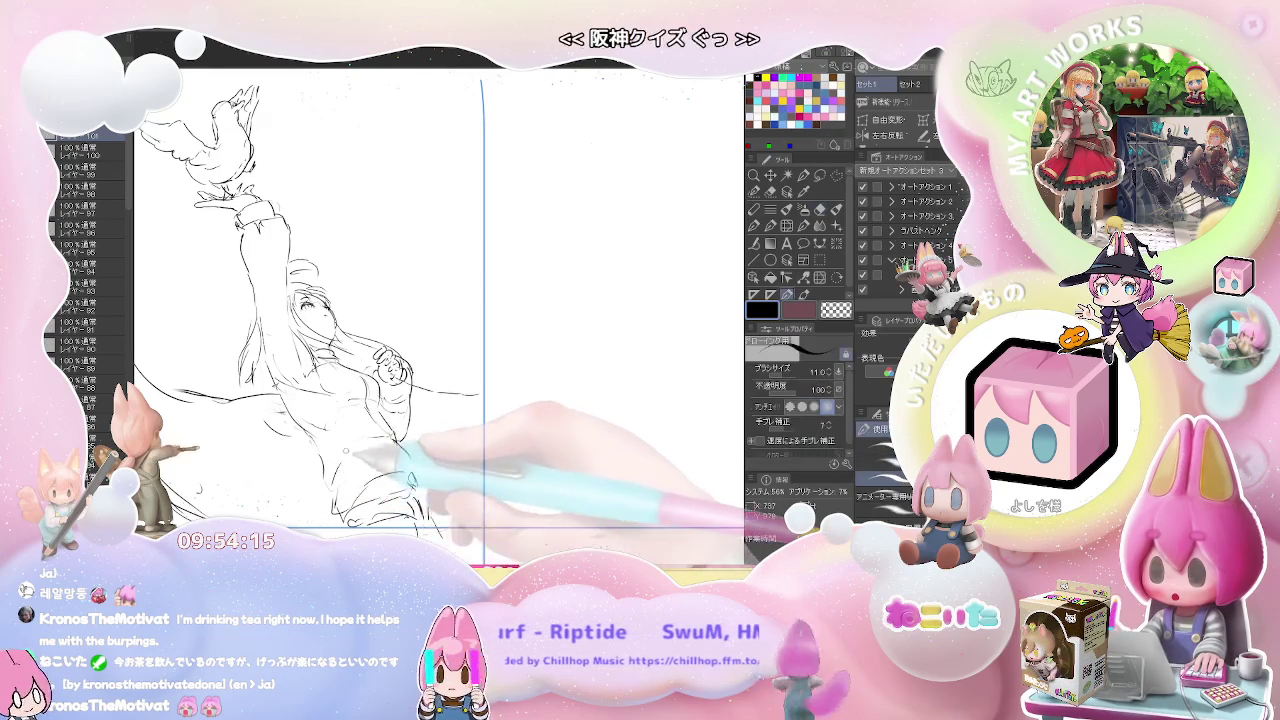
pyautogui.press('e')
pyautogui.press('p')
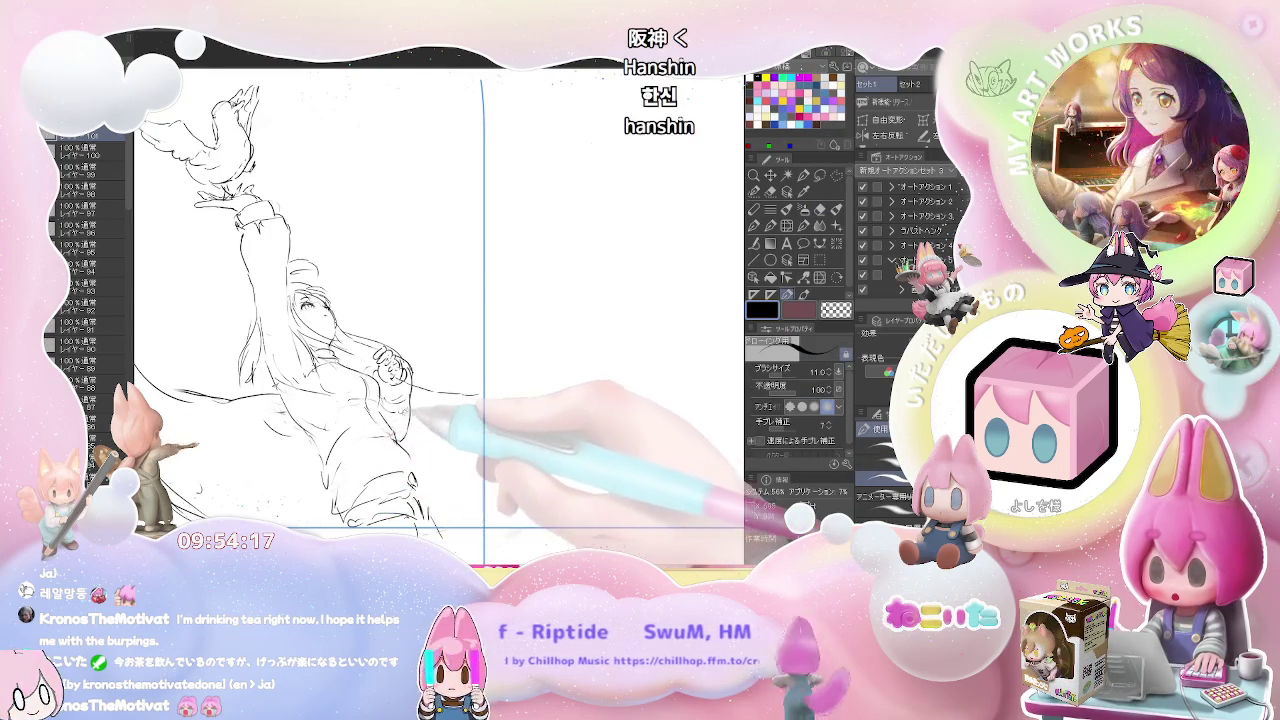
pyautogui.hotkey('ctrl', '-')
pyautogui.hotkey('ctrl', '+')
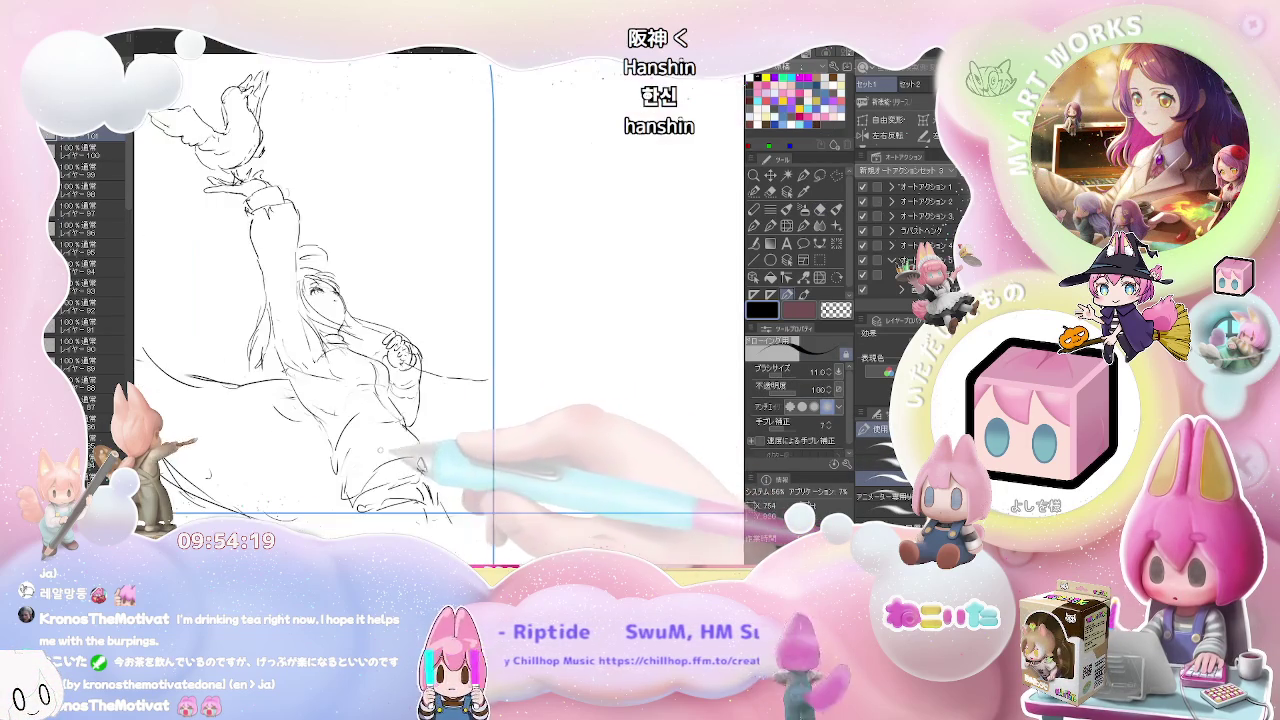
# Step: Sketch strokes at the figure's lower body and erase stray lines there
pyautogui.moveTo(310, 500); pyautogui.dragTo(350, 445)
pyautogui.moveTo(318, 498); pyautogui.dragTo(362, 512)
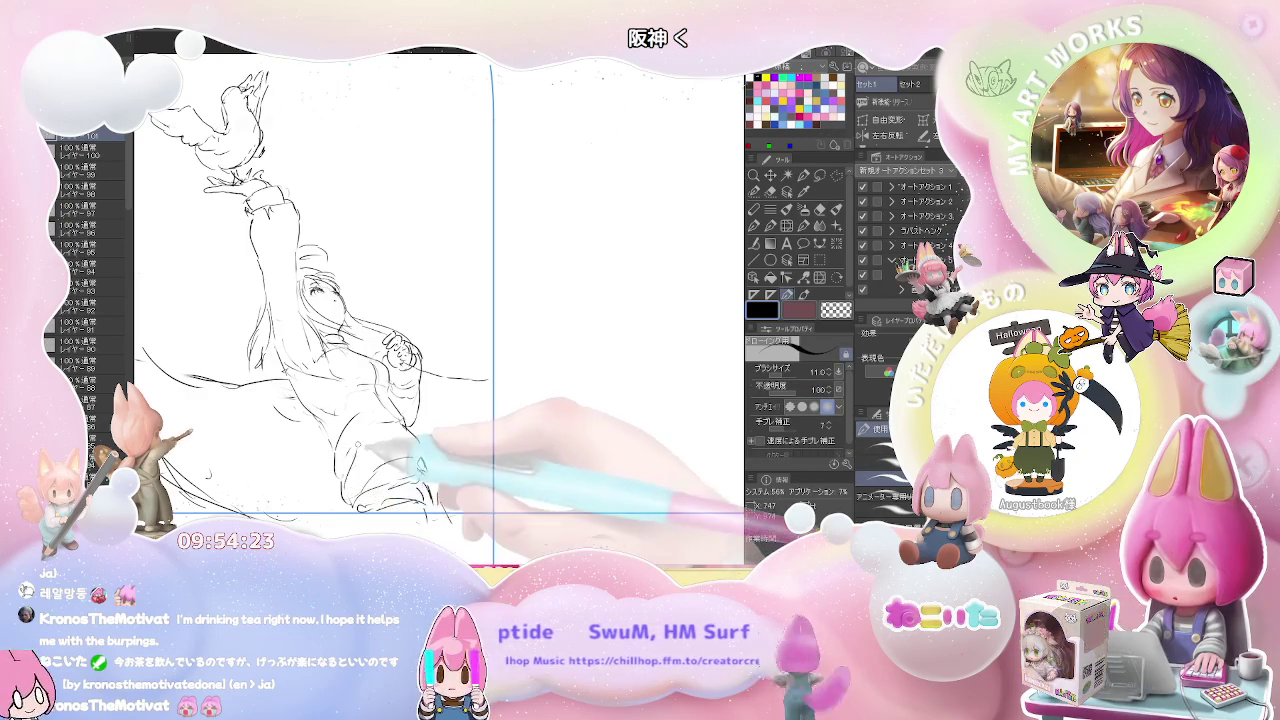
pyautogui.press('e')
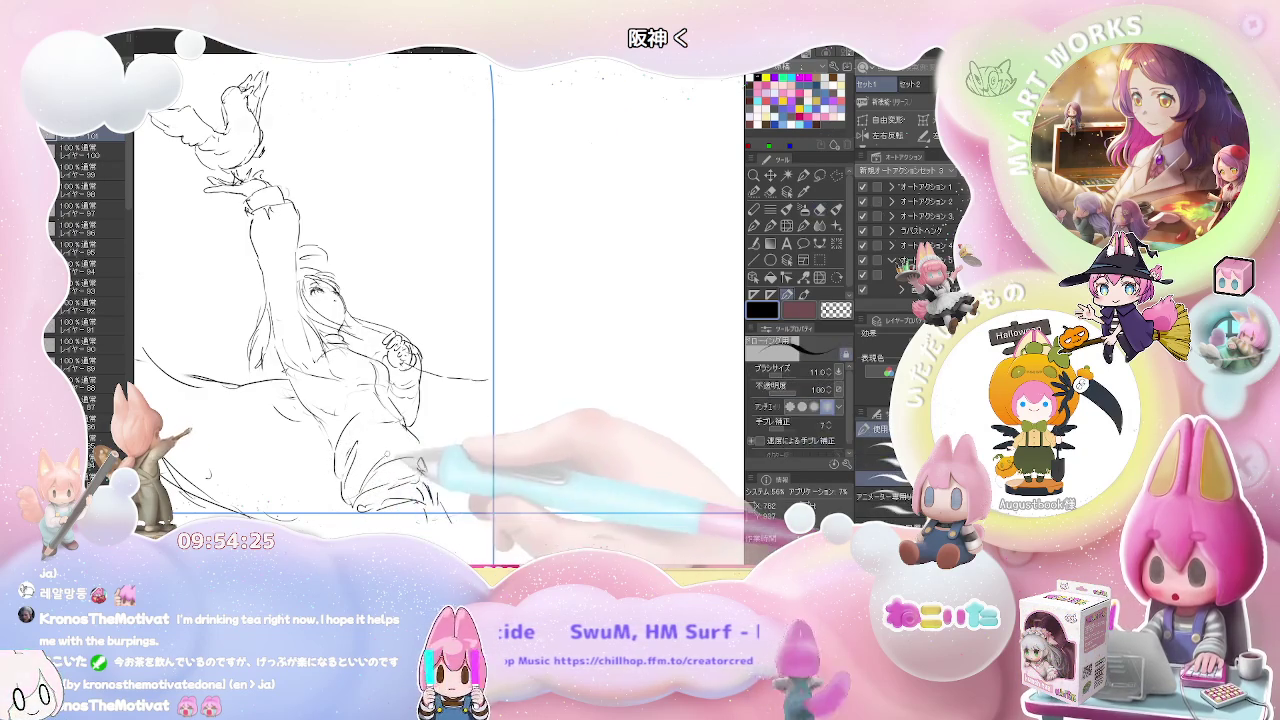
pyautogui.press('p')
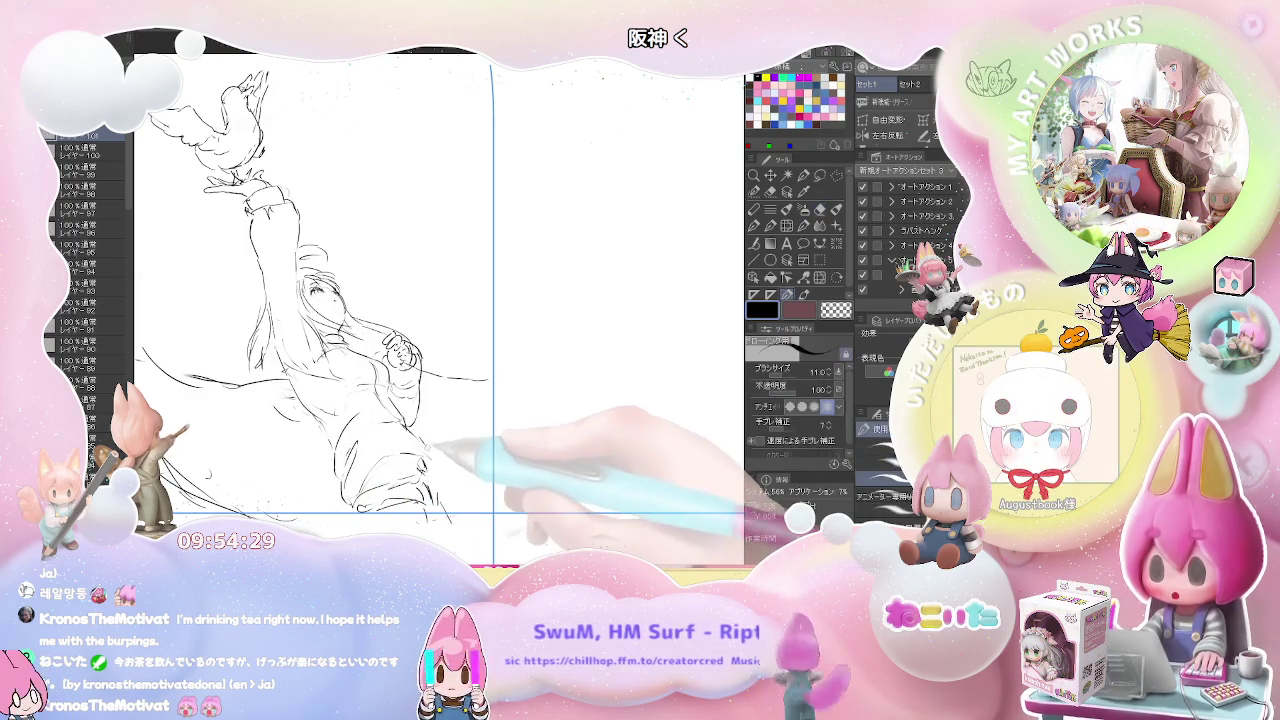
pyautogui.press('e')
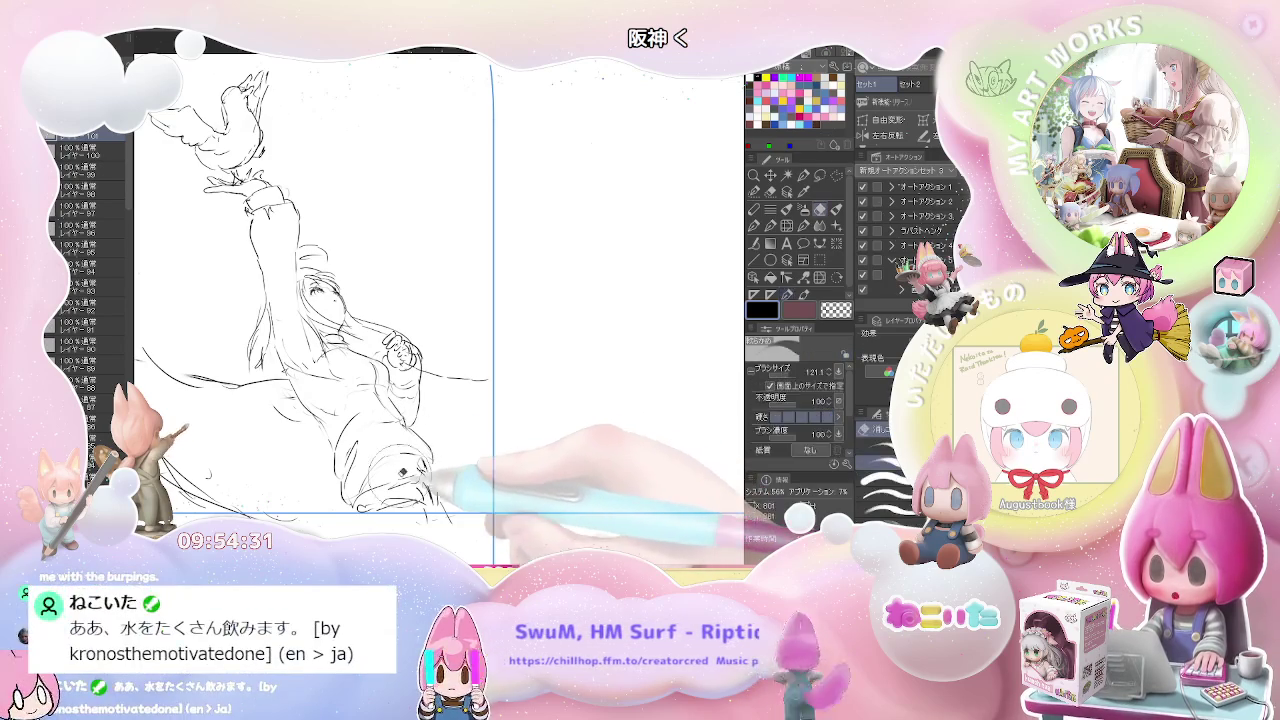
pyautogui.moveTo(410, 432); pyautogui.dragTo(370, 486)
pyautogui.press('p')
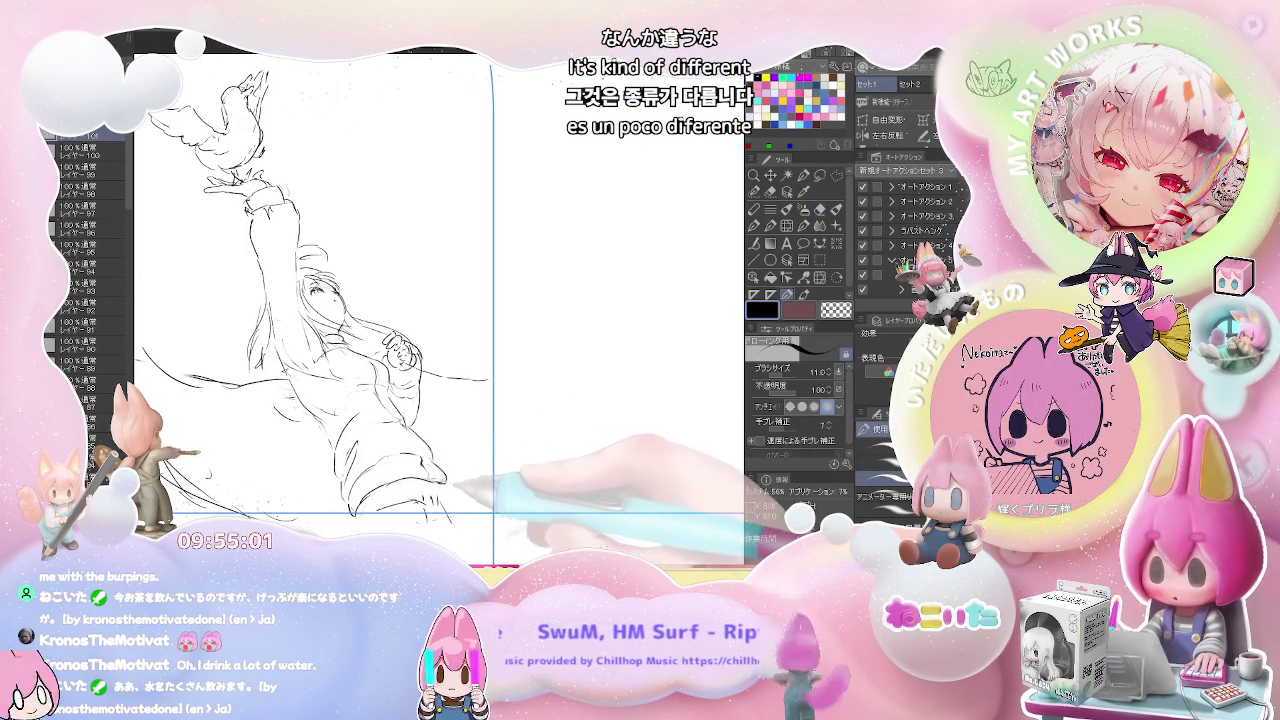
# Step: Rough in the flowing robe folds and a long sweeping curve across the body
pyautogui.press('e')
pyautogui.press('p')
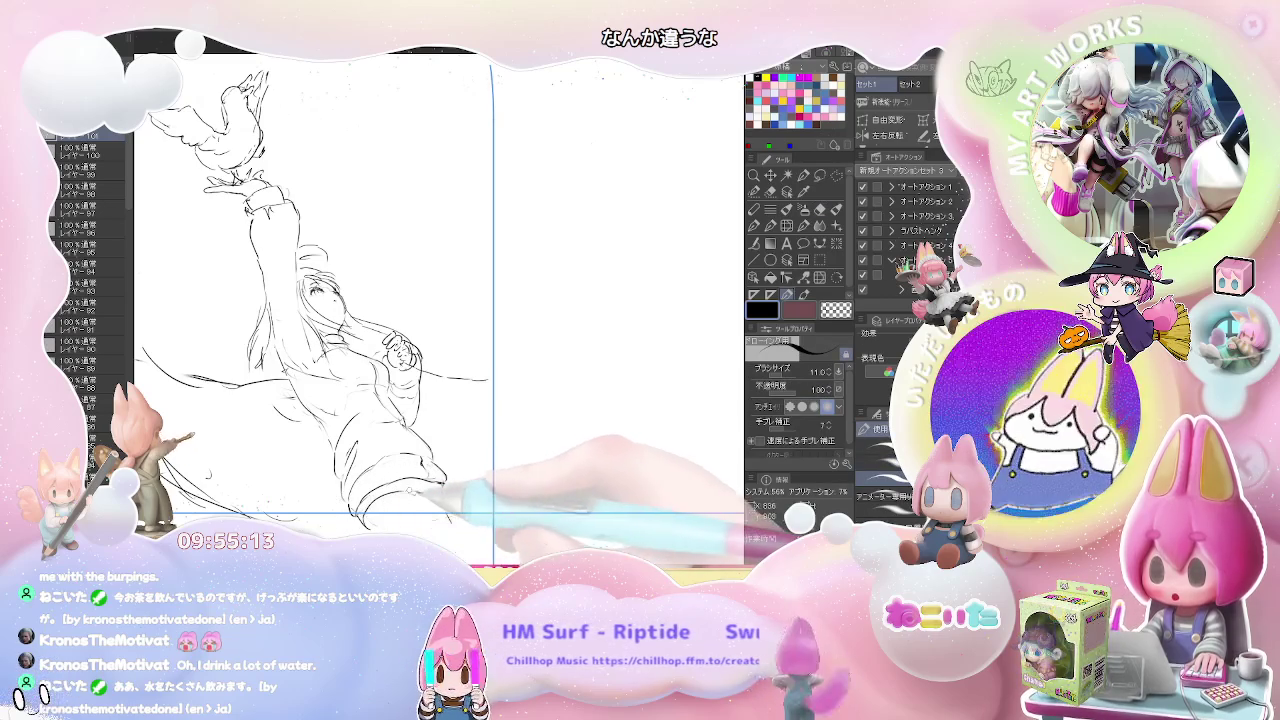
pyautogui.press('e')
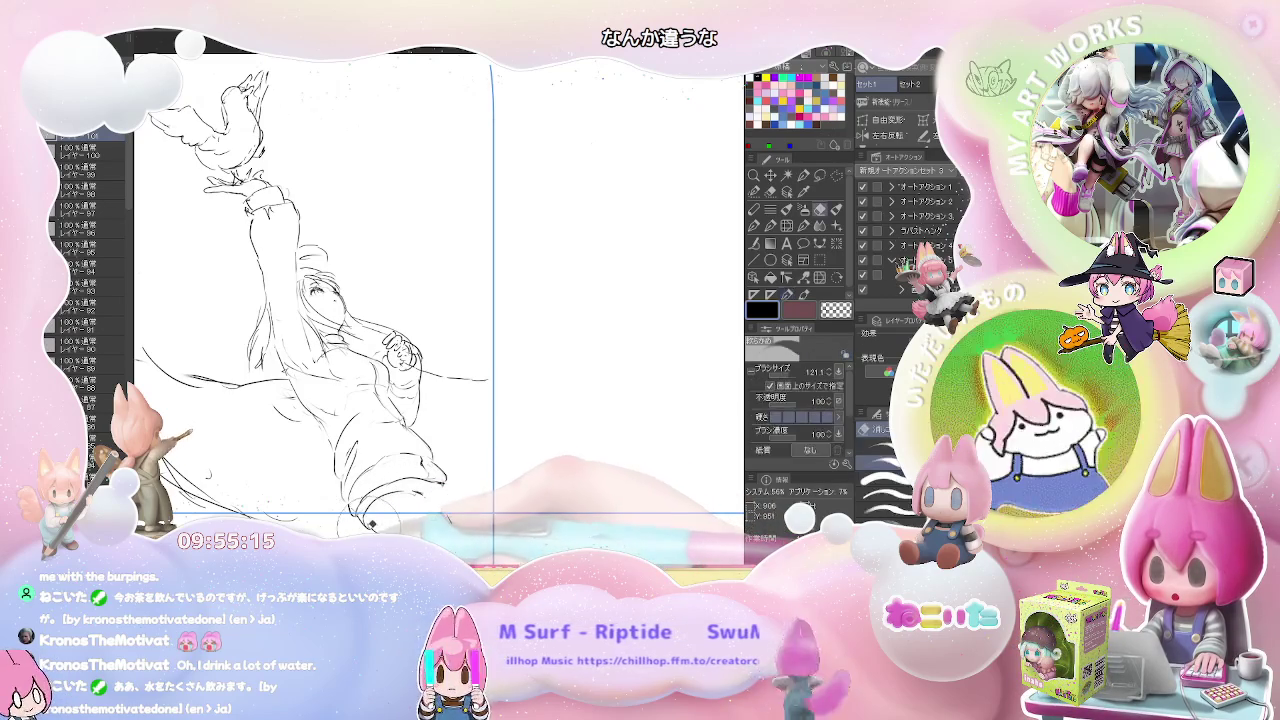
pyautogui.press('p')
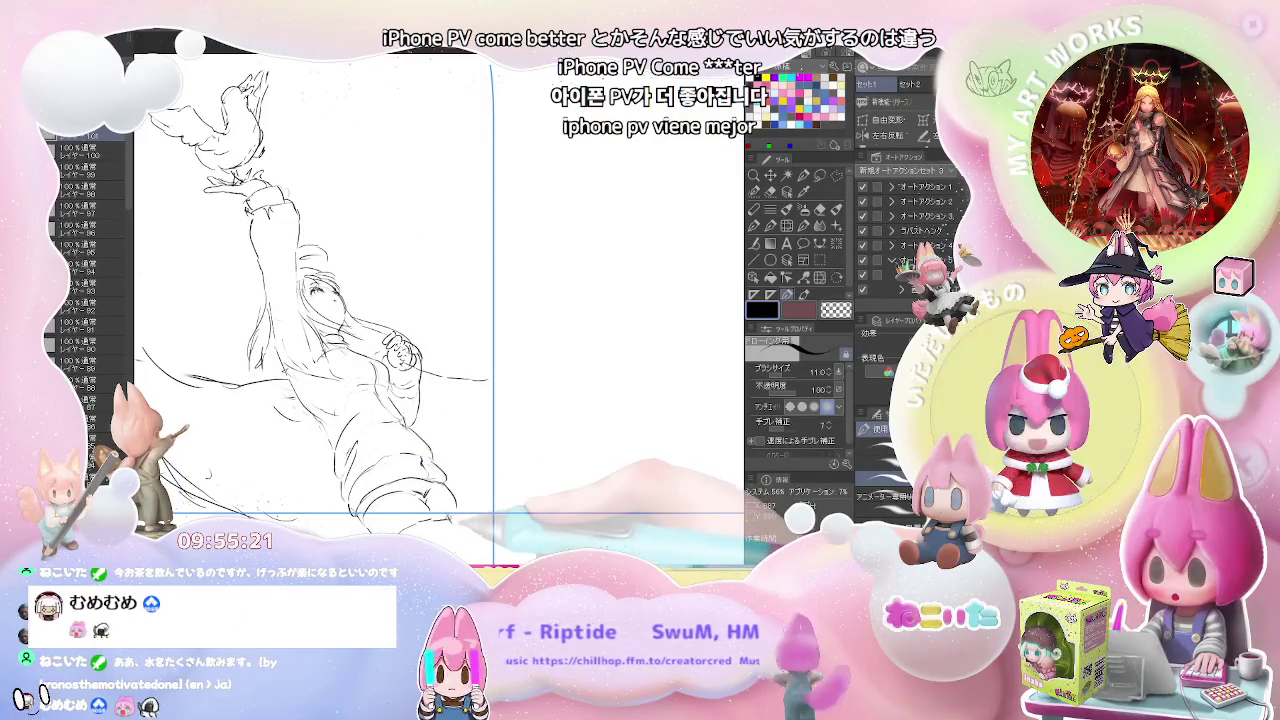
pyautogui.hotkey('ctrl', '-')
pyautogui.hotkey('ctrl', '-')
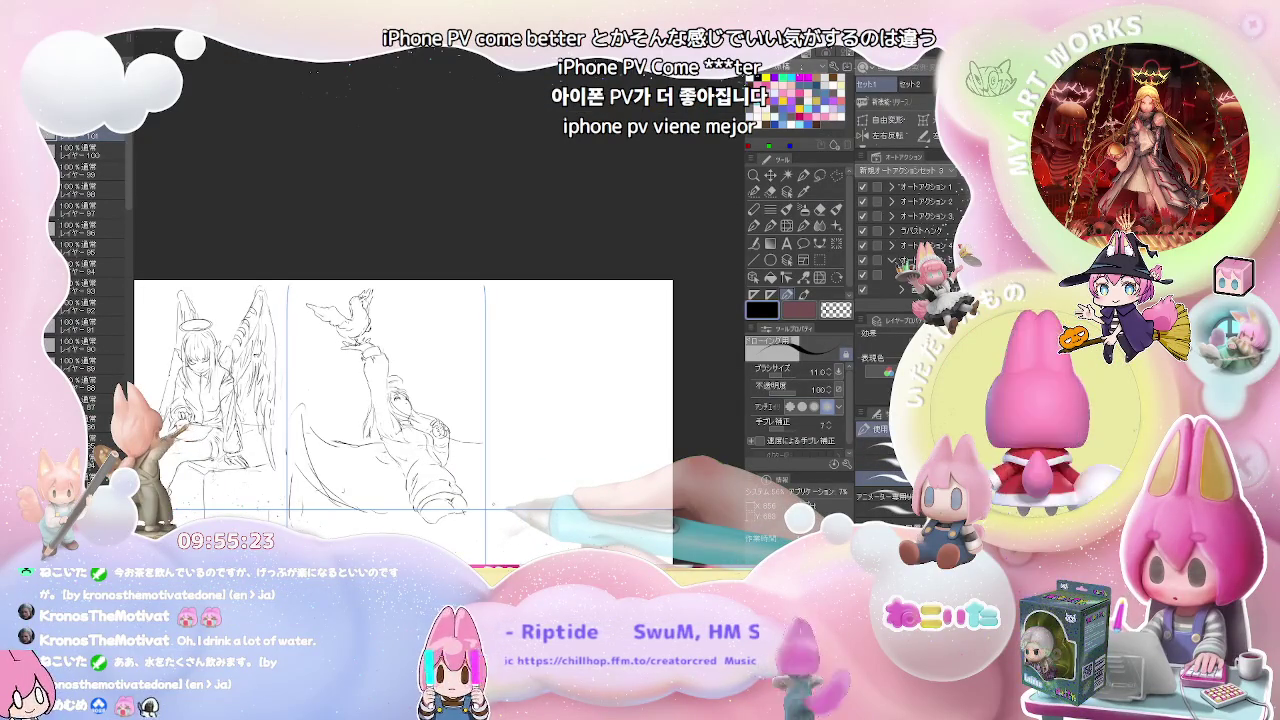
# Step: Add a broad curved outline around the figure's left side and extra lower-robe strokes
pyautogui.scroll(2, 493, 504)
pyautogui.scroll(2, 493, 504)
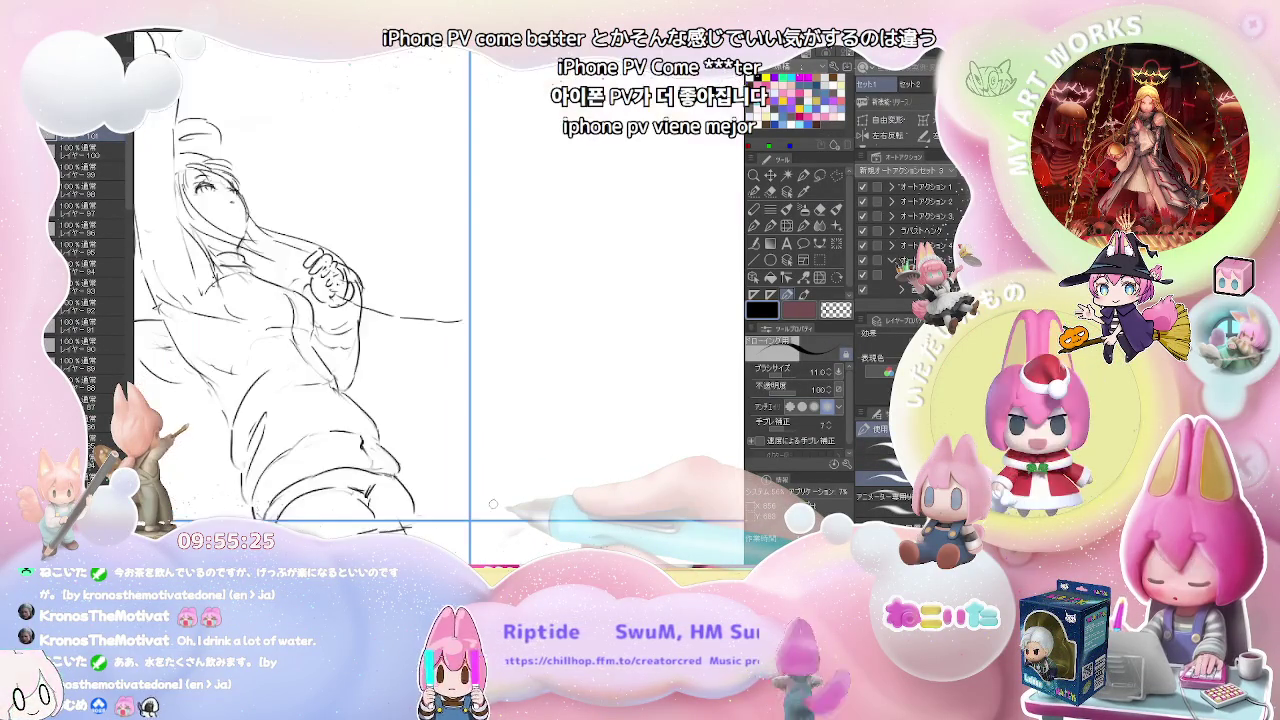
pyautogui.press('e')
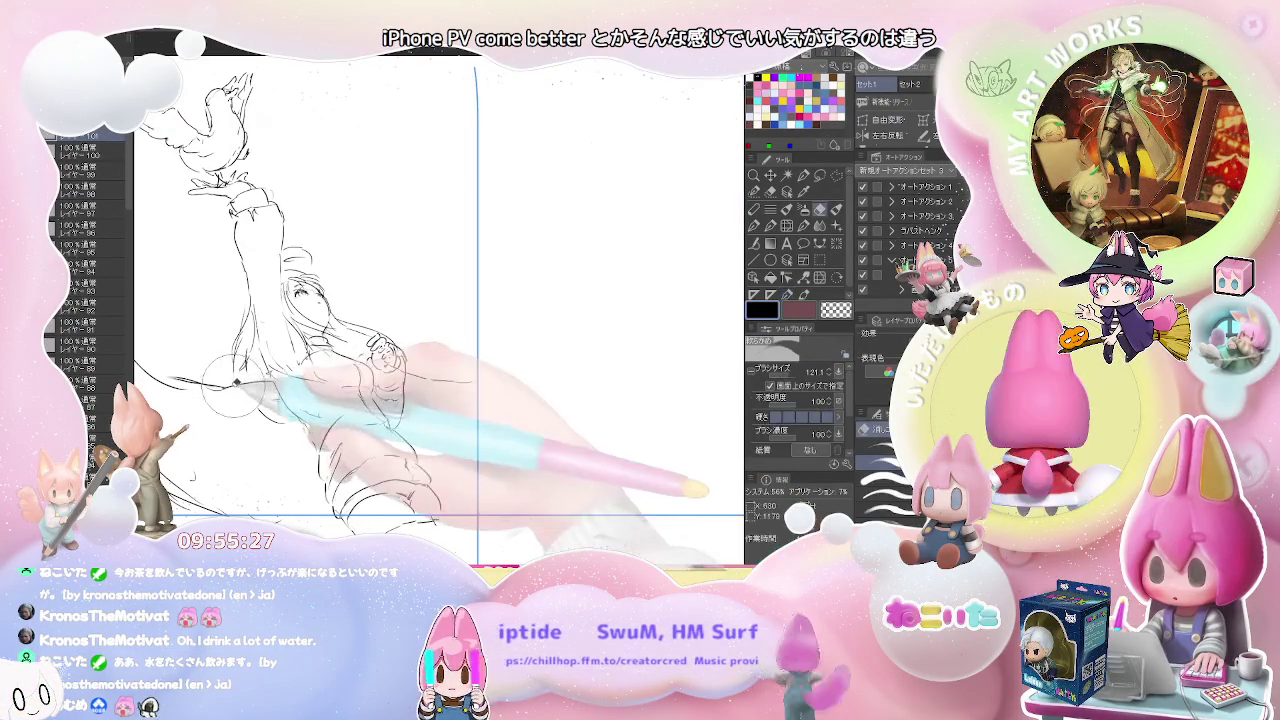
pyautogui.press('p')
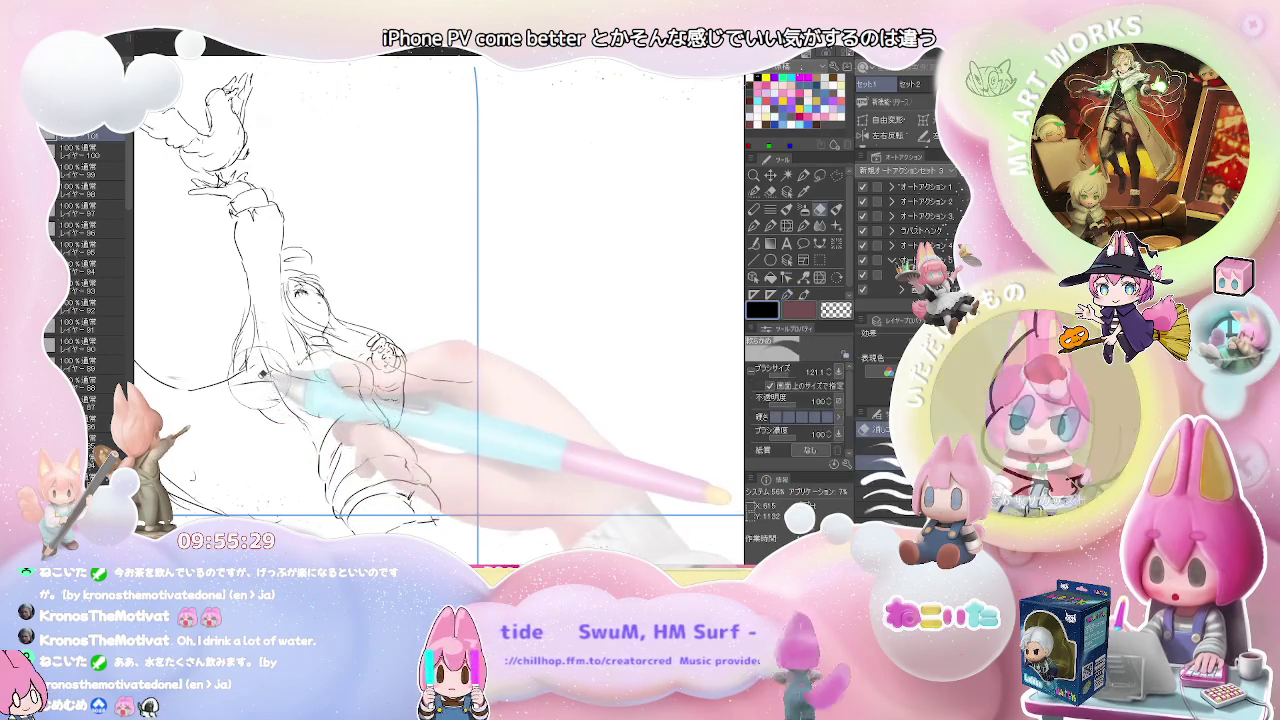
pyautogui.scroll(-2, 250, 360)
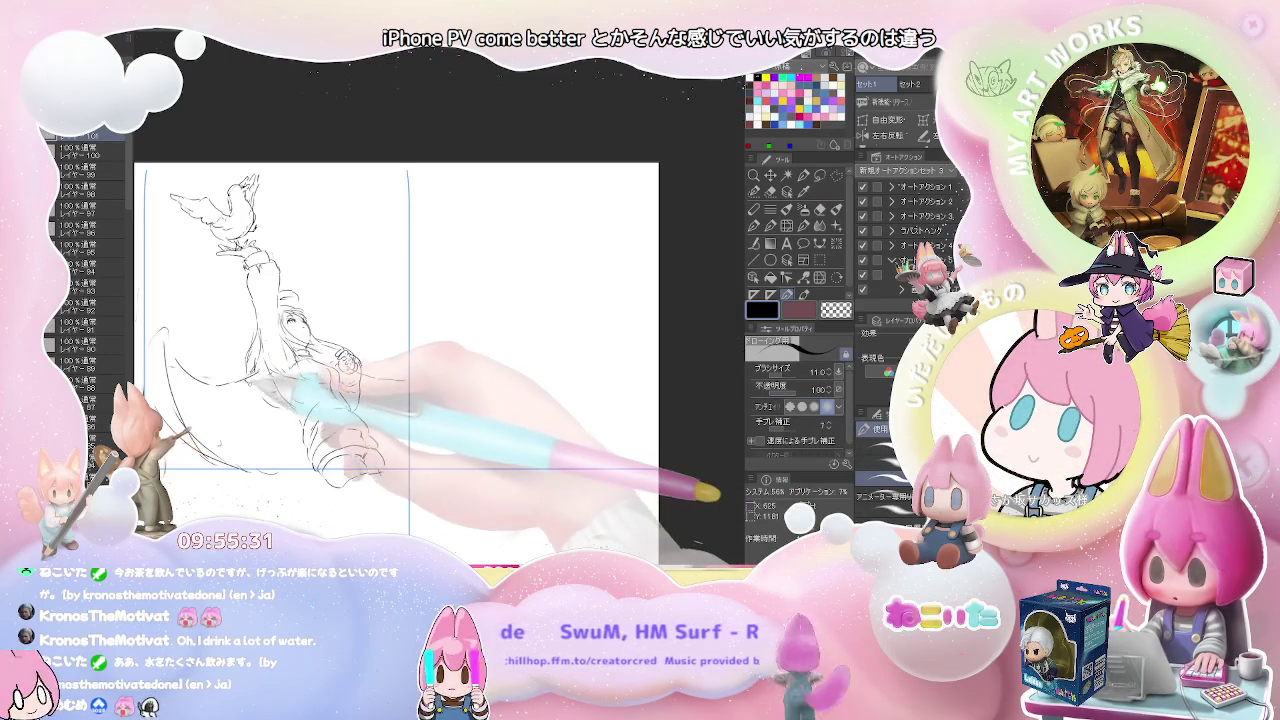
pyautogui.press('e')
pyautogui.press('p')
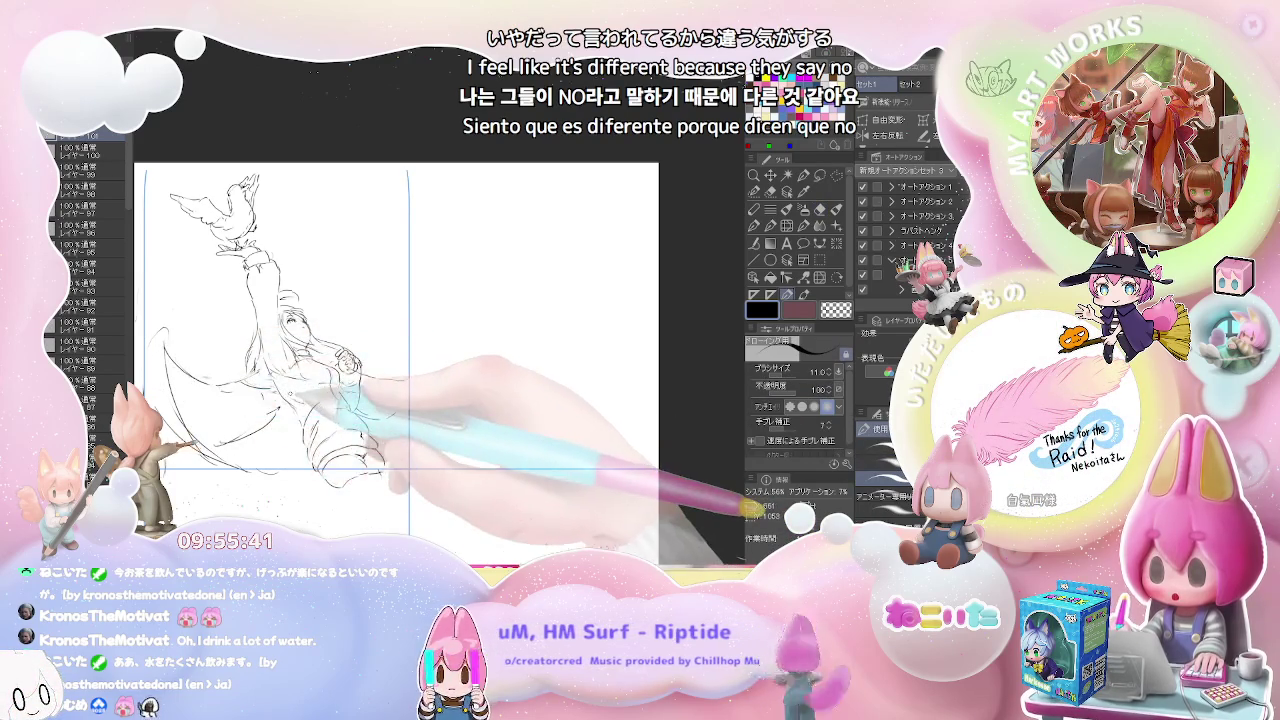
pyautogui.hotkey('ctrl', '-')
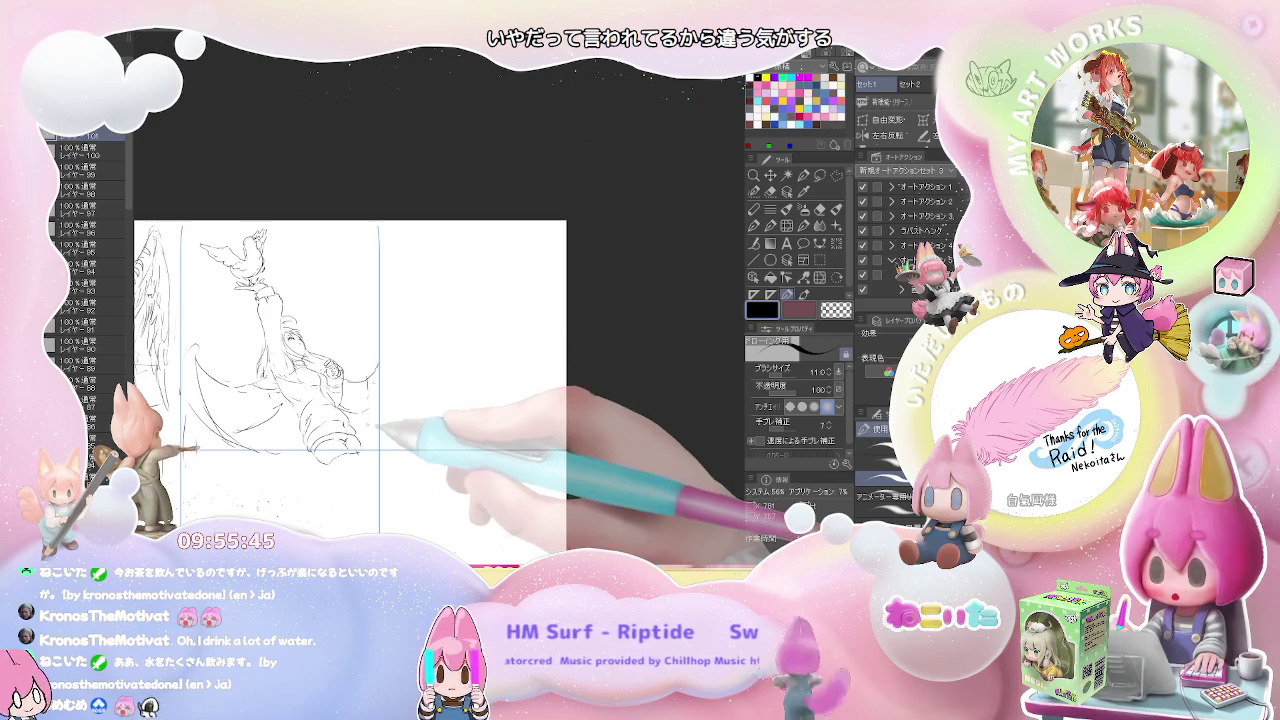
# Step: Add feather strokes to the angel's wing
pyautogui.hotkey('ctrl', '-')
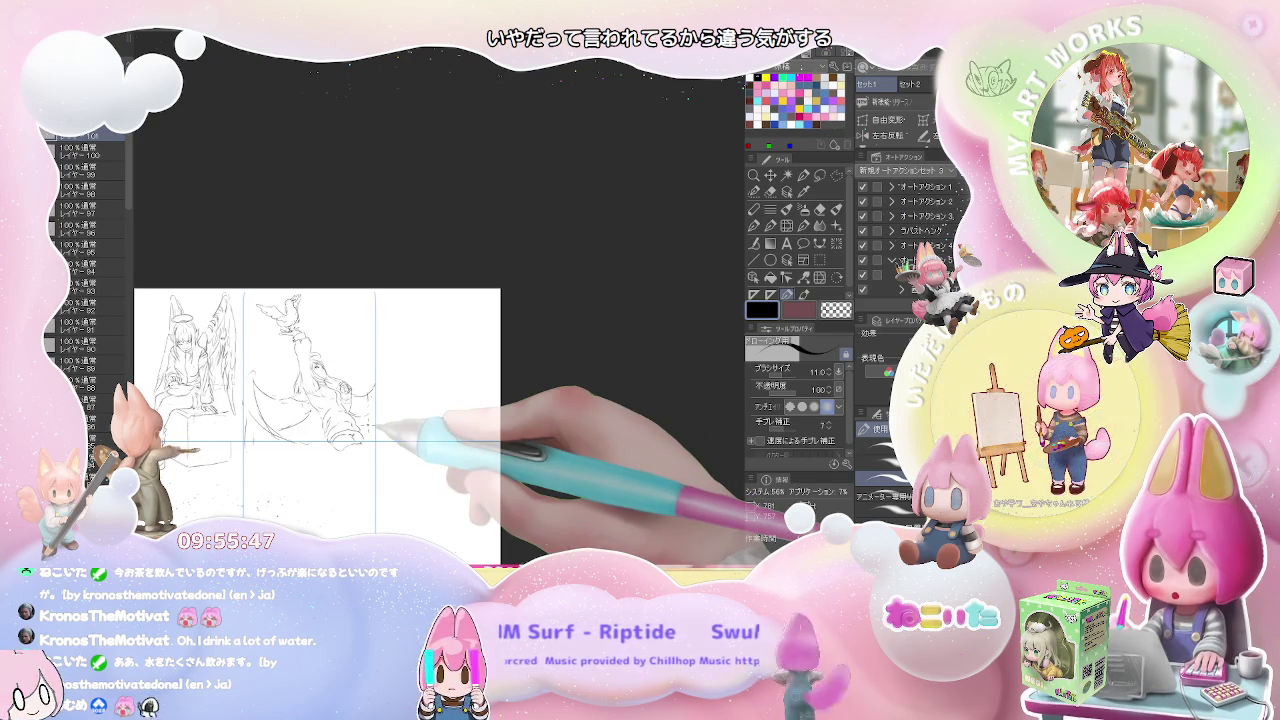
pyautogui.hotkey('ctrl', '+')
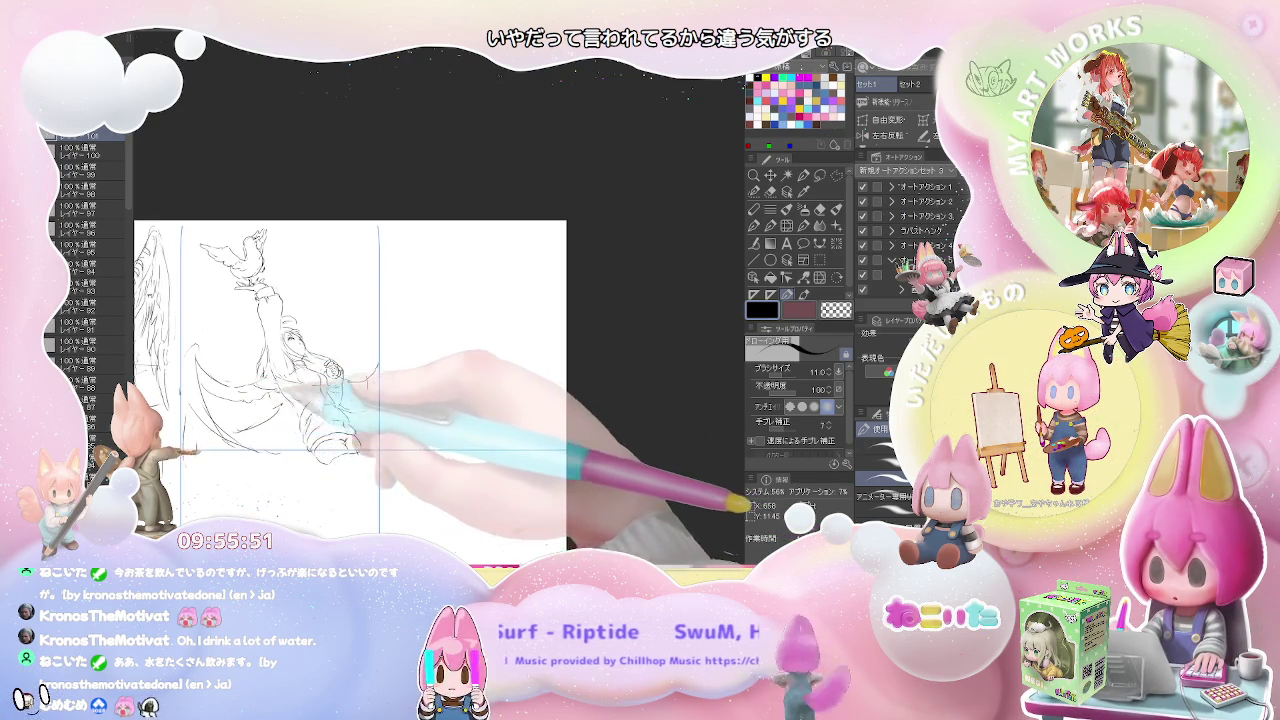
pyautogui.hotkey('ctrl', '+')
pyautogui.press('e')
pyautogui.press('p')
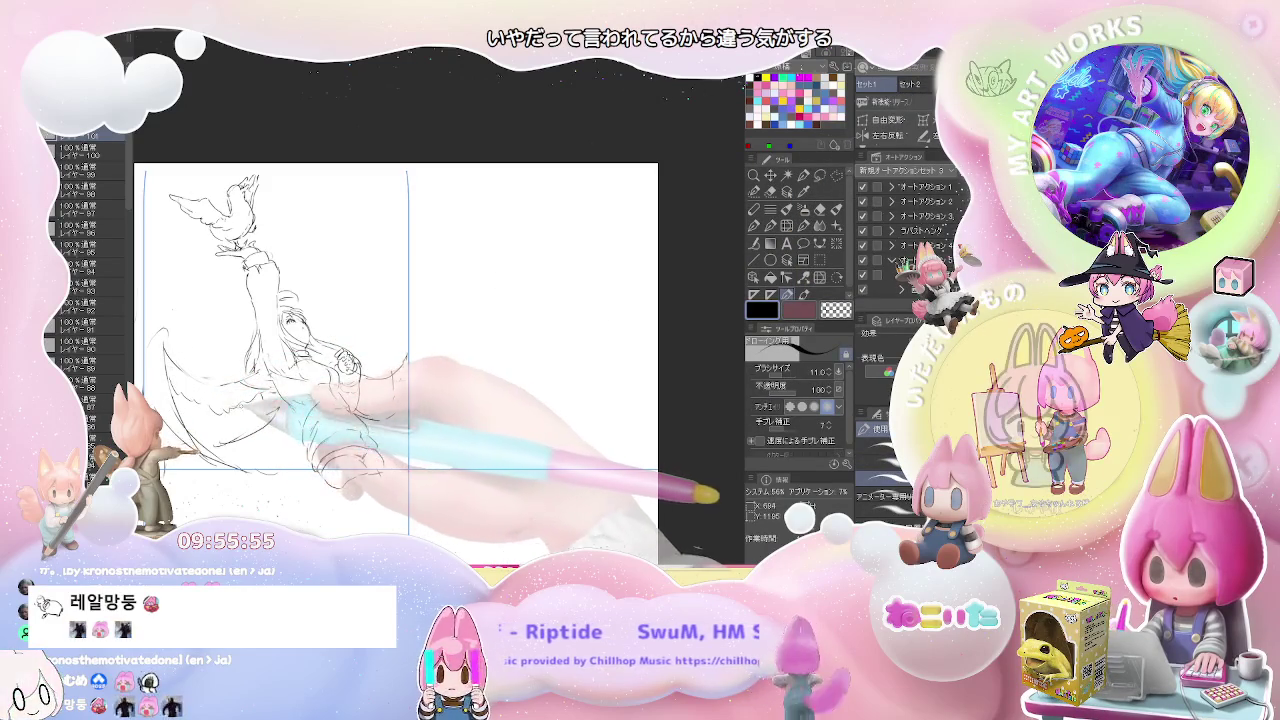
pyautogui.moveTo(231, 411); pyautogui.dragTo(240, 385)
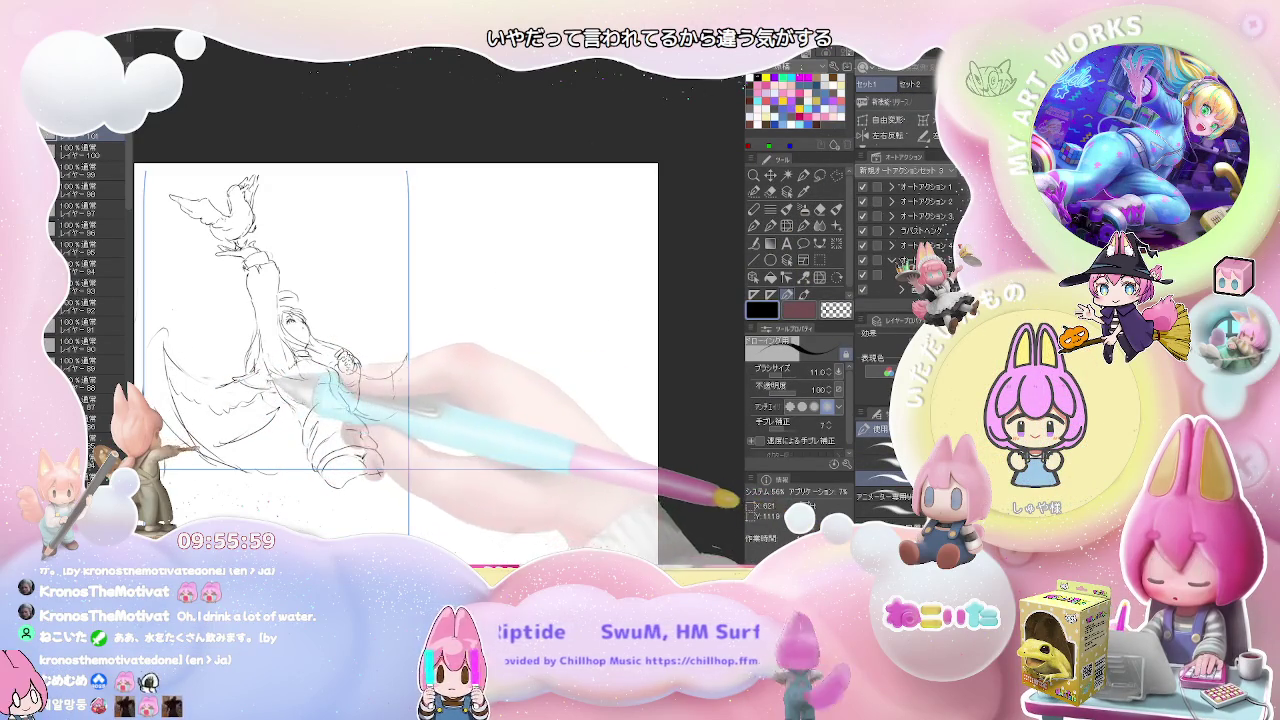
pyautogui.hotkey('ctrl', '-')
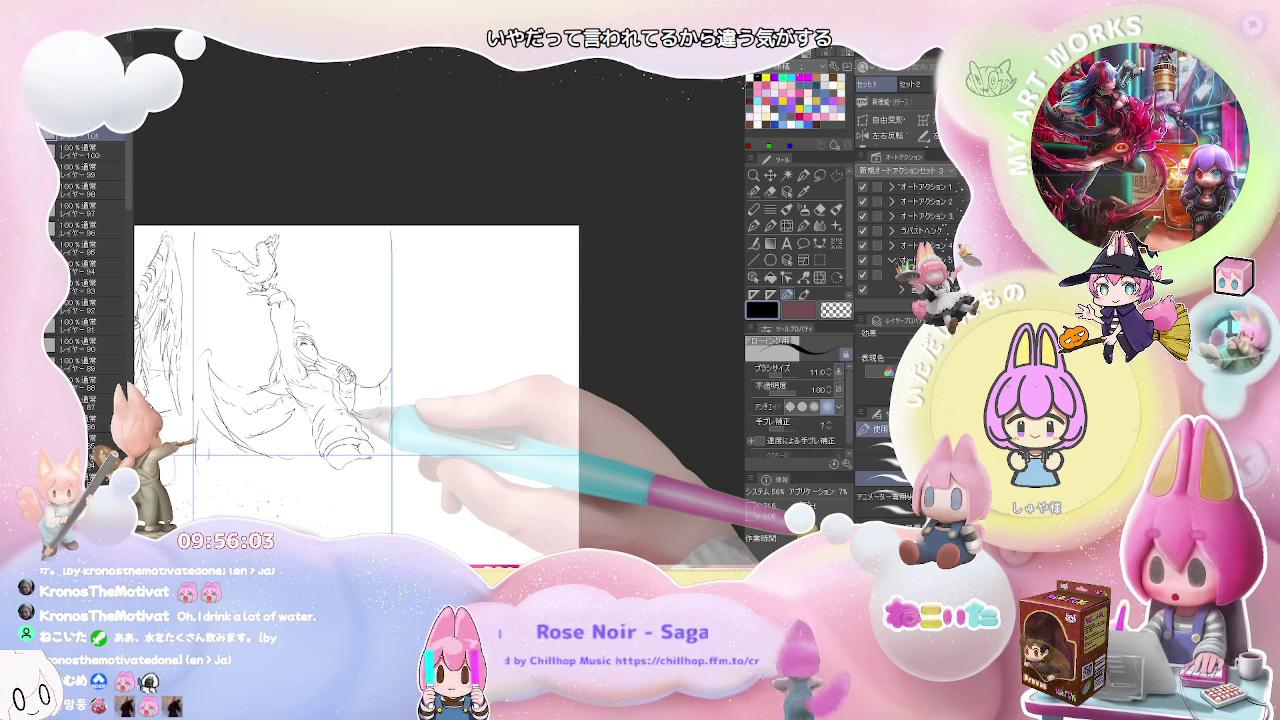
# Step: Sketch short curved lines just right of the raised-arm figure
pyautogui.press('e')
pyautogui.press('p')
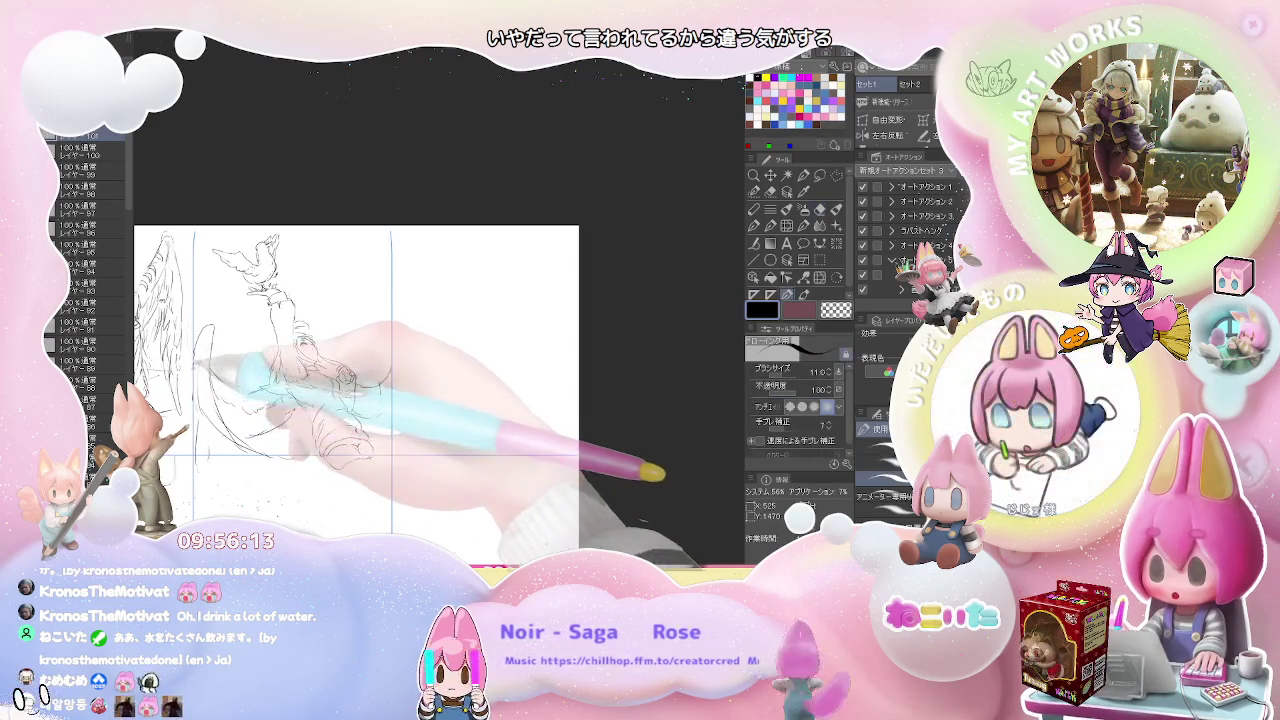
pyautogui.press('e')
pyautogui.press('p')
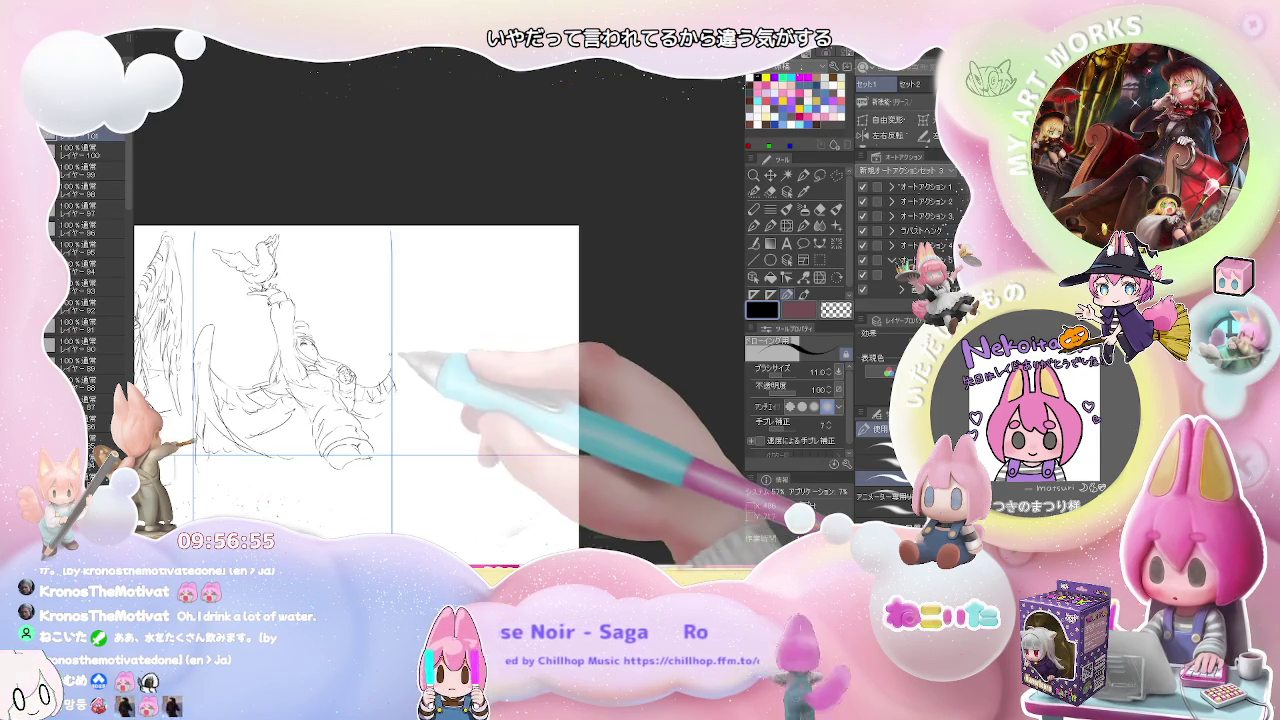
pyautogui.moveTo(380, 347); pyautogui.dragTo(385, 327)
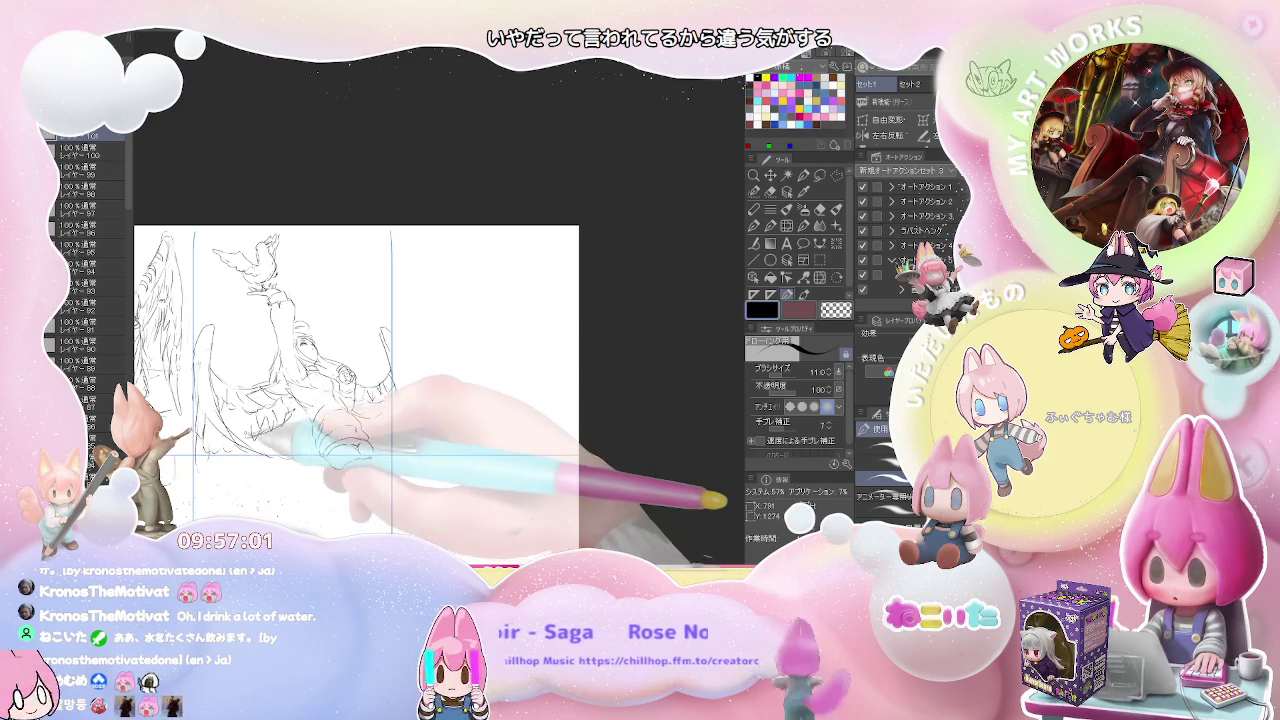
pyautogui.scroll(3, 293, 383)
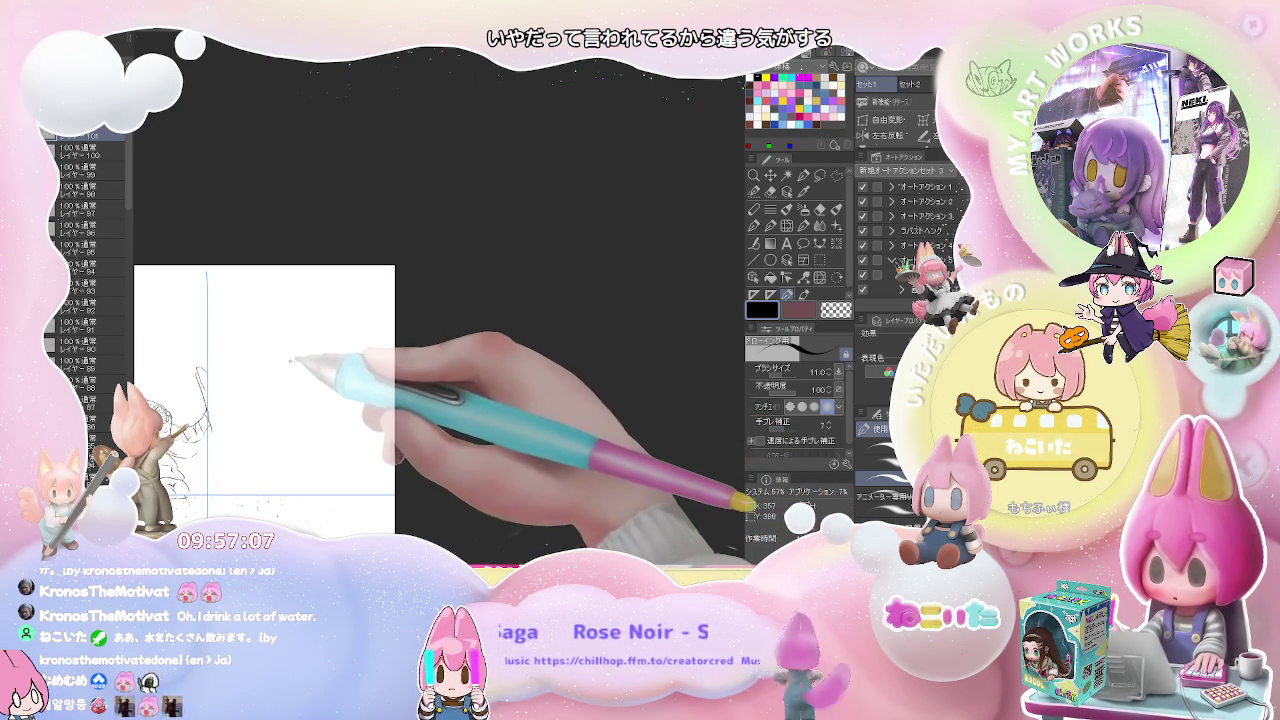
# Step: Place a starting curve on a blank area, undoing and erasing misplaced attempts
pyautogui.scroll(2, 261, 340)
pyautogui.moveTo(243, 337); pyautogui.dragTo(240, 367)
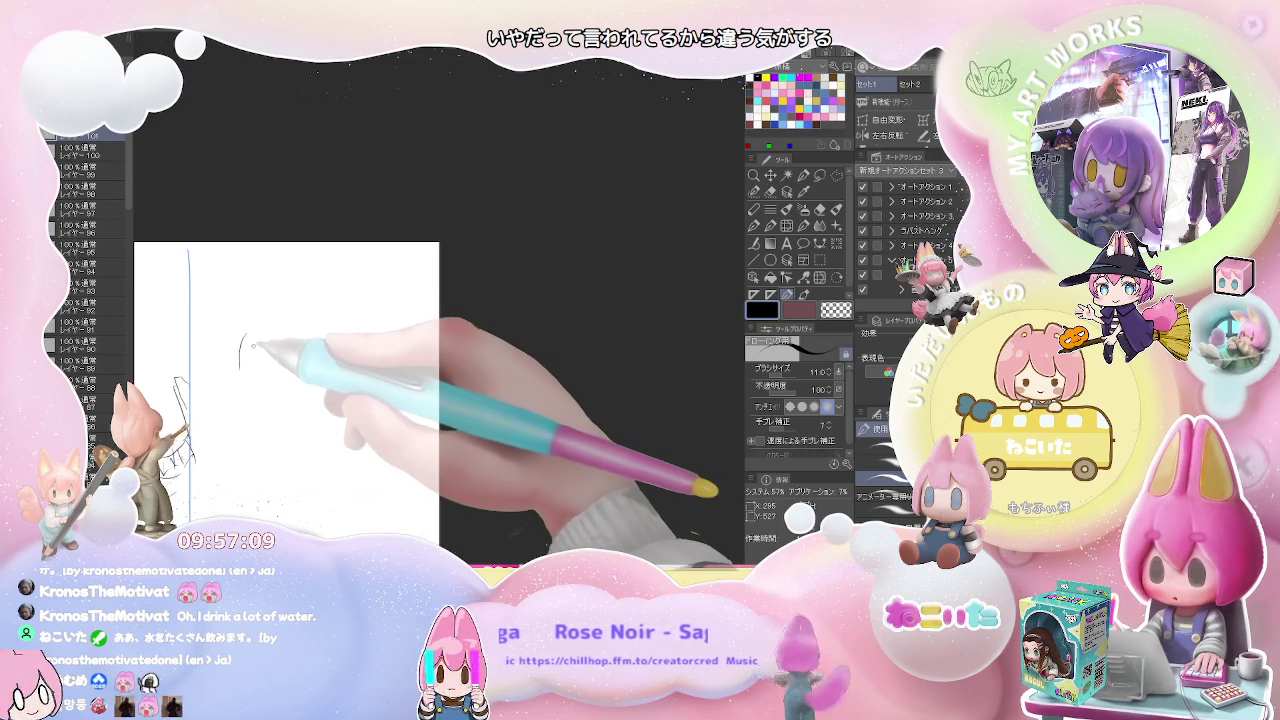
pyautogui.hotkey('ctrl', 'z')
pyautogui.moveTo(322, 333); pyautogui.dragTo(316, 362)
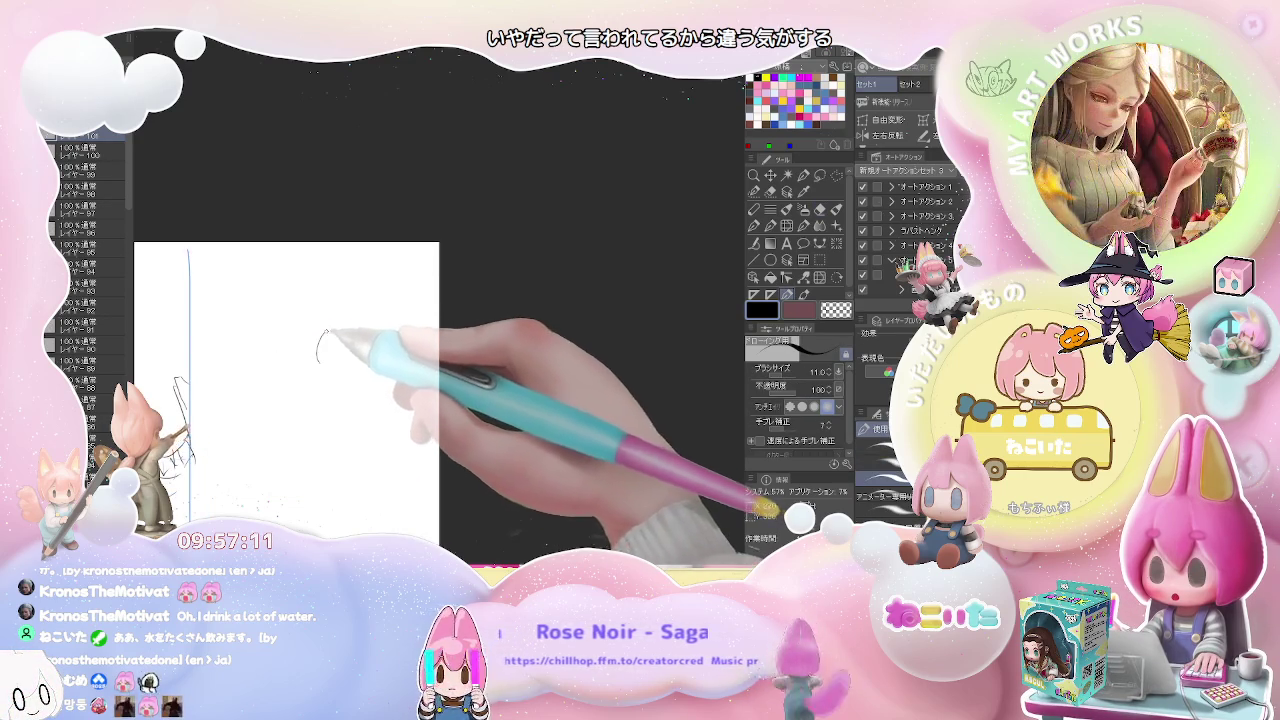
pyautogui.press('e')
pyautogui.click(327, 338)
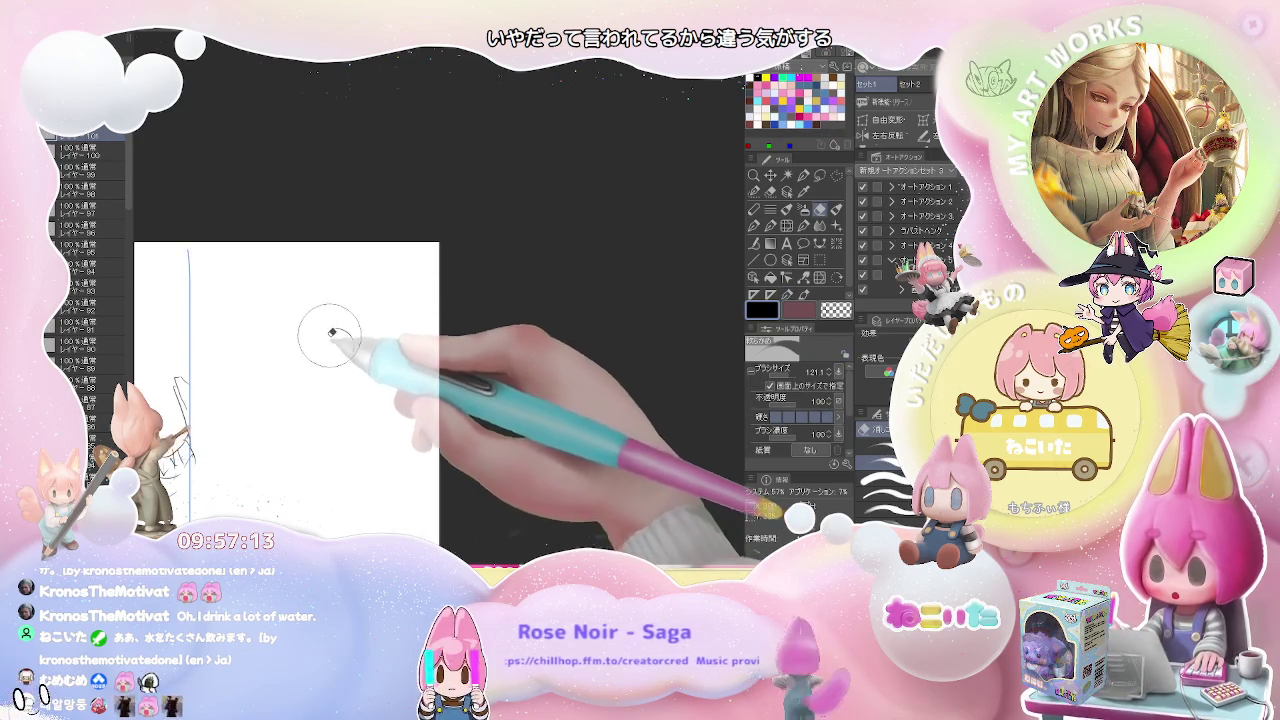
pyautogui.press('p')
# Step: Draw the new figure's oval head and rough in its neck and torso
pyautogui.moveTo(322, 350)
pyautogui.mouseDown()
pyautogui.moveTo(357, 347)
pyautogui.moveTo(325, 362)
pyautogui.moveTo(345, 369)
pyautogui.mouseUp()
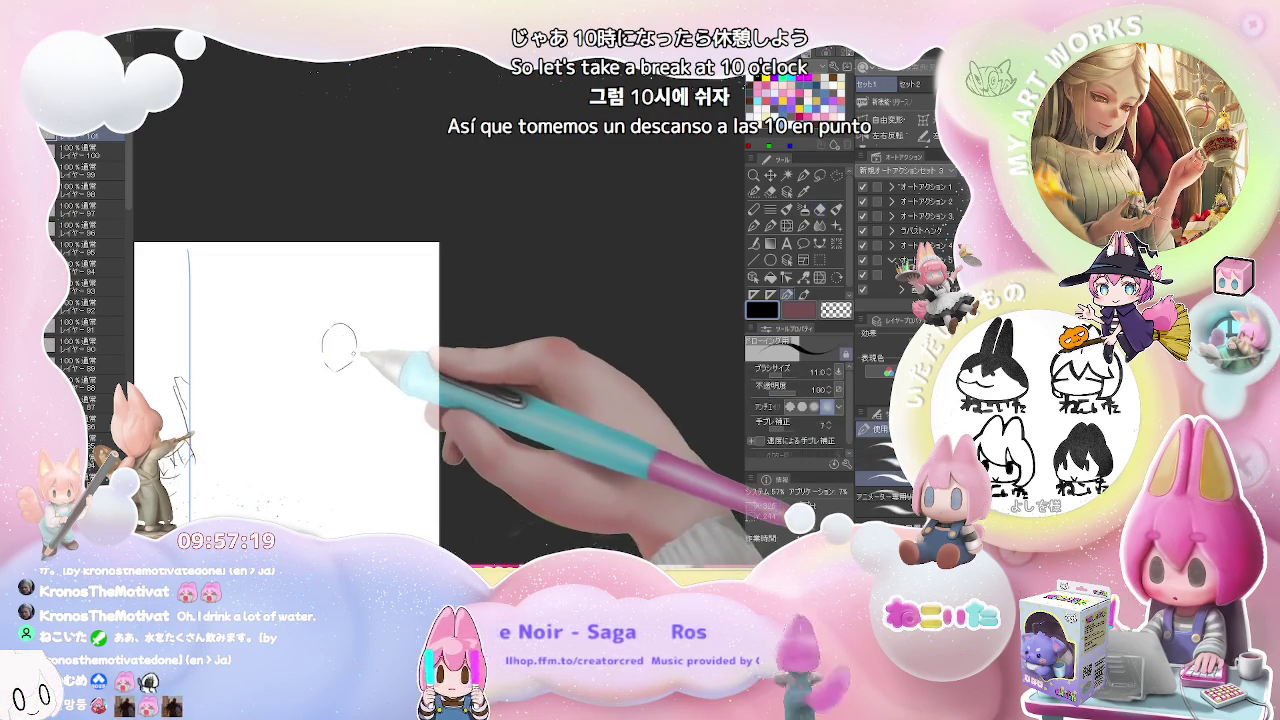
pyautogui.moveTo(342, 366)
pyautogui.mouseDown()
pyautogui.moveTo(348, 390)
pyautogui.moveTo(374, 371)
pyautogui.mouseUp()
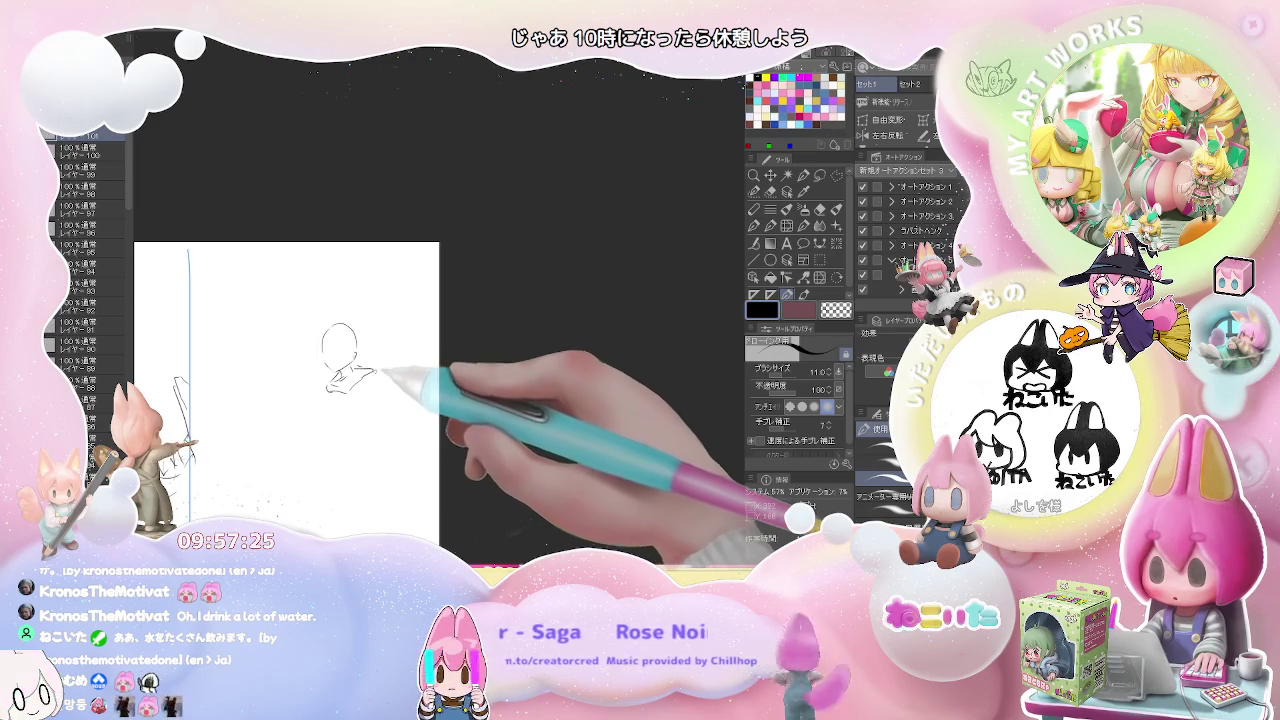
pyautogui.moveTo(336, 392)
pyautogui.mouseDown()
pyautogui.moveTo(330, 420)
pyautogui.moveTo(358, 402)
pyautogui.mouseUp()
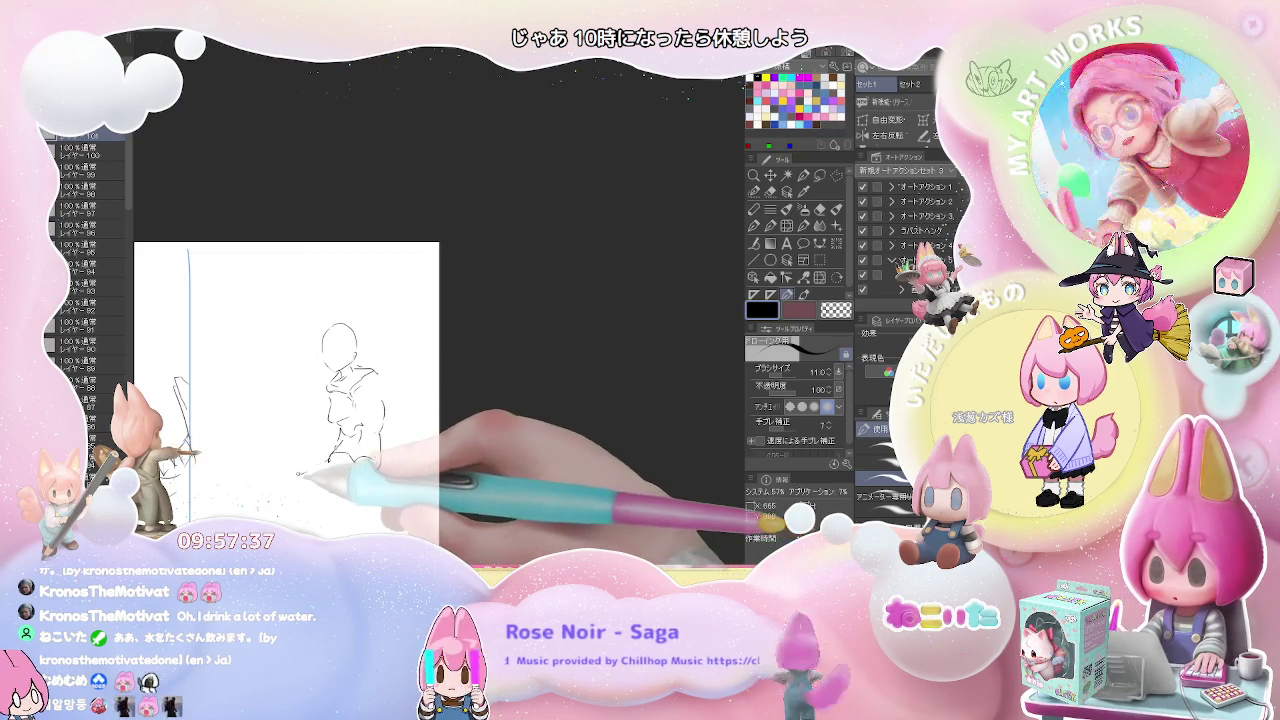
# Step: Sketch the small figure's crossed legs plus shoulder and collar lines on its torso
pyautogui.press('e')
pyautogui.press('p')
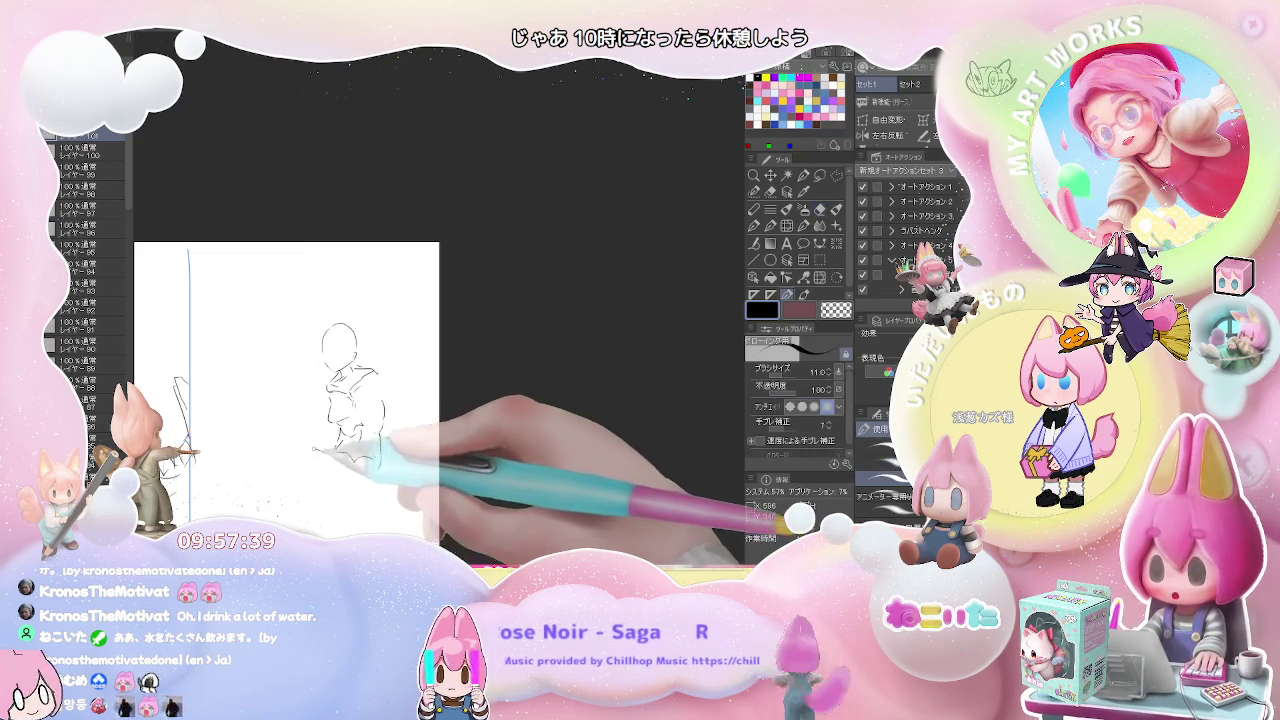
pyautogui.moveTo(340, 455); pyautogui.dragTo(285, 465)
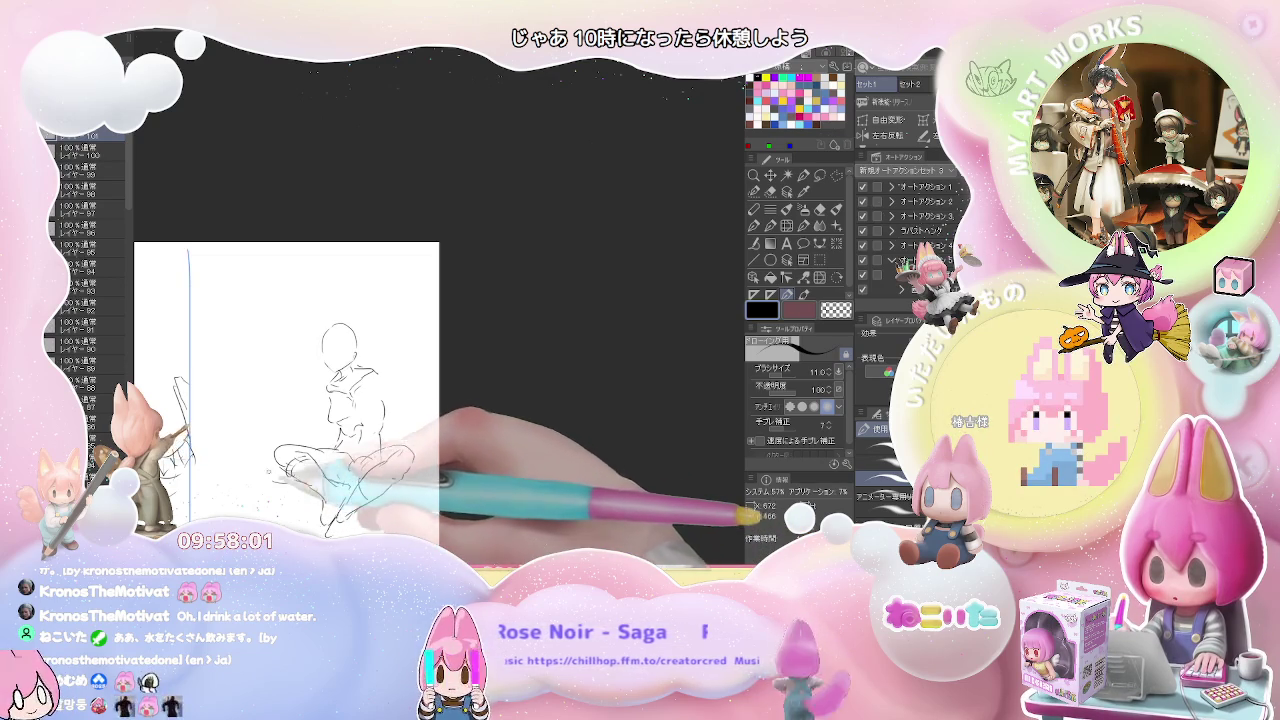
pyautogui.moveTo(280, 470); pyautogui.dragTo(242, 476)
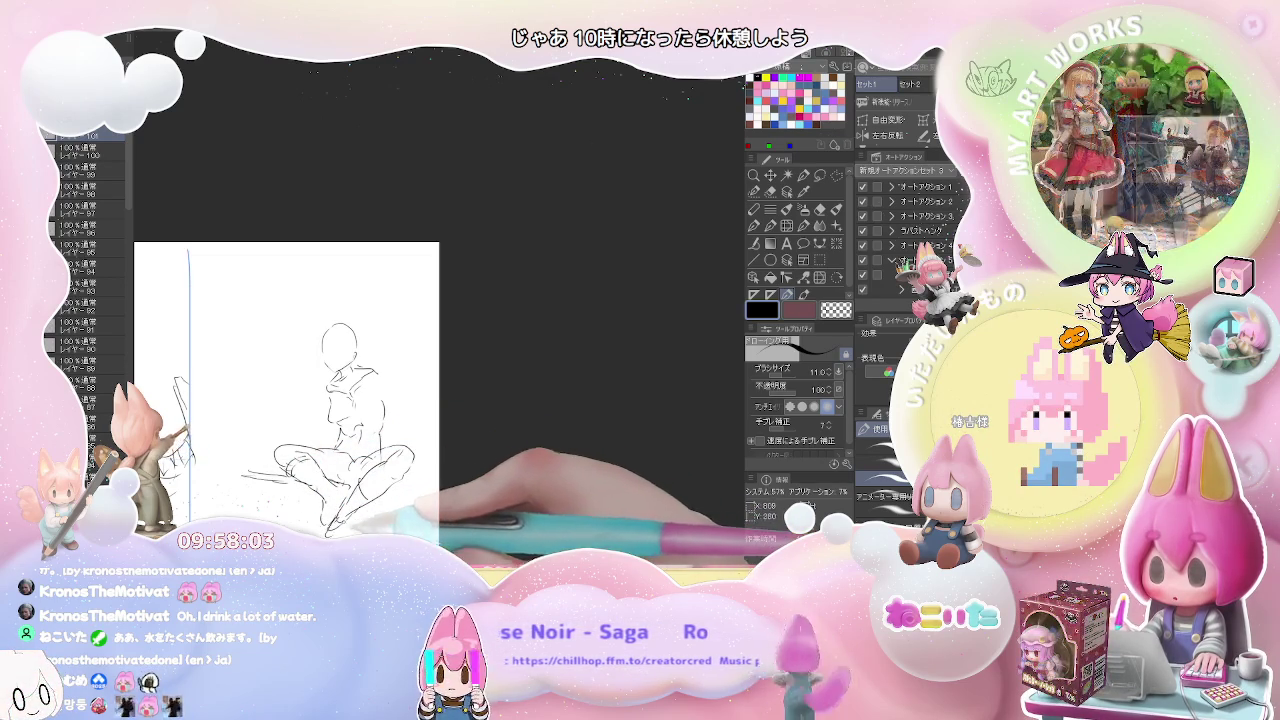
pyautogui.moveTo(295, 508); pyautogui.dragTo(222, 513)
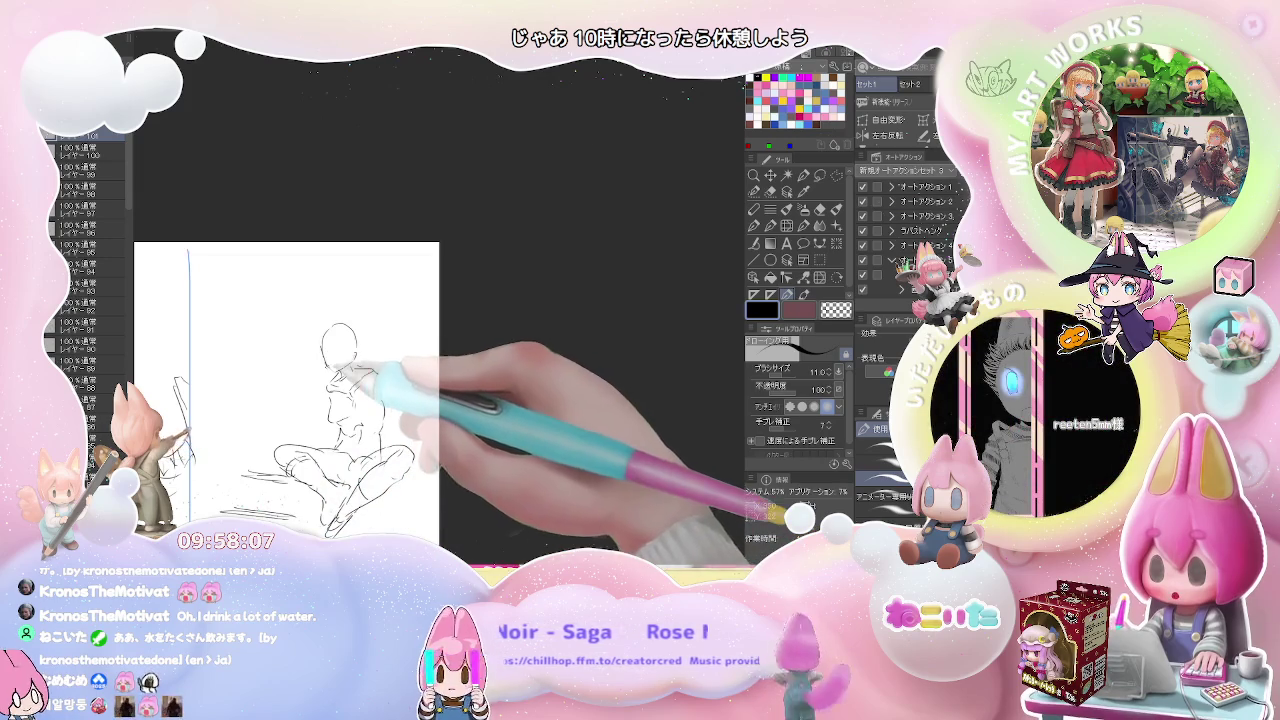
pyautogui.moveTo(367, 378); pyautogui.dragTo(340, 385)
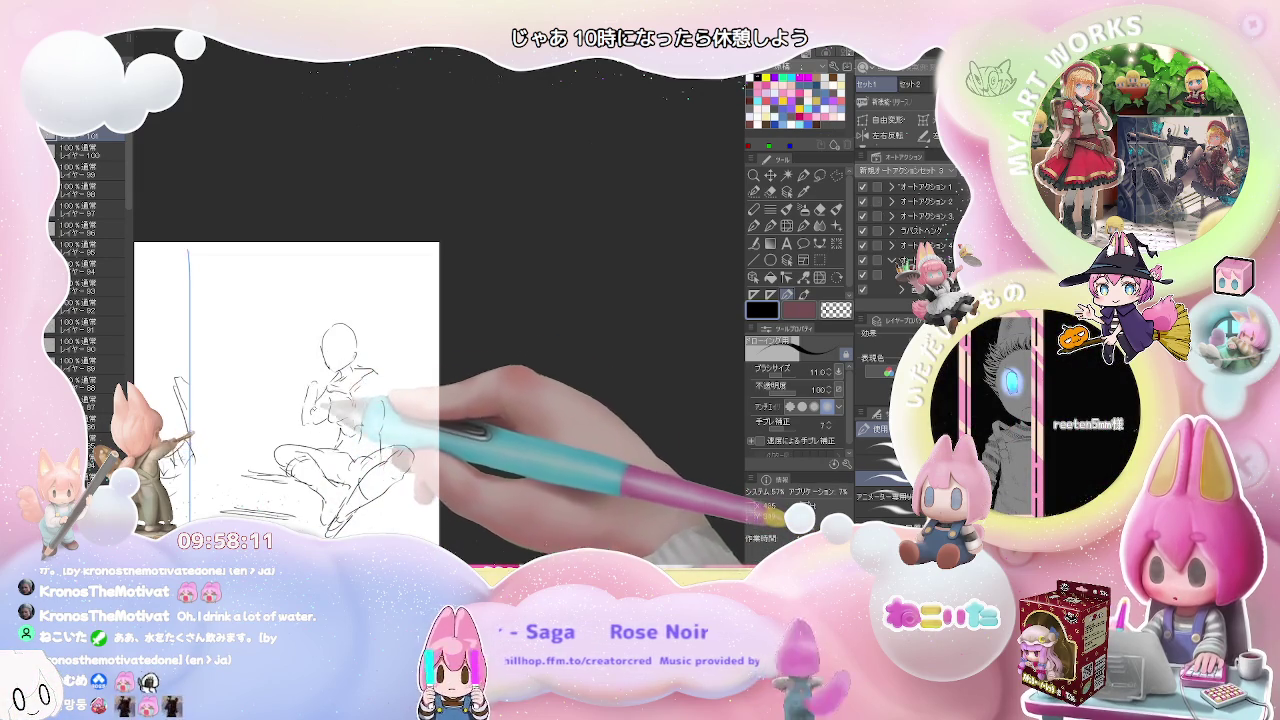
pyautogui.press('e')
pyautogui.press('p')
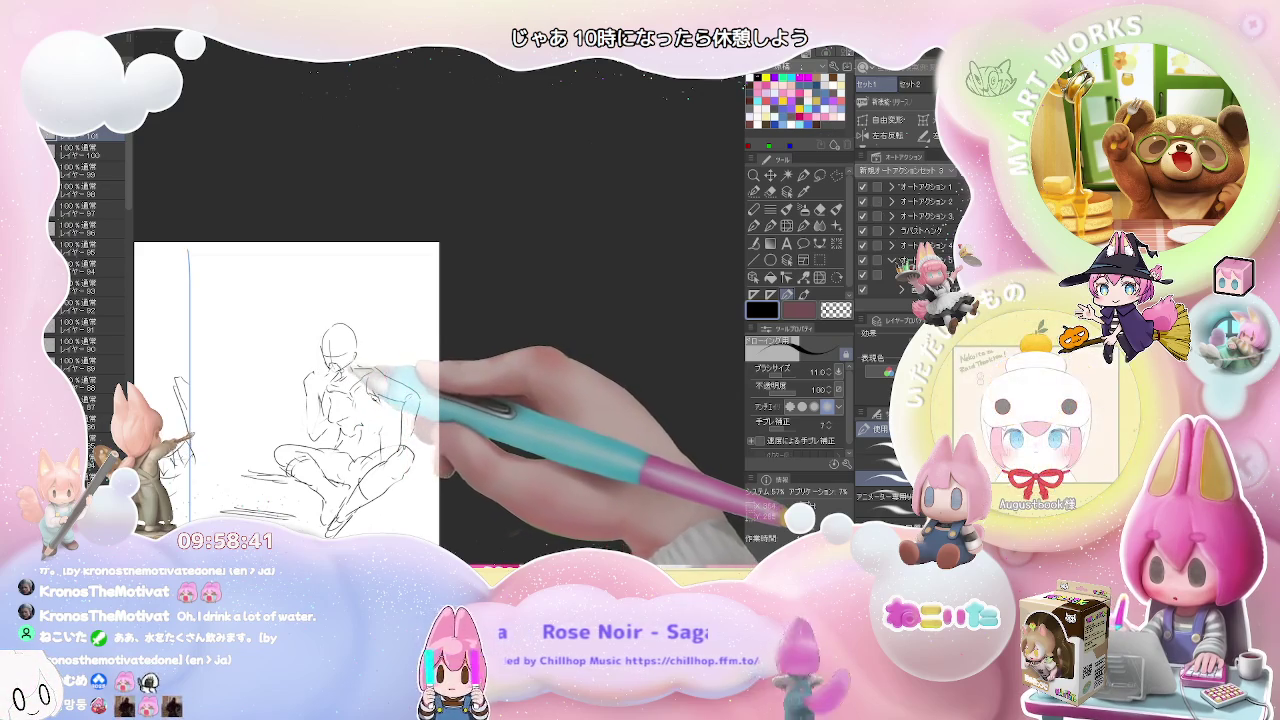
# Step: Refine the seated figure's neck and shoulder lines, cleaning up with the eraser
pyautogui.moveTo(330, 350); pyautogui.dragTo(362, 372)
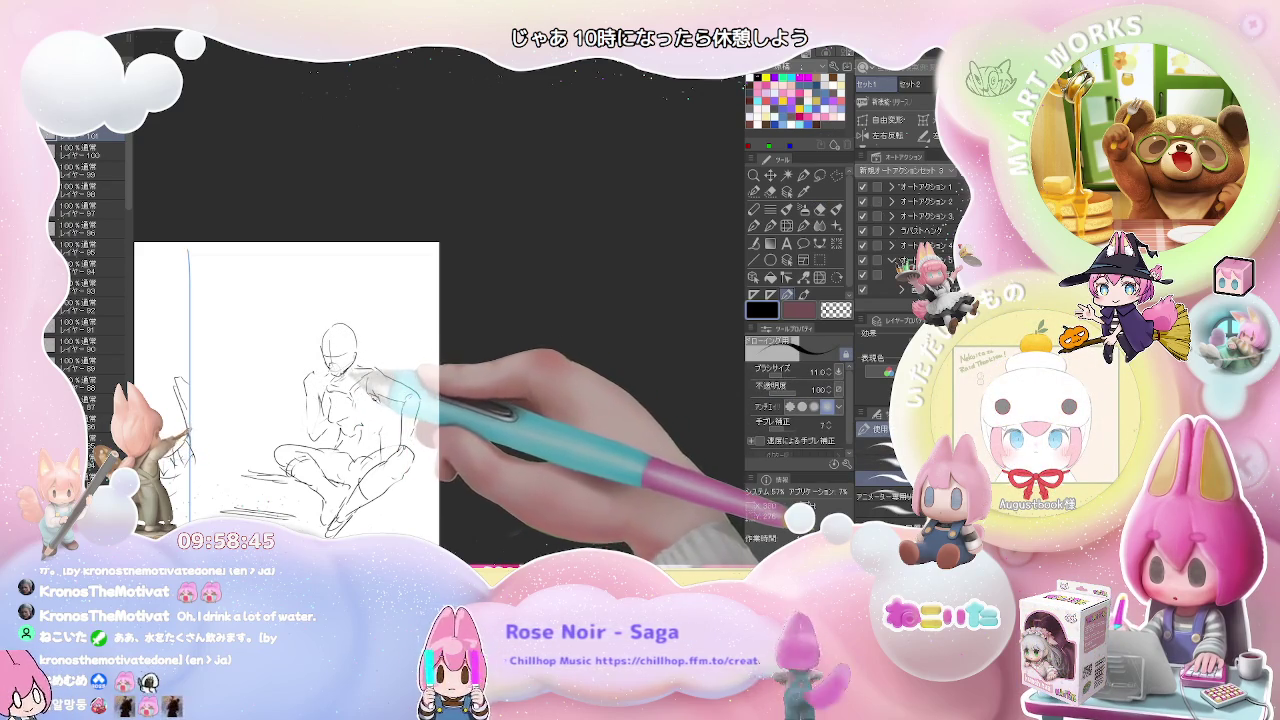
pyautogui.press('e')
pyautogui.press('p')
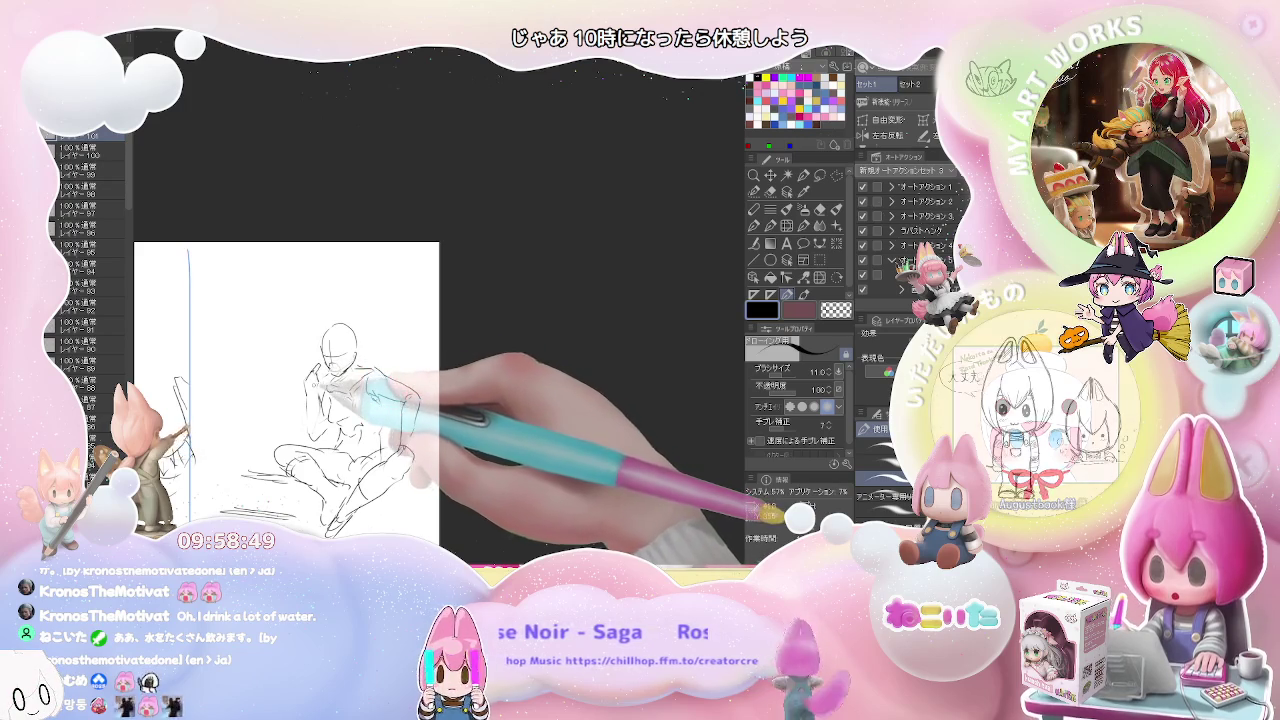
pyautogui.press('e')
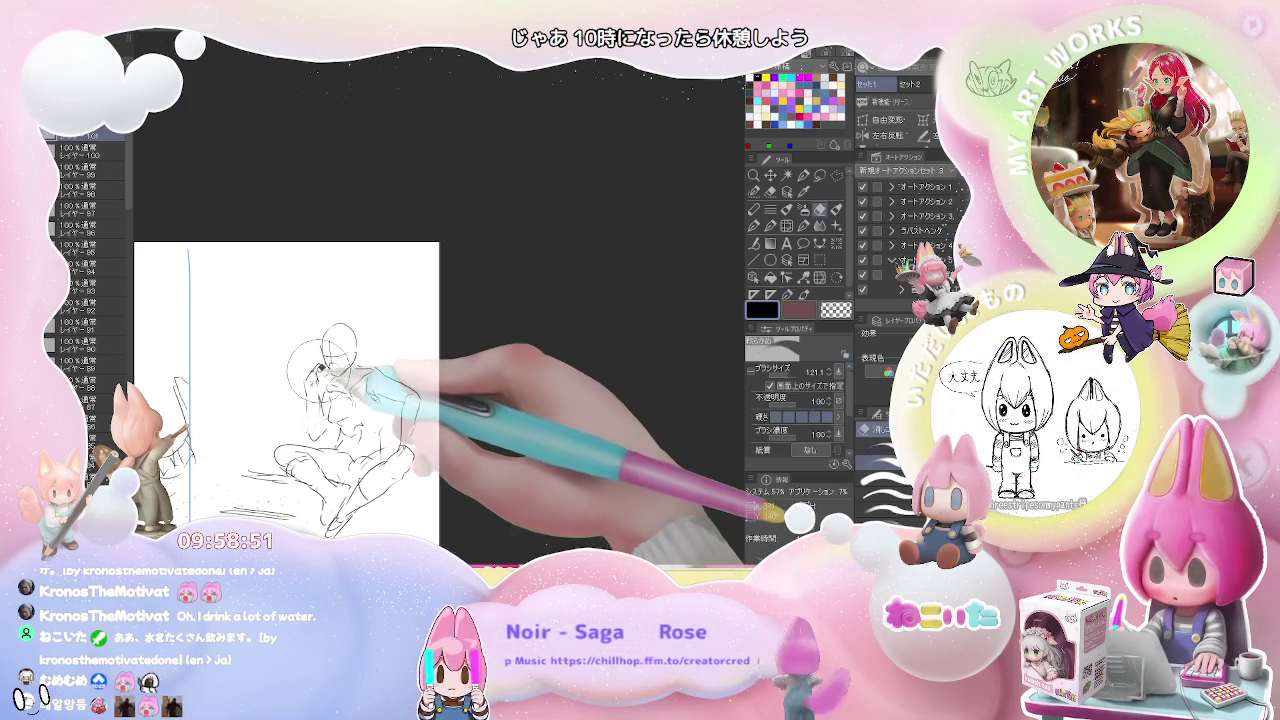
pyautogui.press('p')
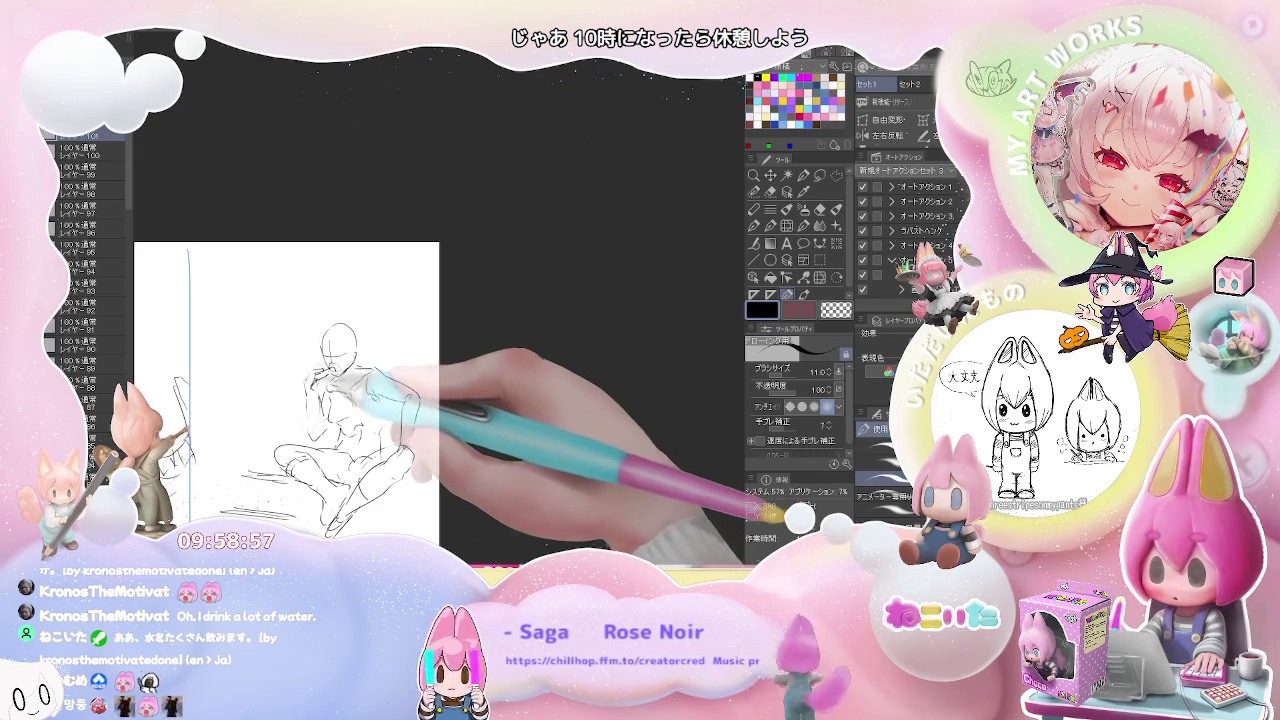
pyautogui.press('e')
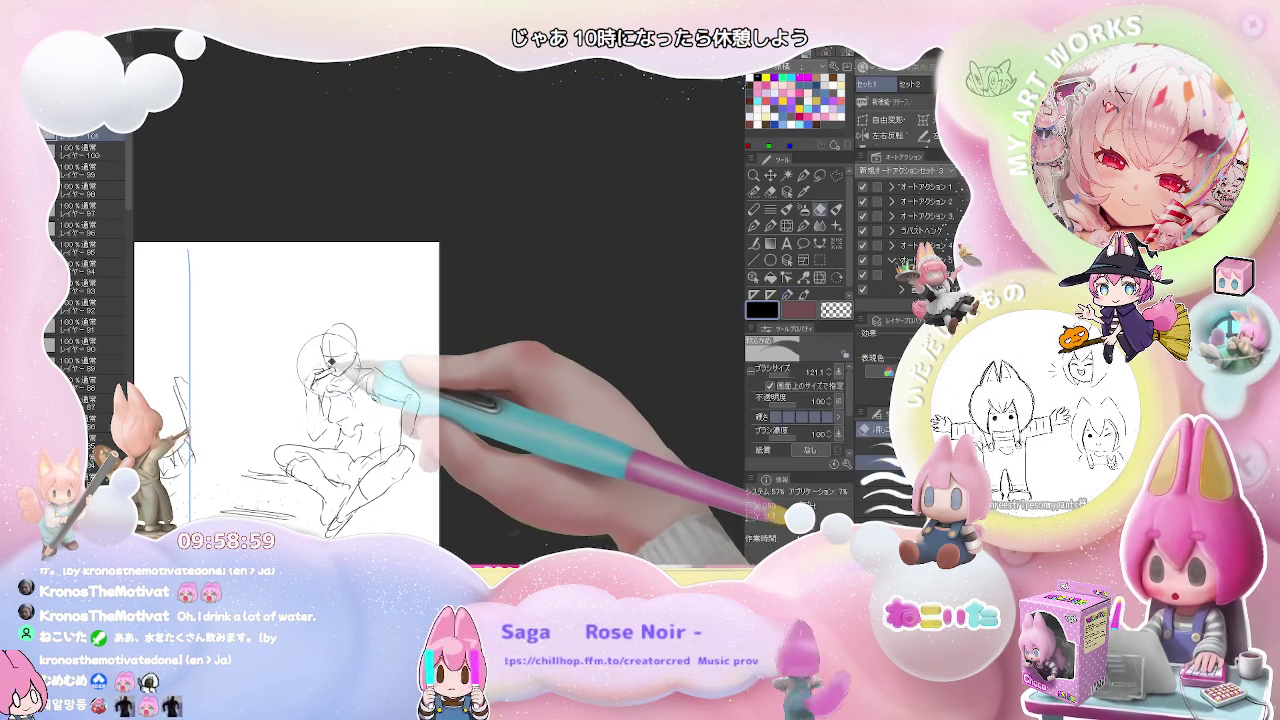
pyautogui.press('p')
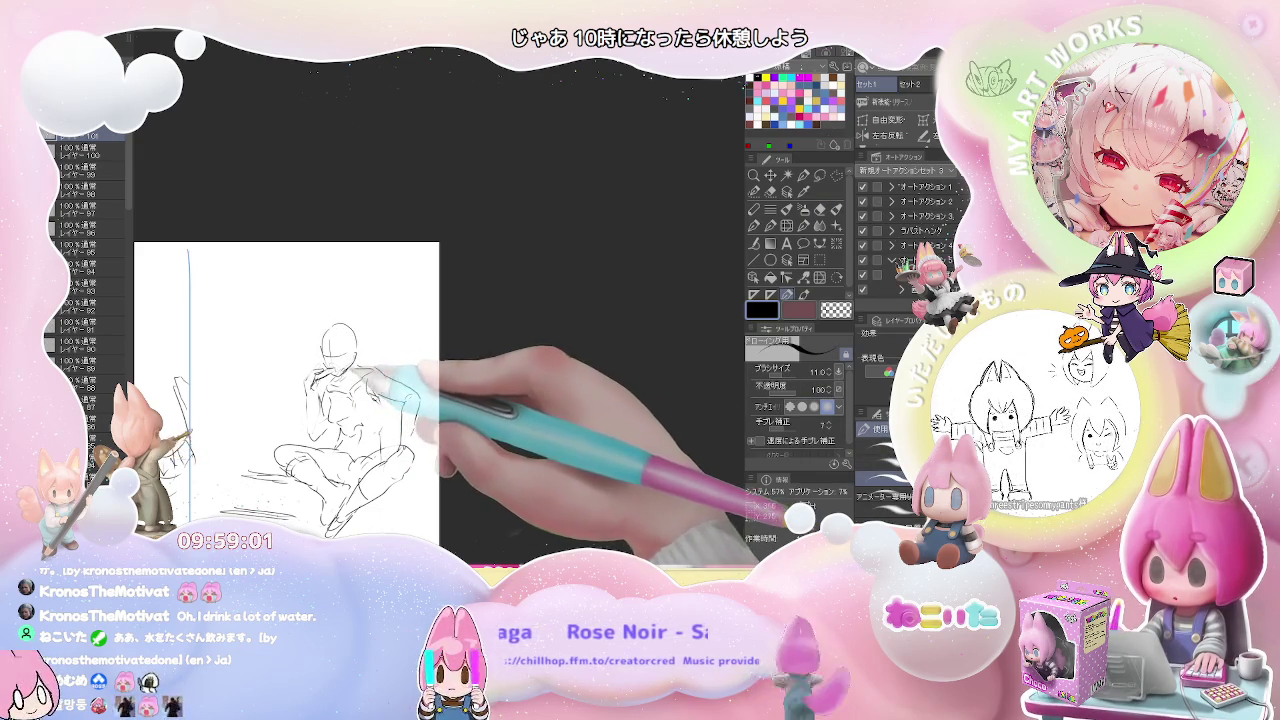
pyautogui.press('e')
pyautogui.press('p')
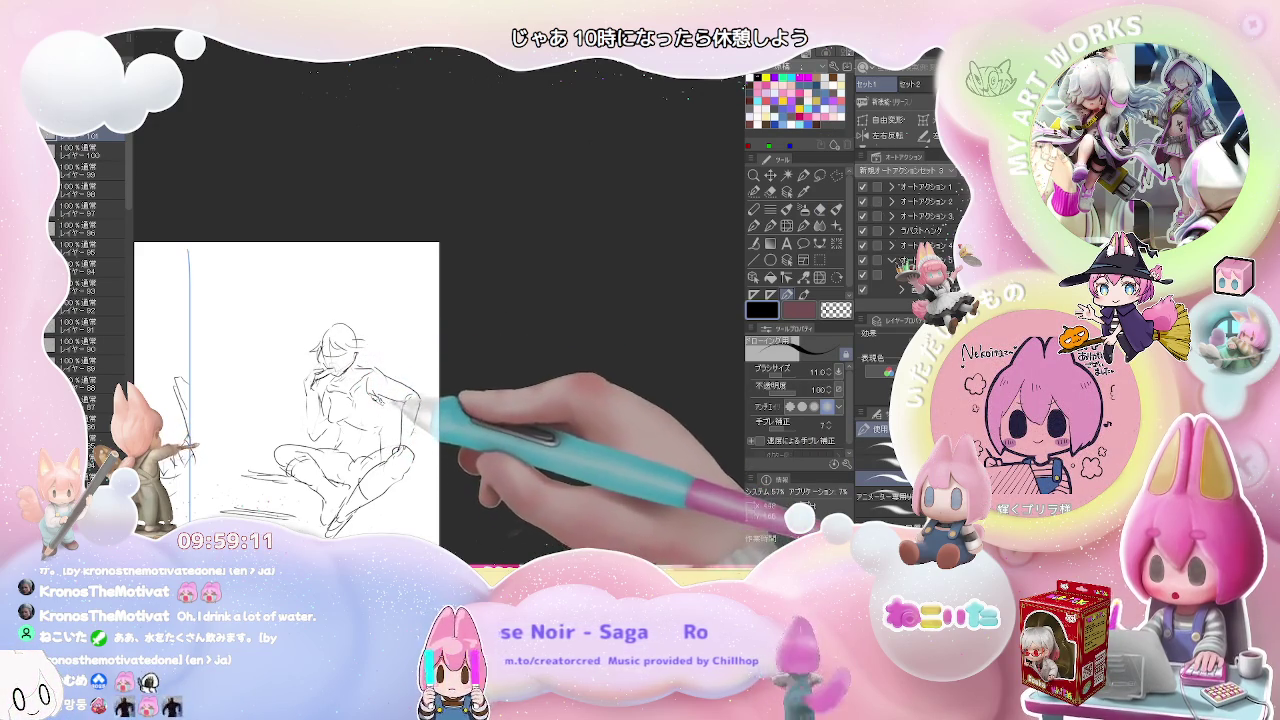
pyautogui.press('p')
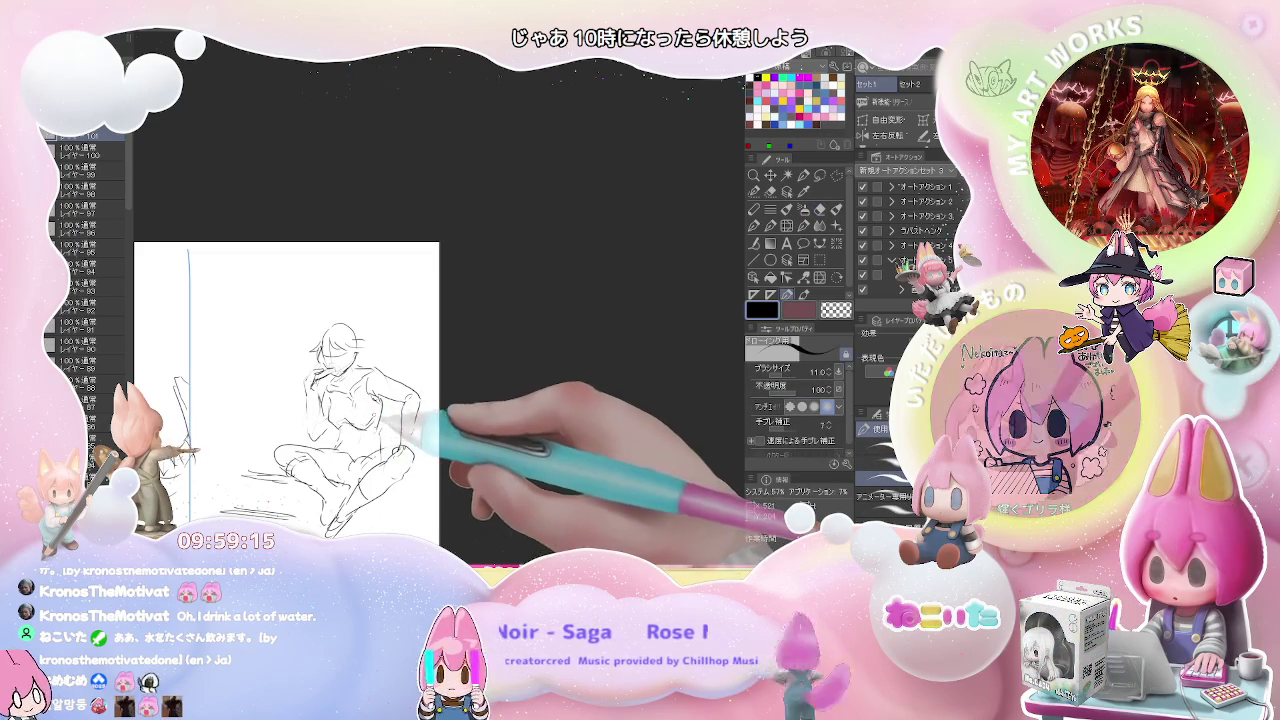
# Step: Add strokes around the knees, erase dark head lines, and sketch the right arm
pyautogui.moveTo(345, 430); pyautogui.dragTo(380, 468)
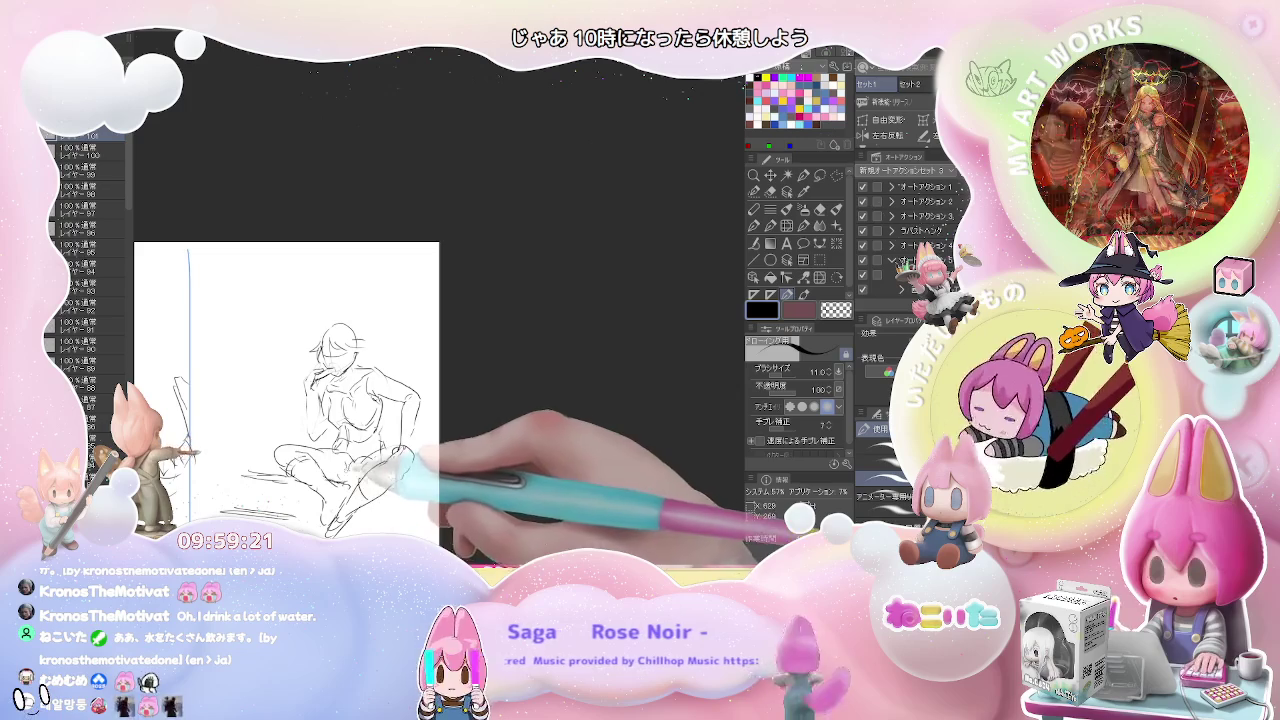
pyautogui.moveTo(418, 452); pyautogui.dragTo(390, 468)
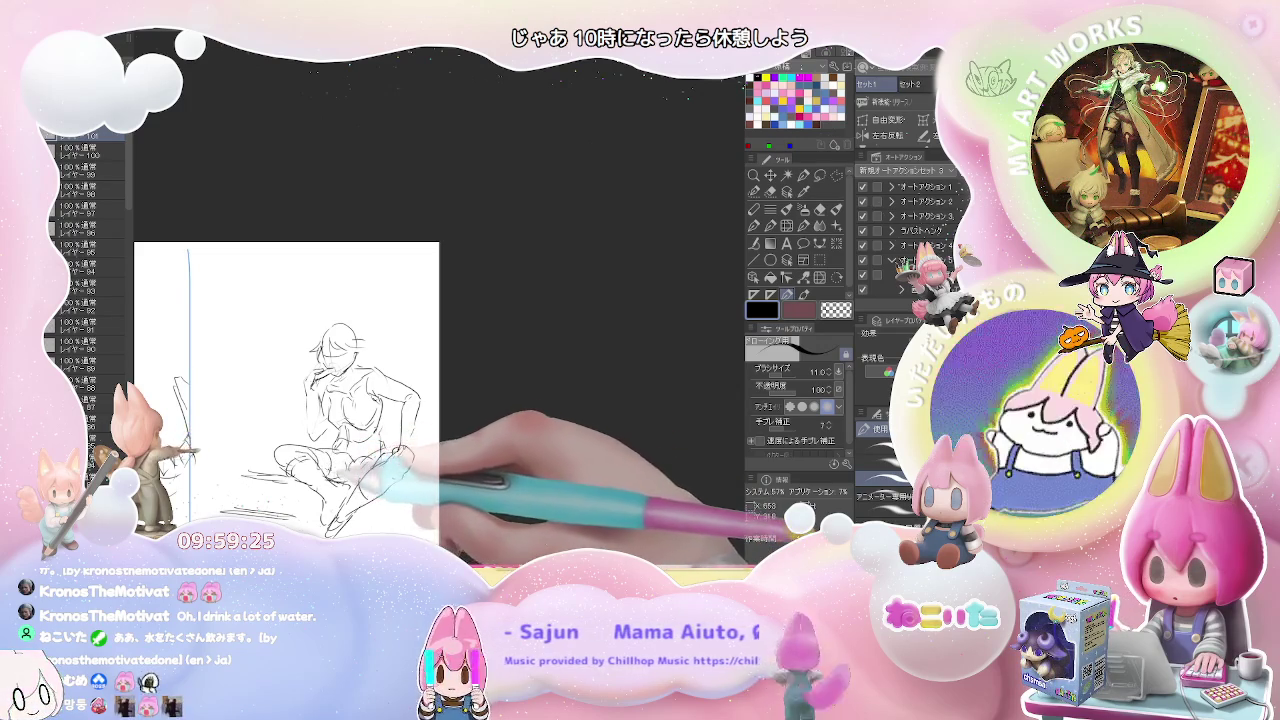
pyautogui.moveTo(398, 458); pyautogui.dragTo(375, 472)
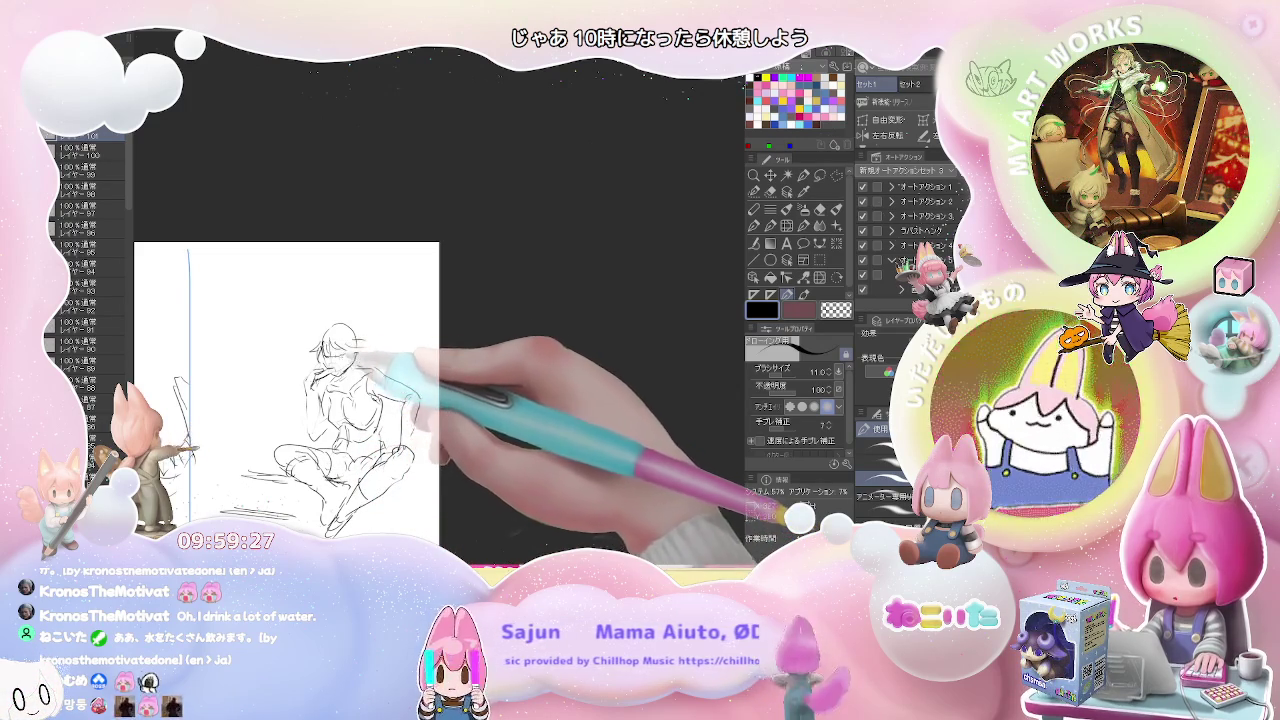
pyautogui.press('e')
pyautogui.moveTo(320, 345); pyautogui.dragTo(360, 365)
pyautogui.press('p')
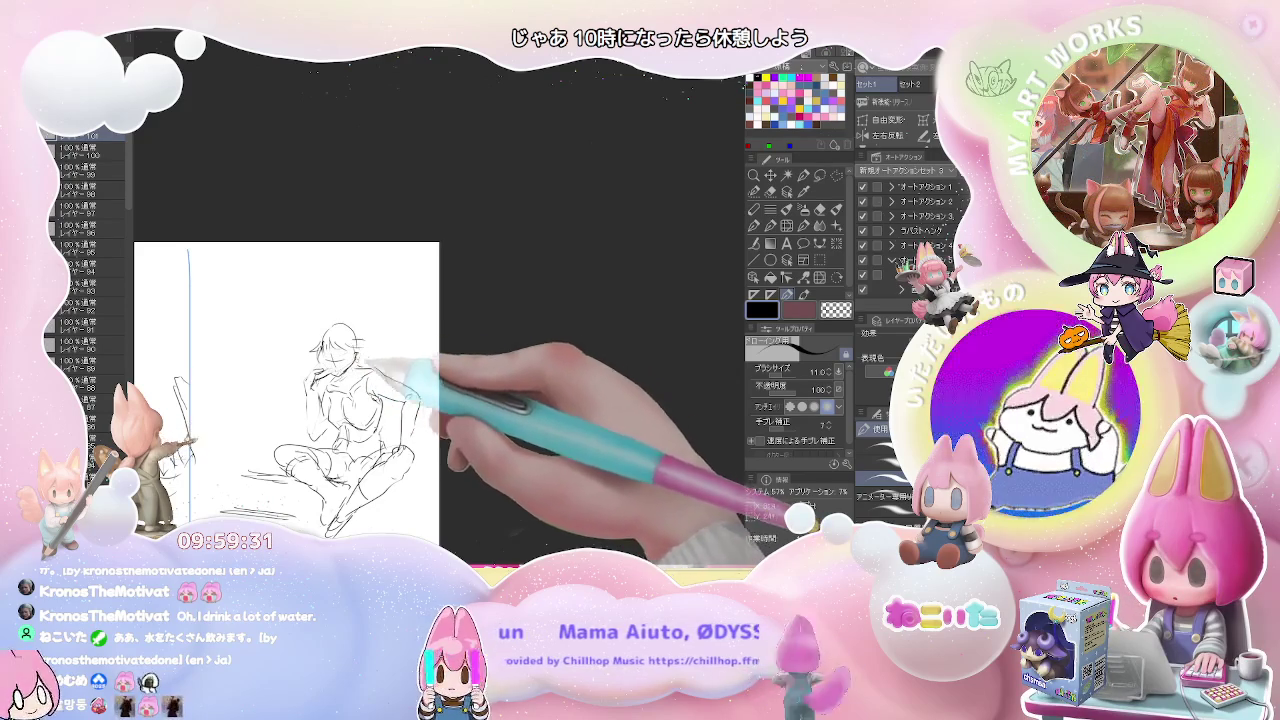
pyautogui.moveTo(418, 386); pyautogui.dragTo(408, 380)
# Step: Rough in a small round-headed crouching creature left of the seated figure's knees
pyautogui.press('e')
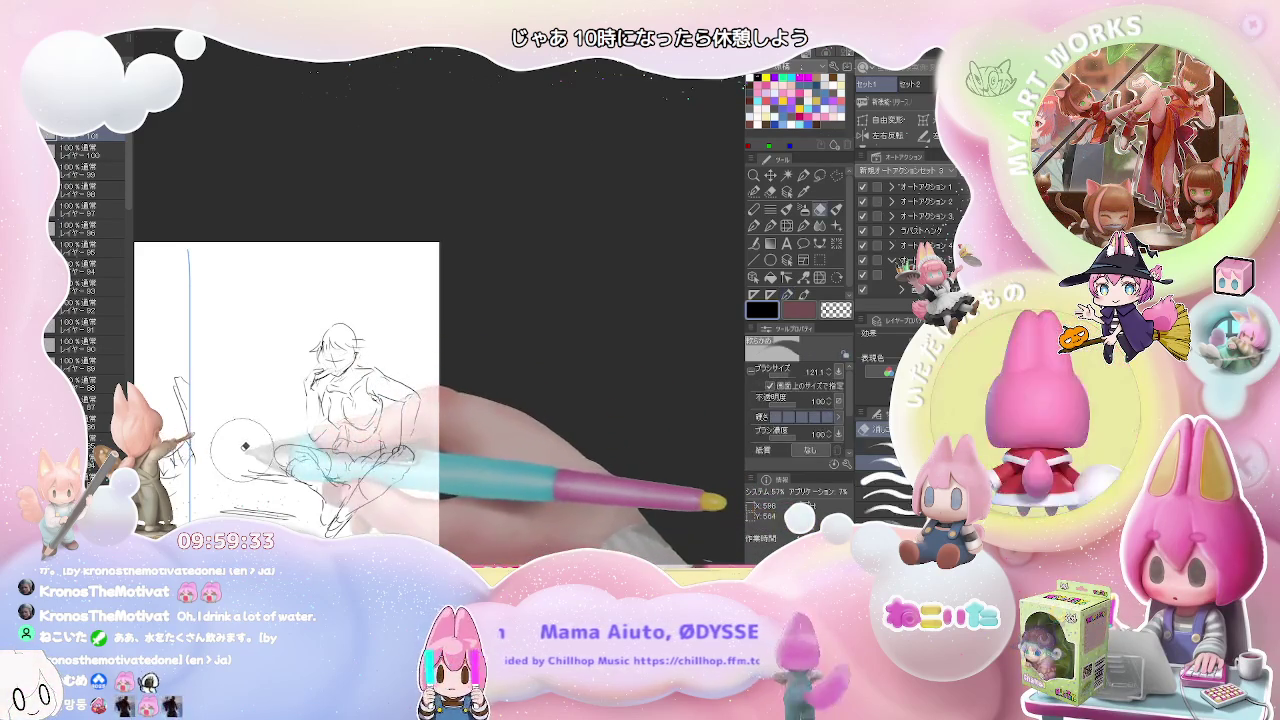
pyautogui.press('p')
pyautogui.moveTo(244, 412)
pyautogui.mouseDown()
pyautogui.moveTo(252, 432)
pyautogui.moveTo(285, 445)
pyautogui.moveTo(235, 437)
pyautogui.mouseUp()
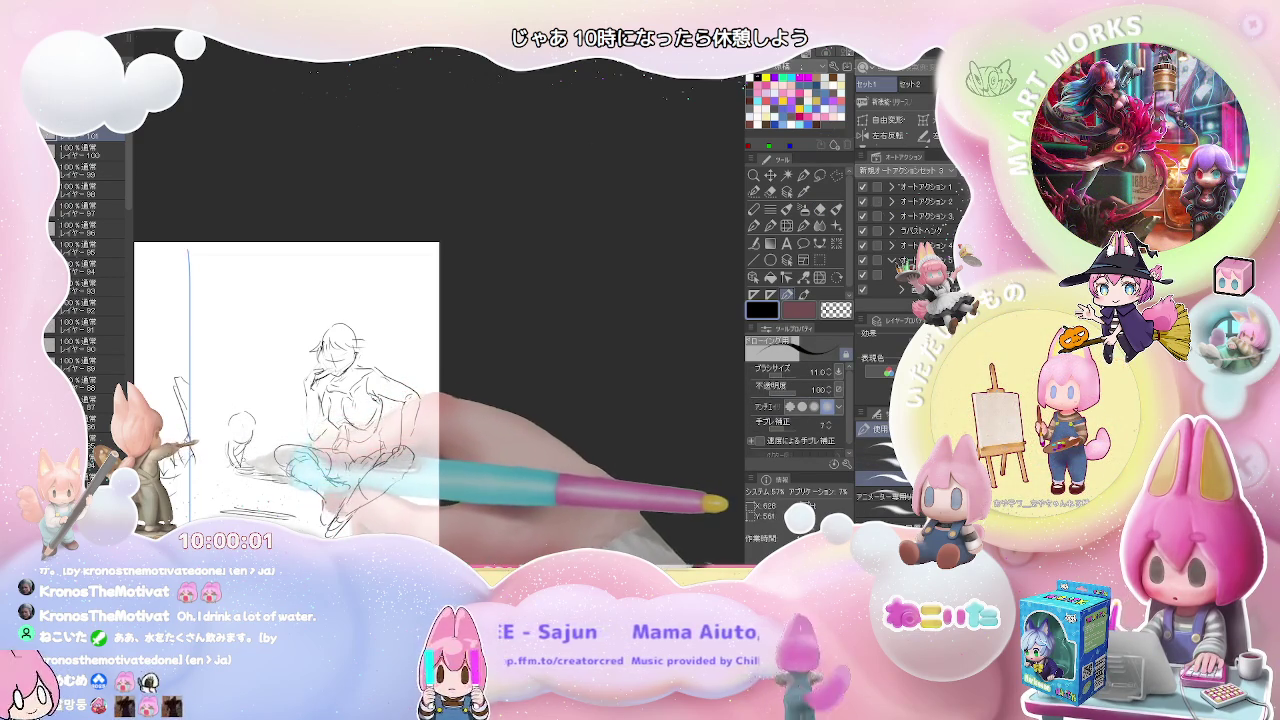
pyautogui.press('e')
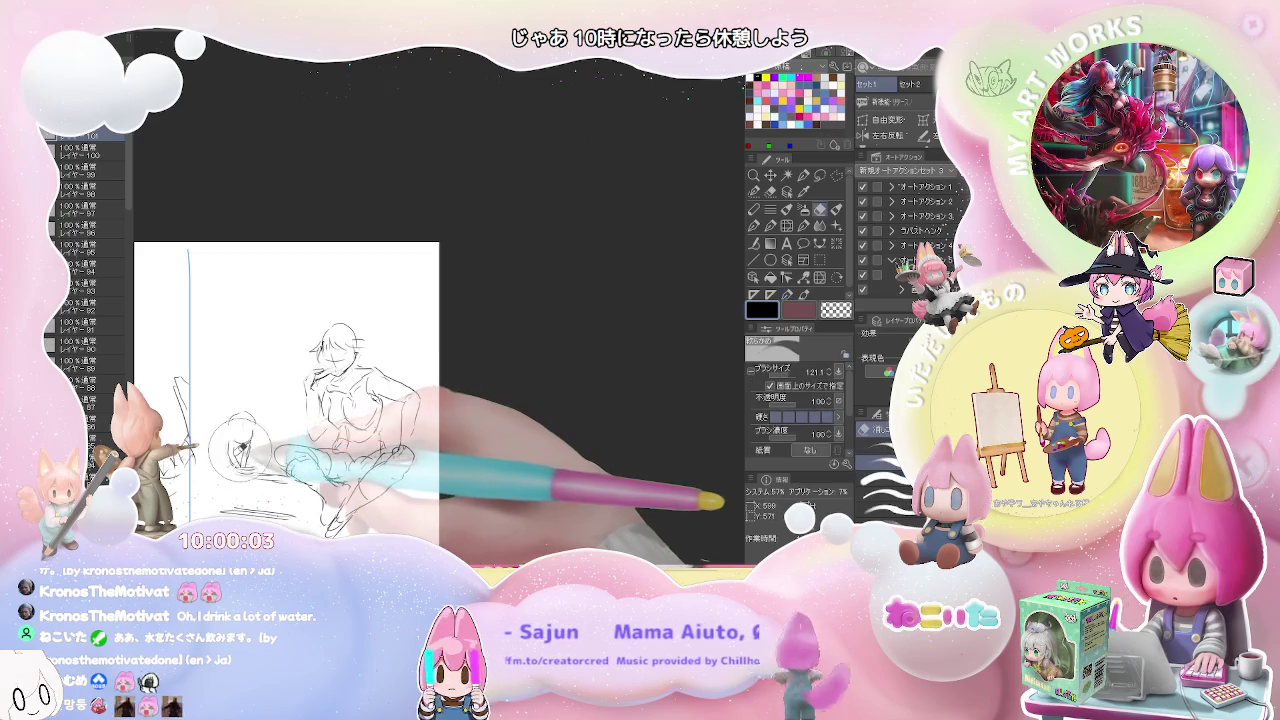
pyautogui.press('p')
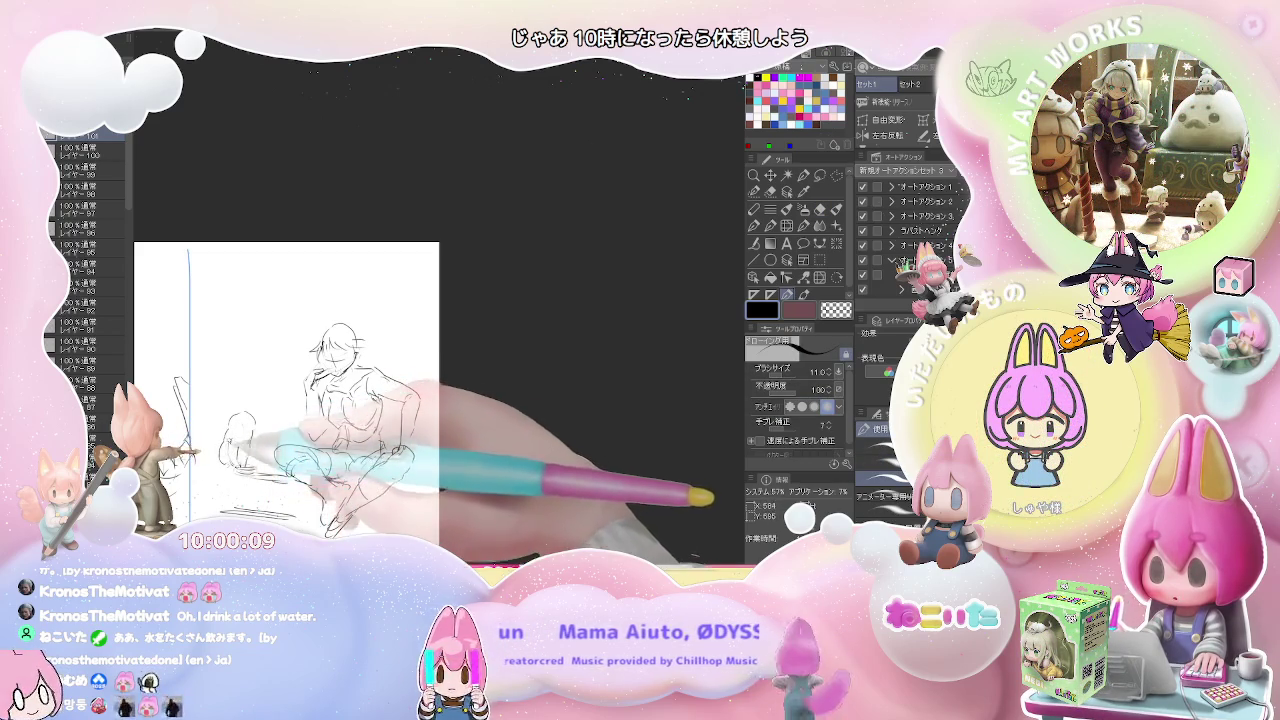
pyautogui.press('e')
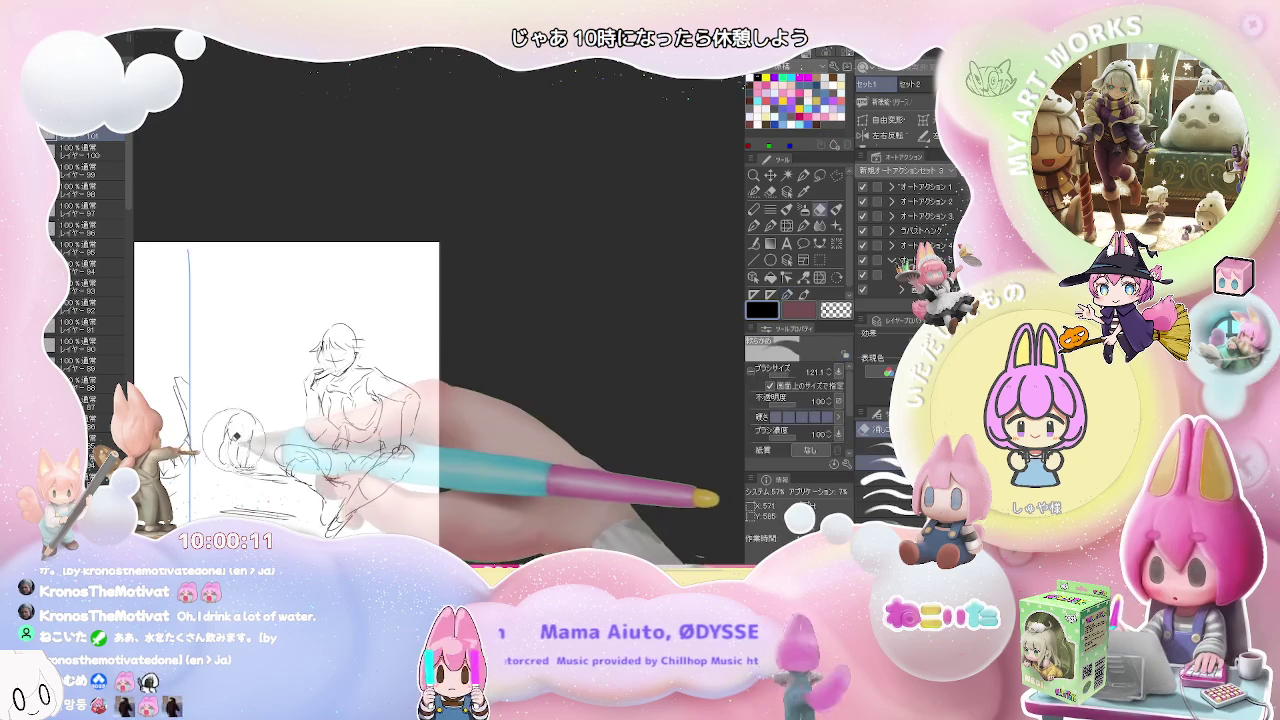
pyautogui.press('p')
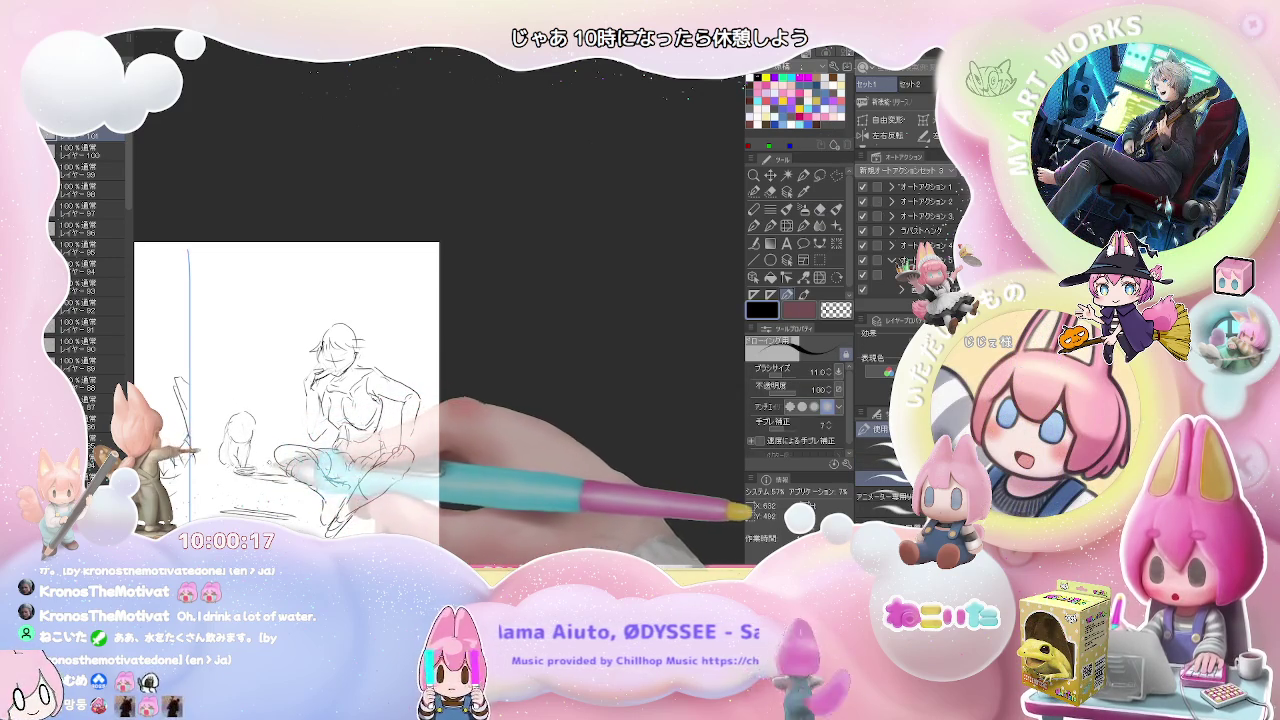
pyautogui.press('e')
pyautogui.press('p')
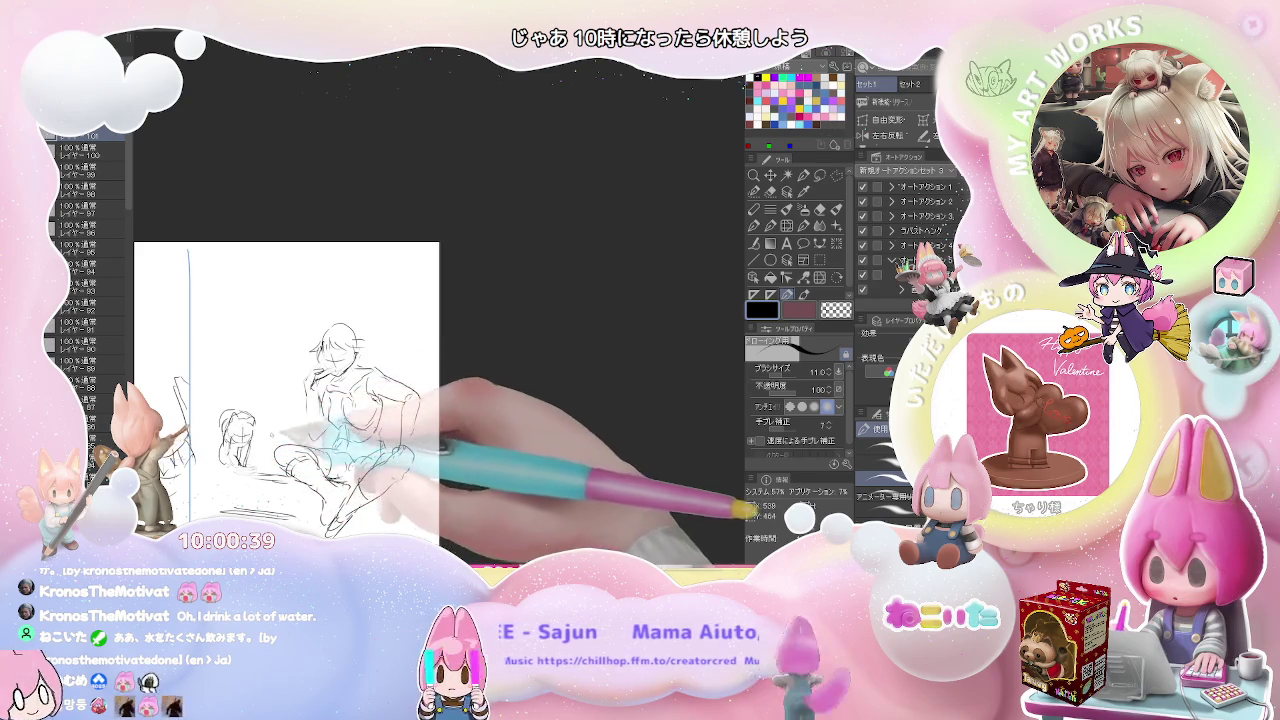
pyautogui.press('e')
pyautogui.press('p')
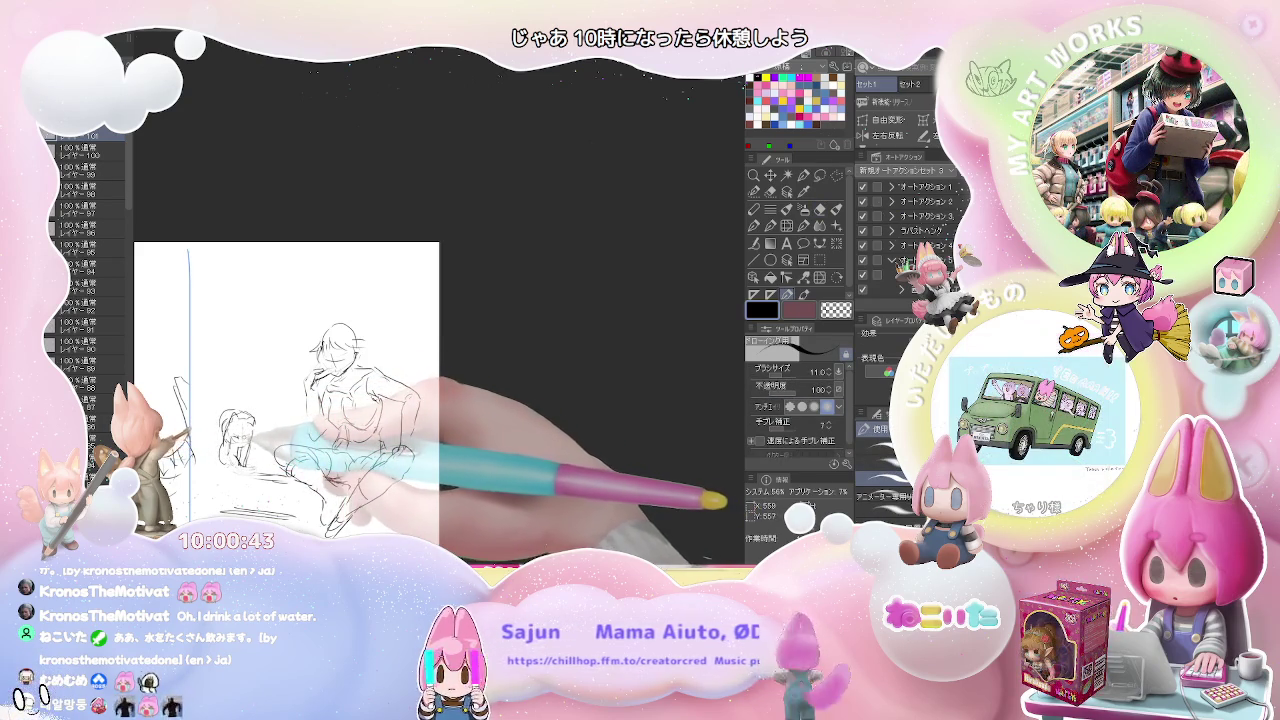
pyautogui.scroll(3, 244, 421)
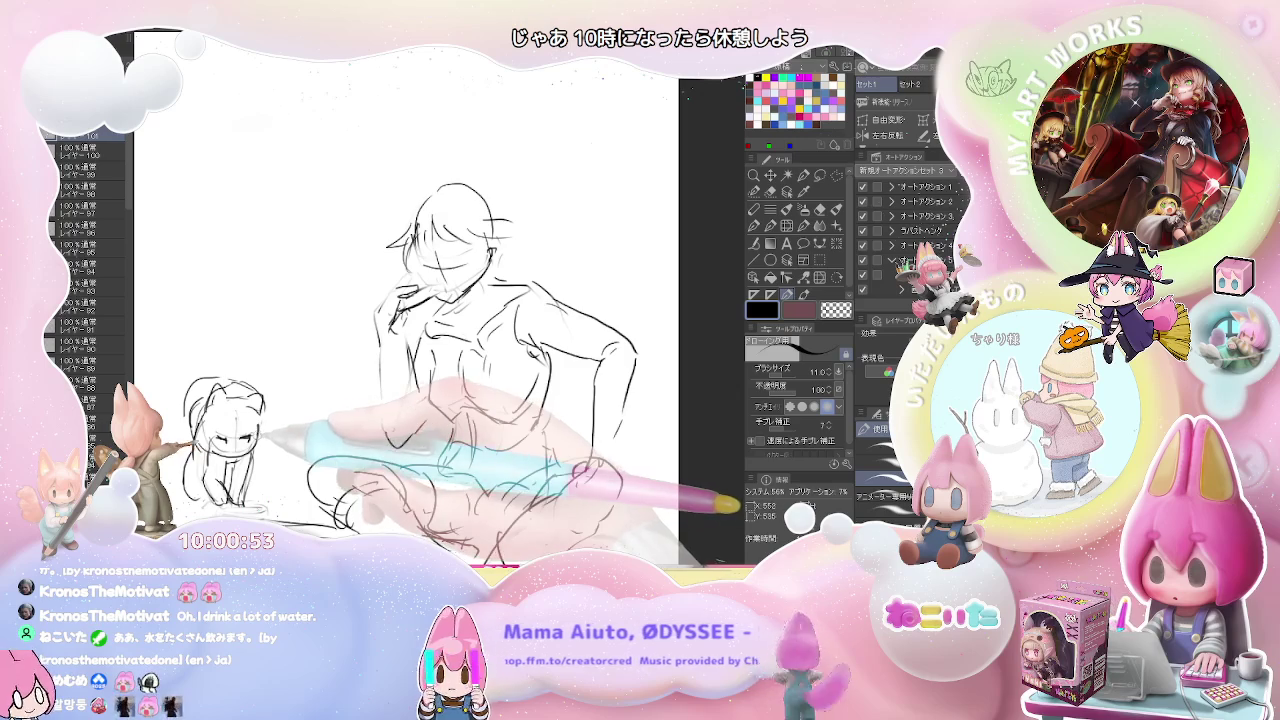
# Step: Refine the creature's ears and face and add a dish and ground line
pyautogui.press('e')
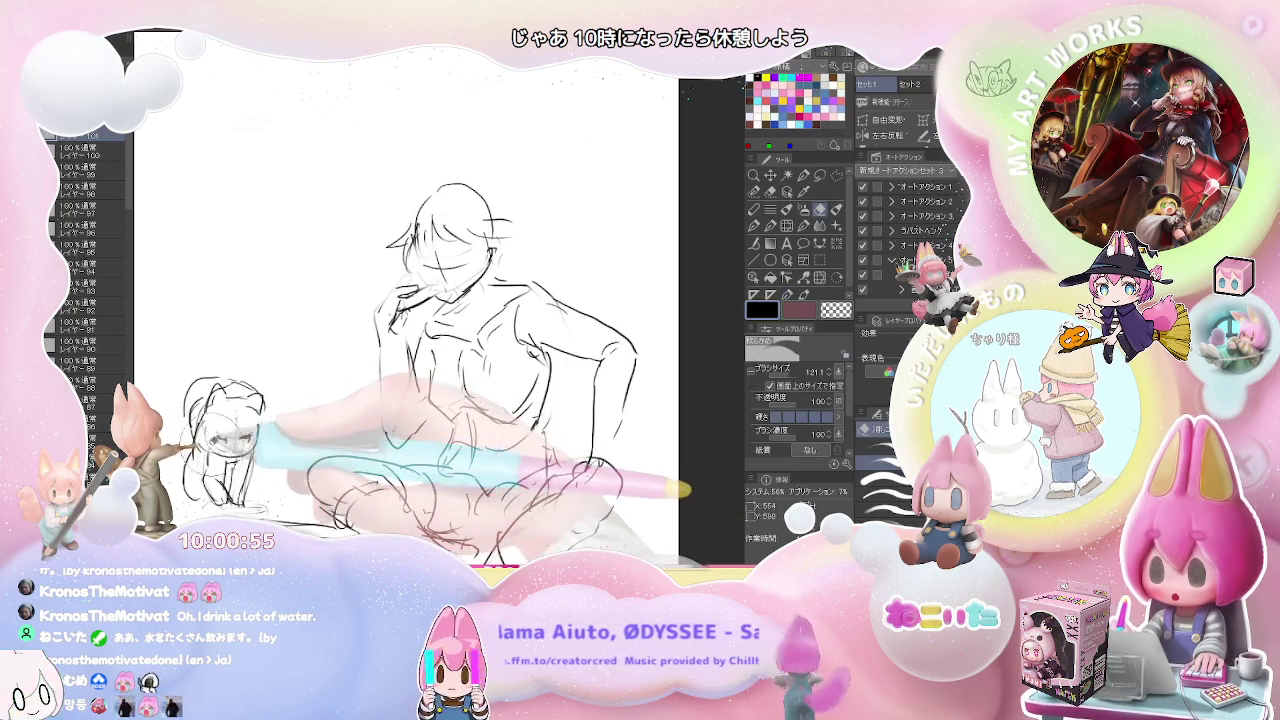
pyautogui.press('p')
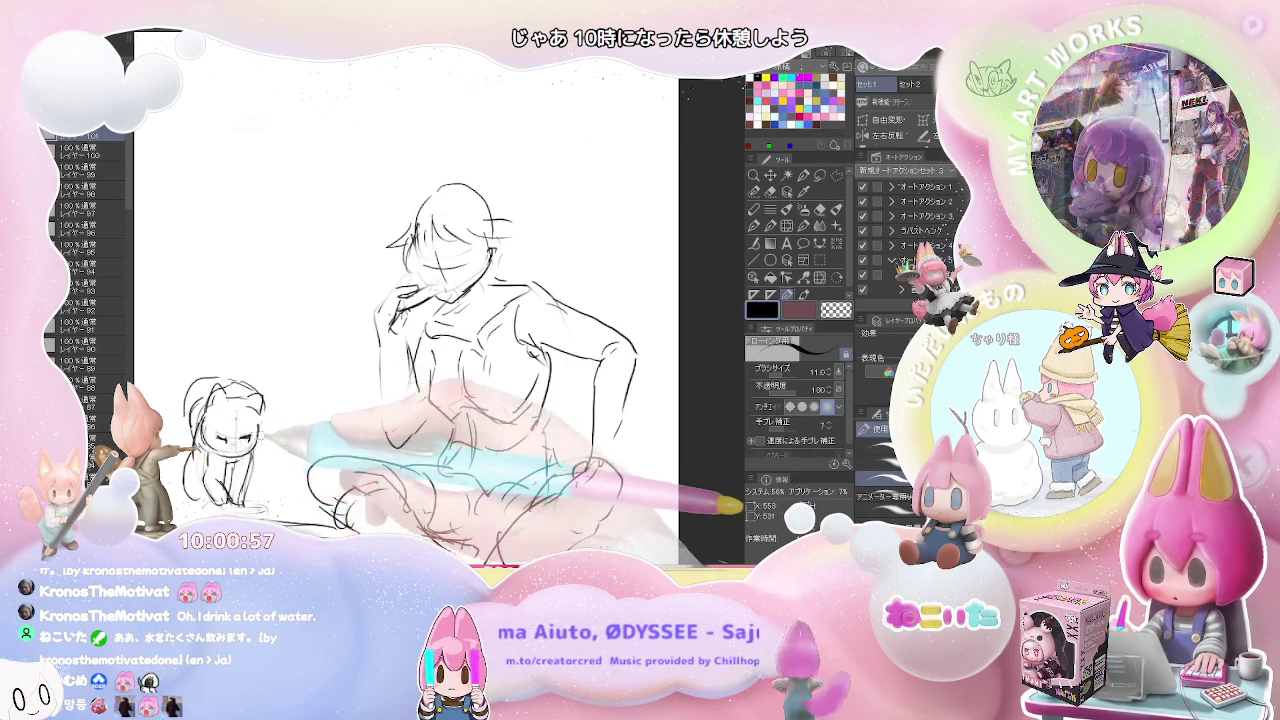
pyautogui.hotkey('ctrl', '-')
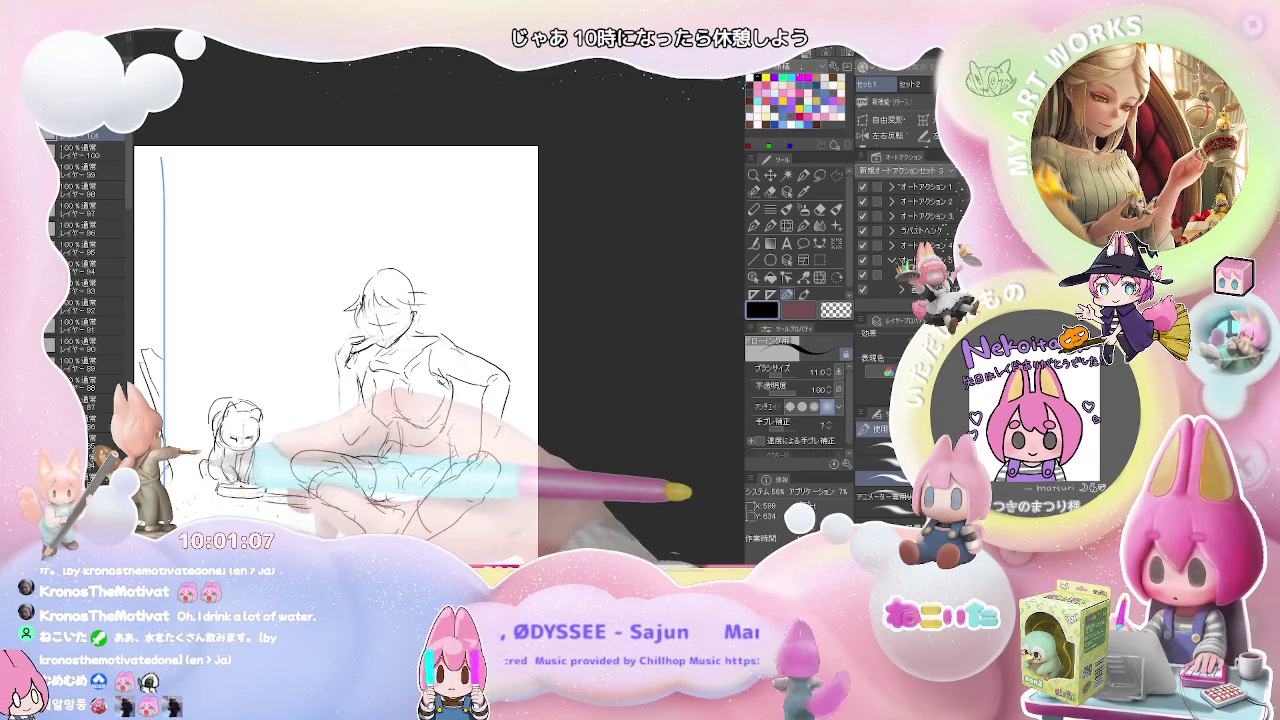
pyautogui.press('e')
pyautogui.press('p')
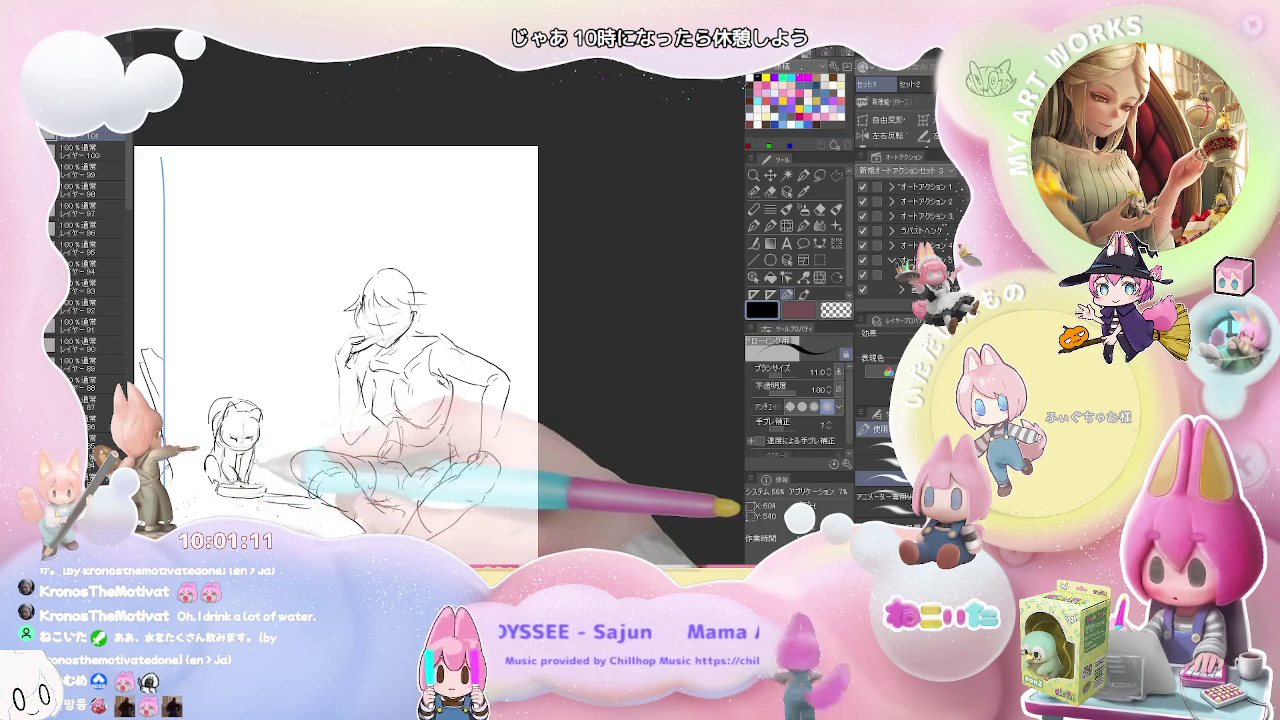
pyautogui.scroll(-2, 297, 491)
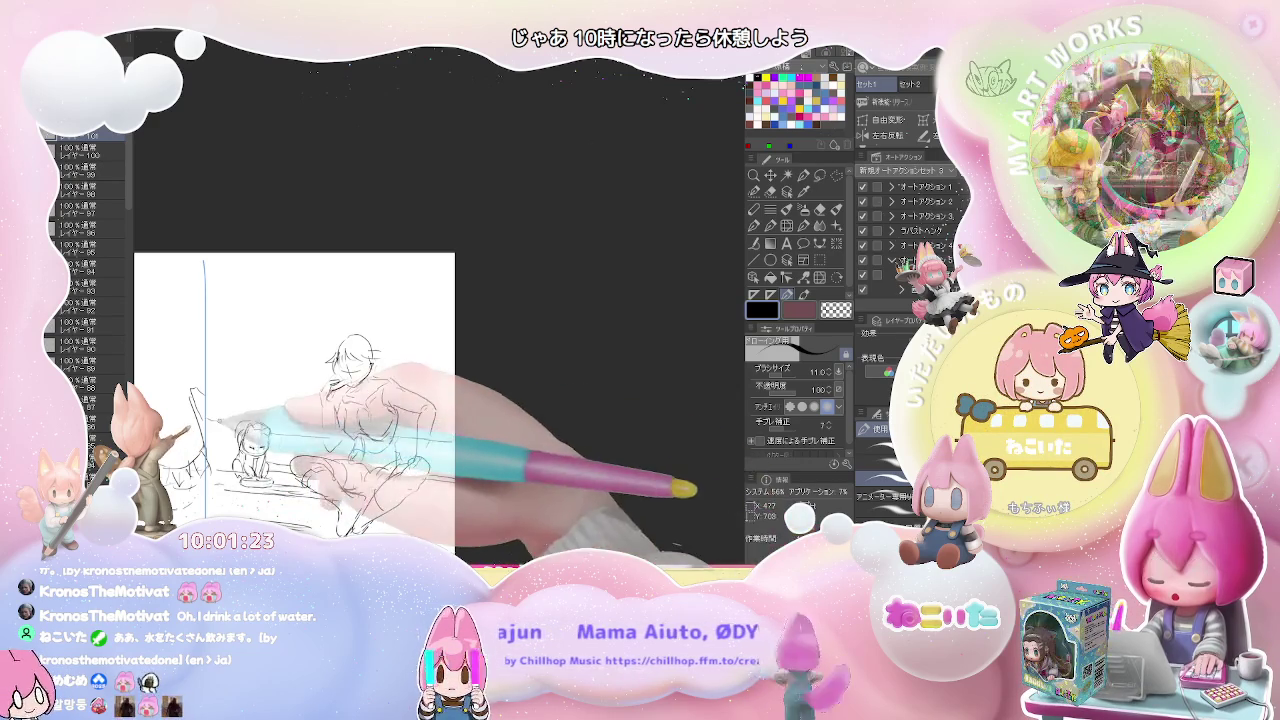
# Step: Draw four horizontal railing lines behind the figures, including a short one right of the knee
pyautogui.moveTo(215, 401); pyautogui.dragTo(322, 398)
pyautogui.moveTo(214, 412); pyautogui.dragTo(322, 414)
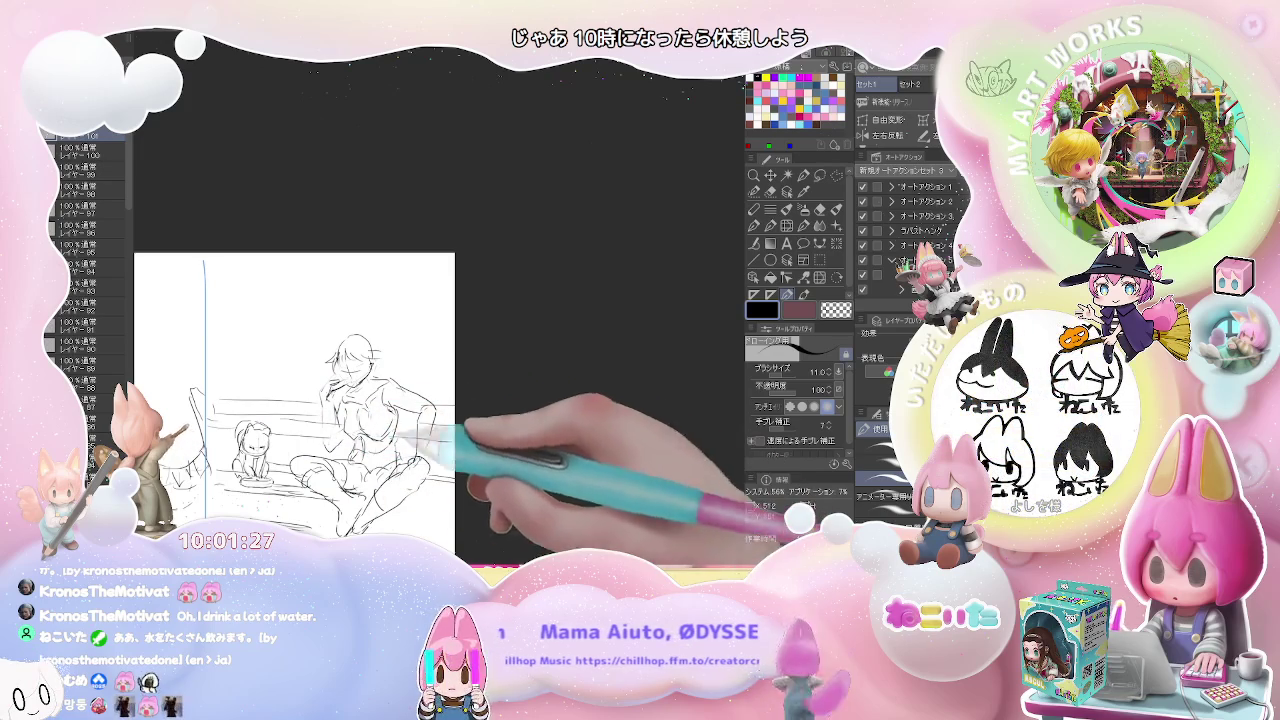
pyautogui.moveTo(405, 466); pyautogui.dragTo(455, 468)
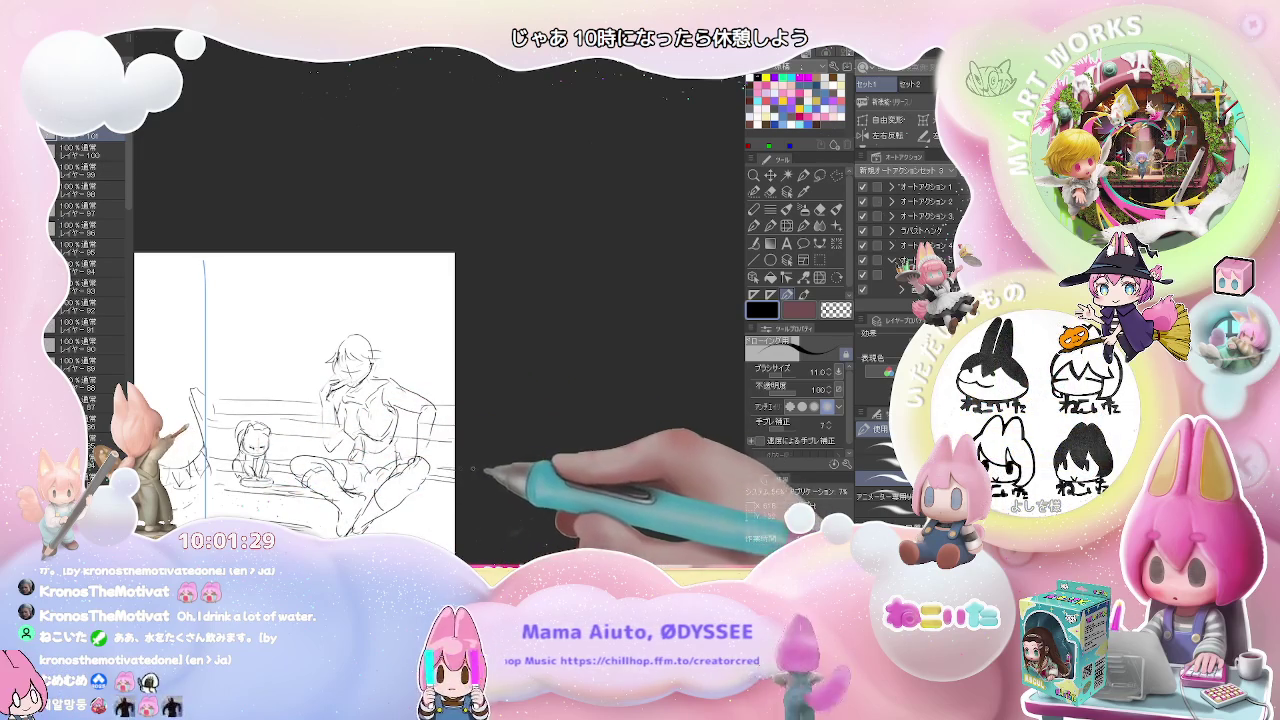
pyautogui.moveTo(237, 381); pyautogui.dragTo(330, 380)
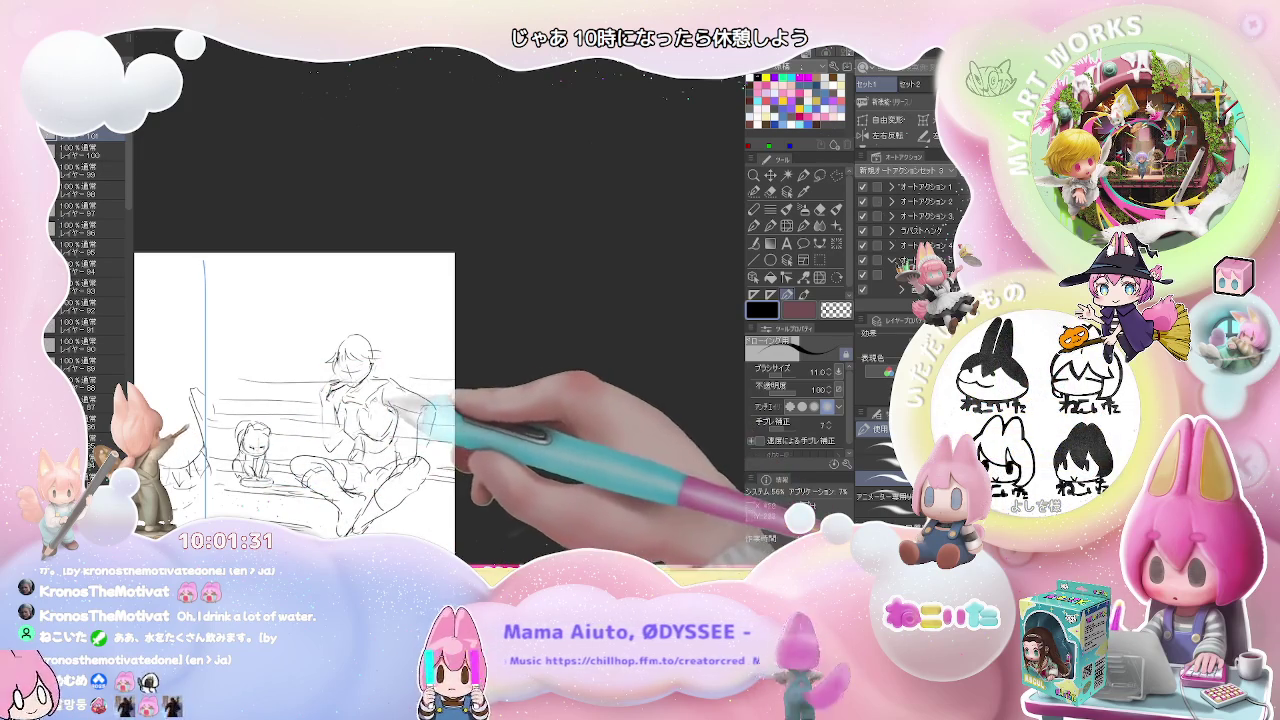
pyautogui.scroll(1, 315, 375)
# Step: Erase and redraw the seated figure's face, then zoom out to show the neighbouring panel
pyautogui.press('e')
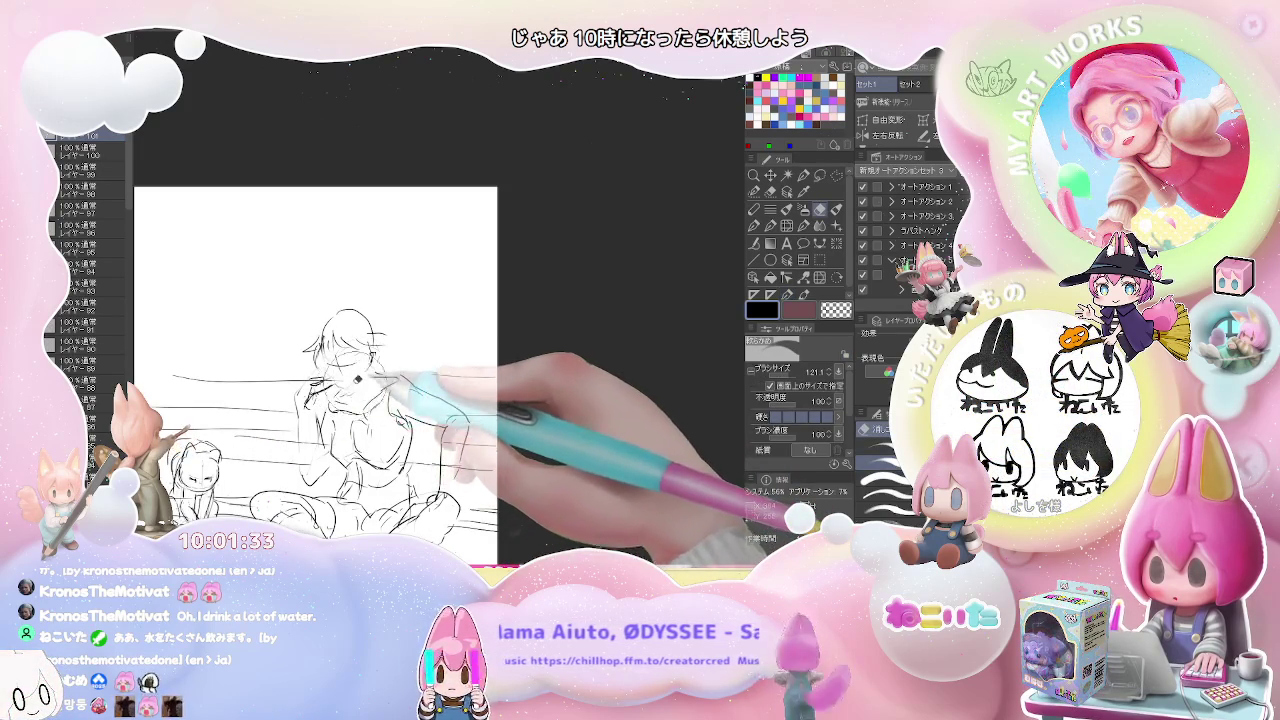
pyautogui.press('p')
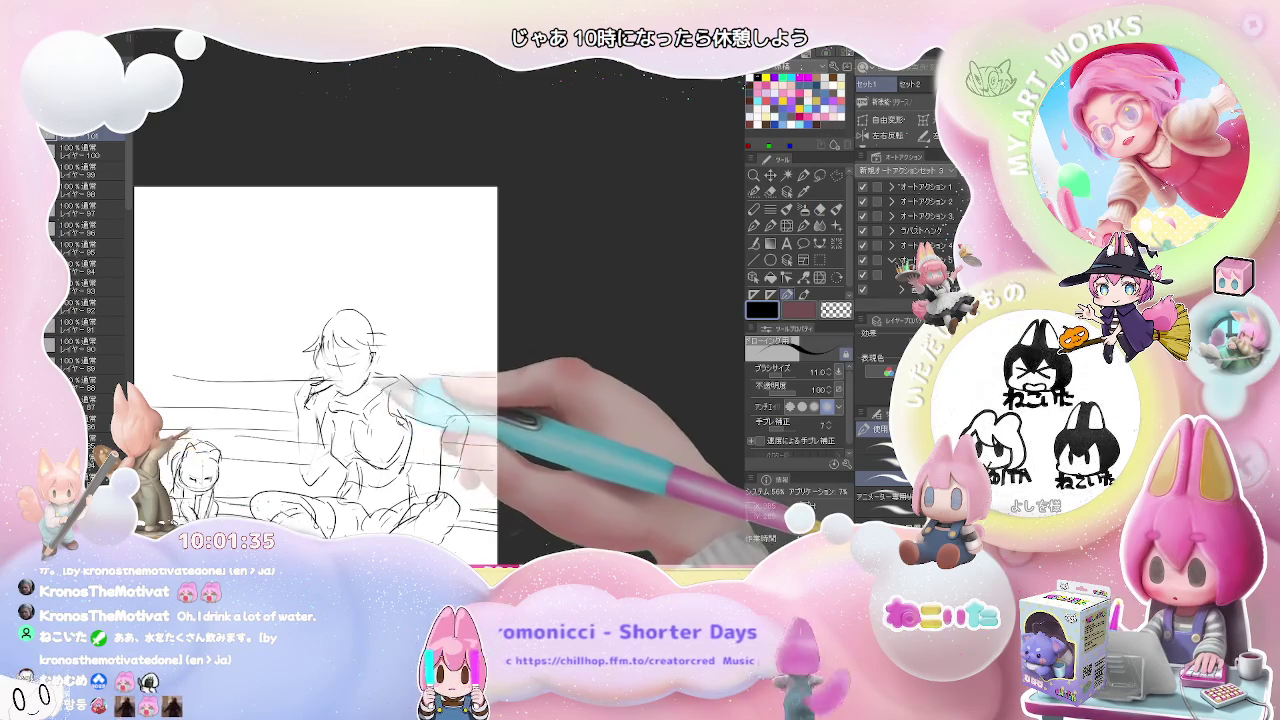
pyautogui.press('e')
pyautogui.press('p')
pyautogui.press('e')
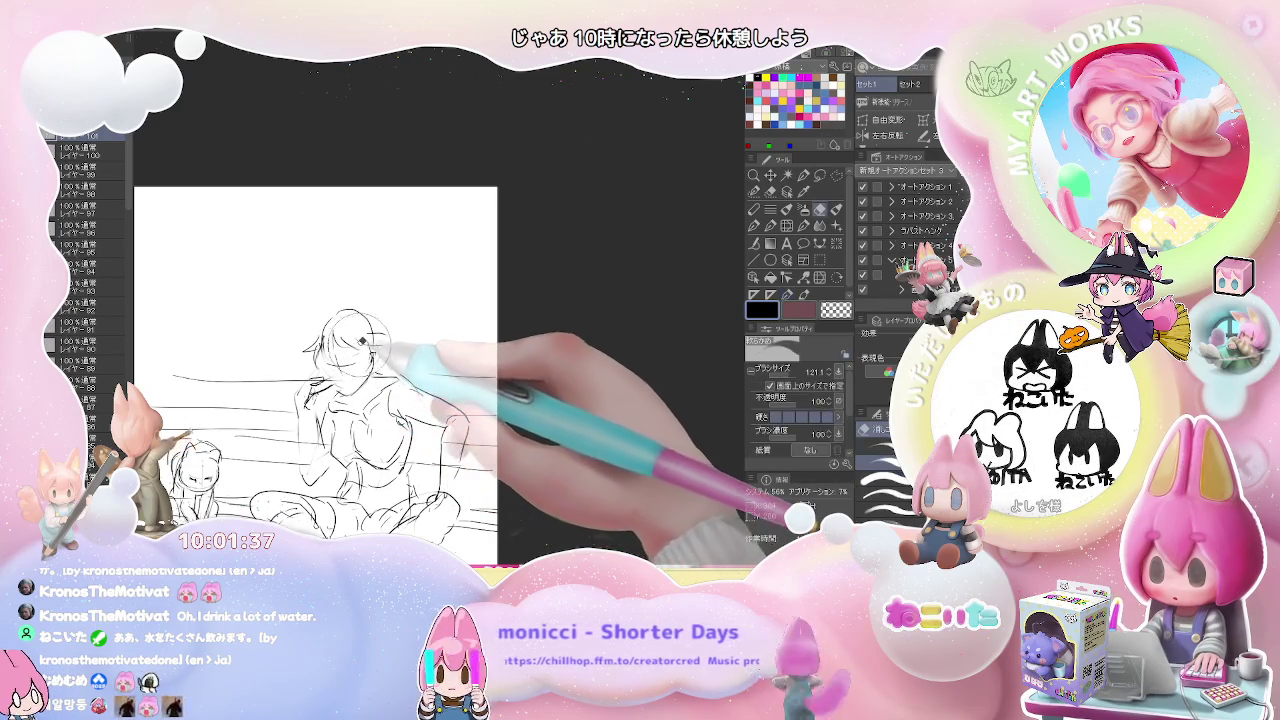
pyautogui.press('p')
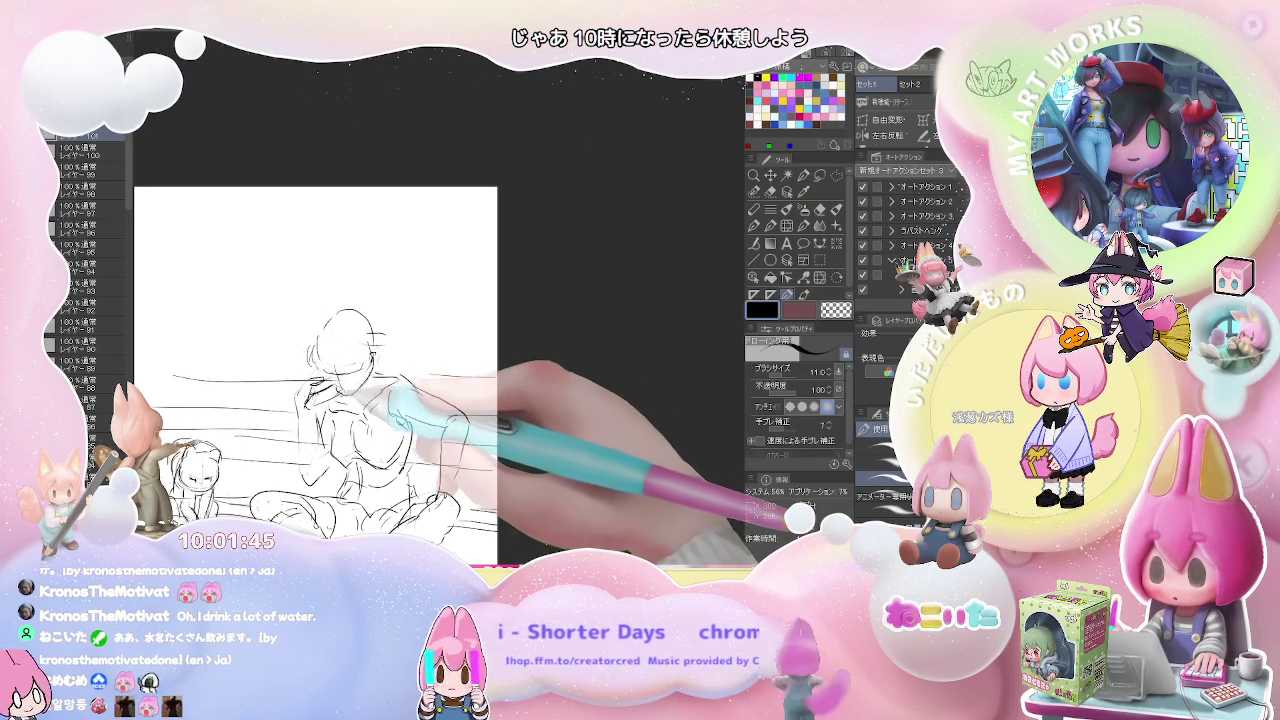
pyautogui.press('e')
pyautogui.press('p')
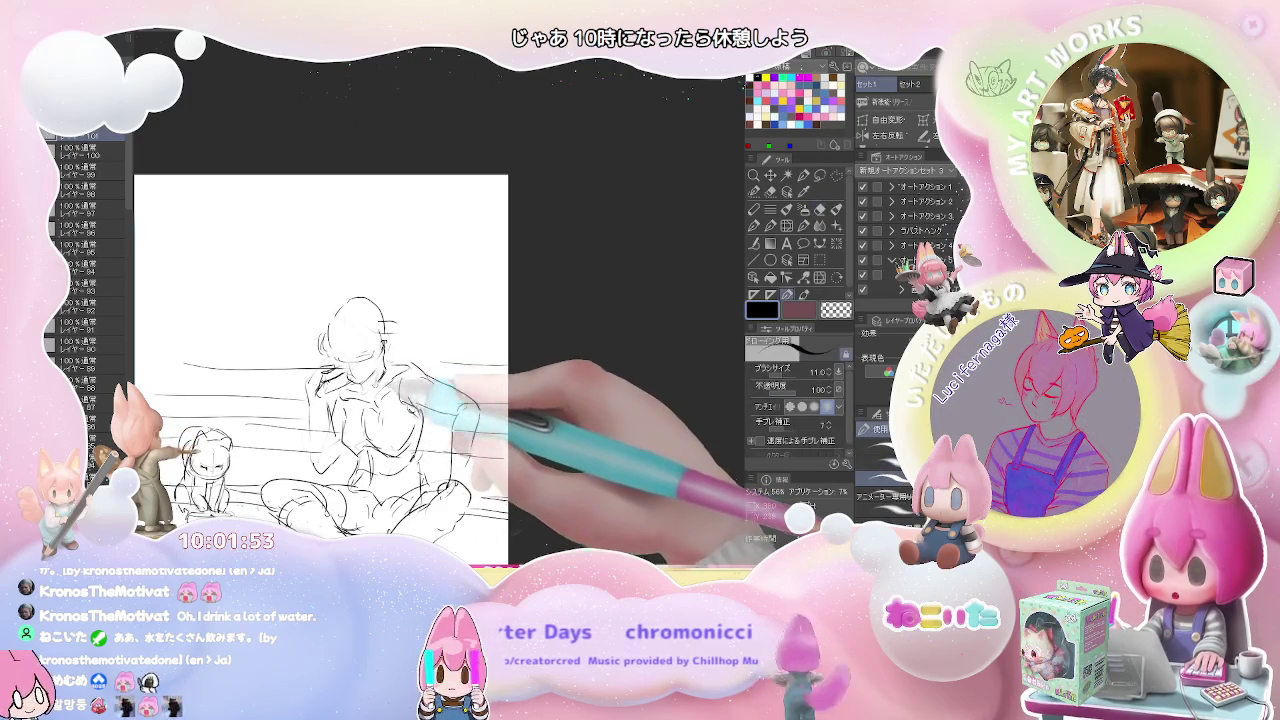
pyautogui.moveTo(350, 400); pyautogui.dragTo(480, 400)
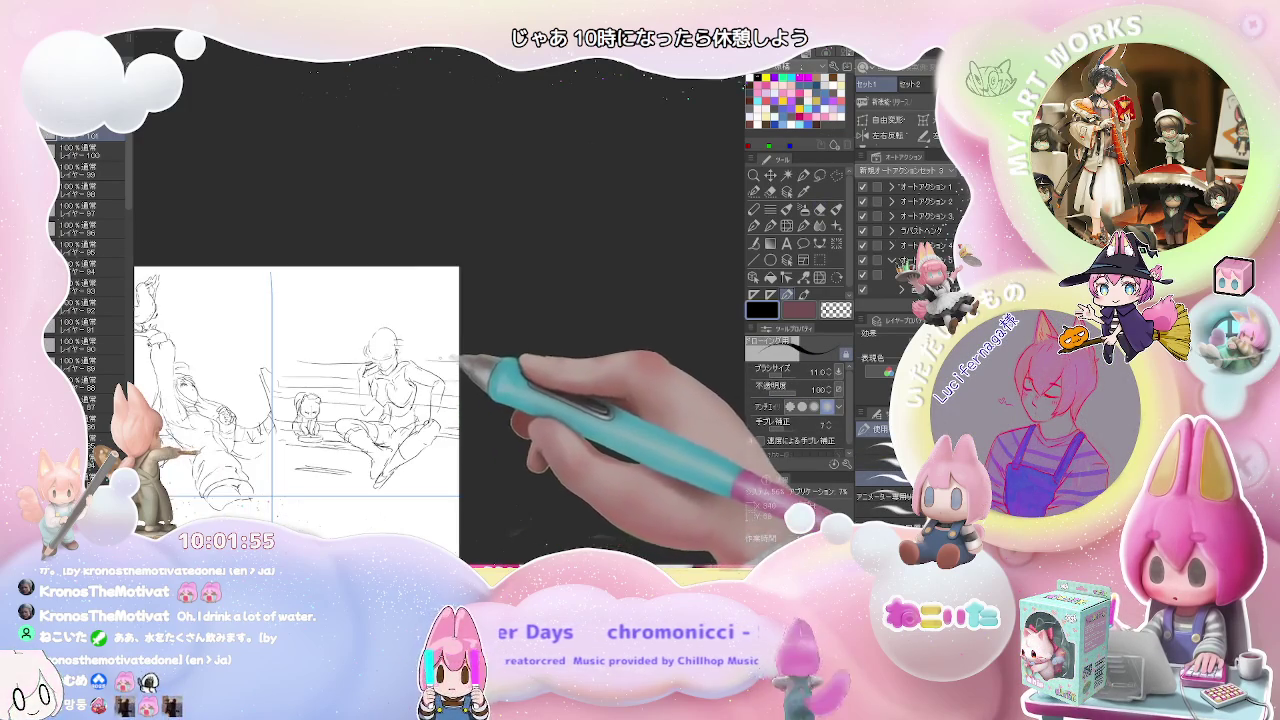
# Step: Erase the stray strokes near the seated figure's left arm
pyautogui.scroll(3, 490, 380)
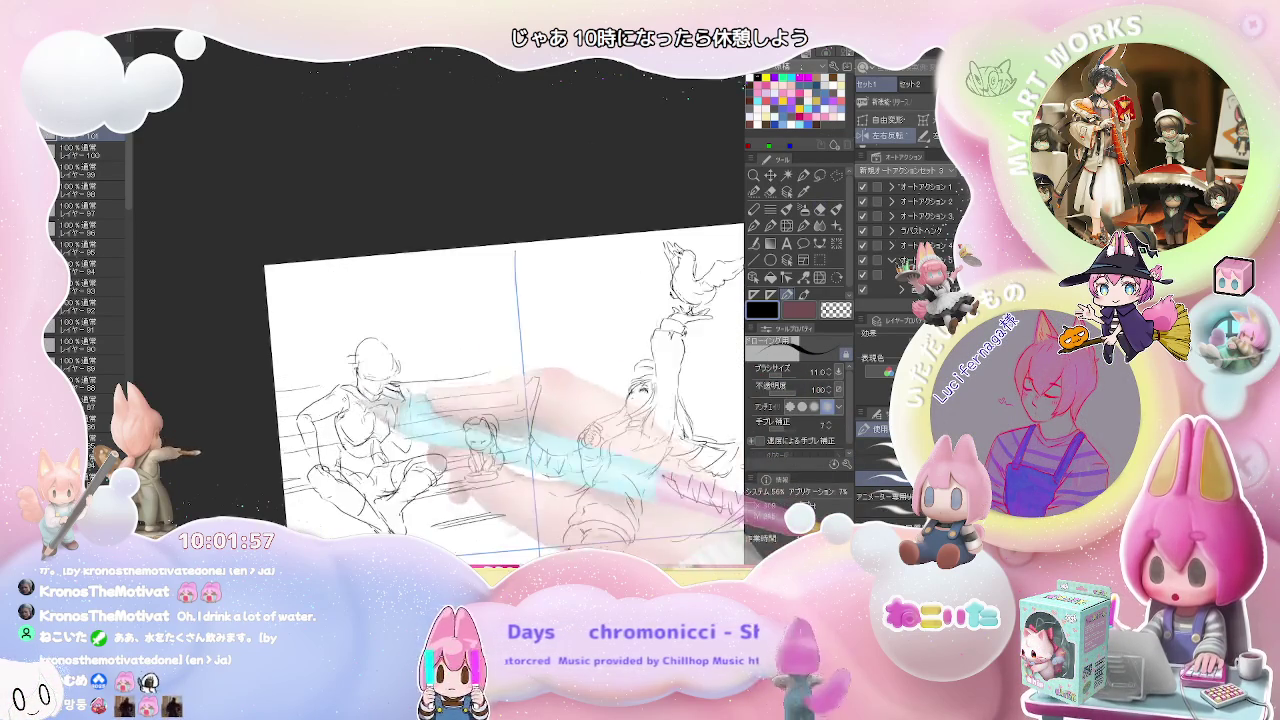
pyautogui.press('e')
pyautogui.press('p')
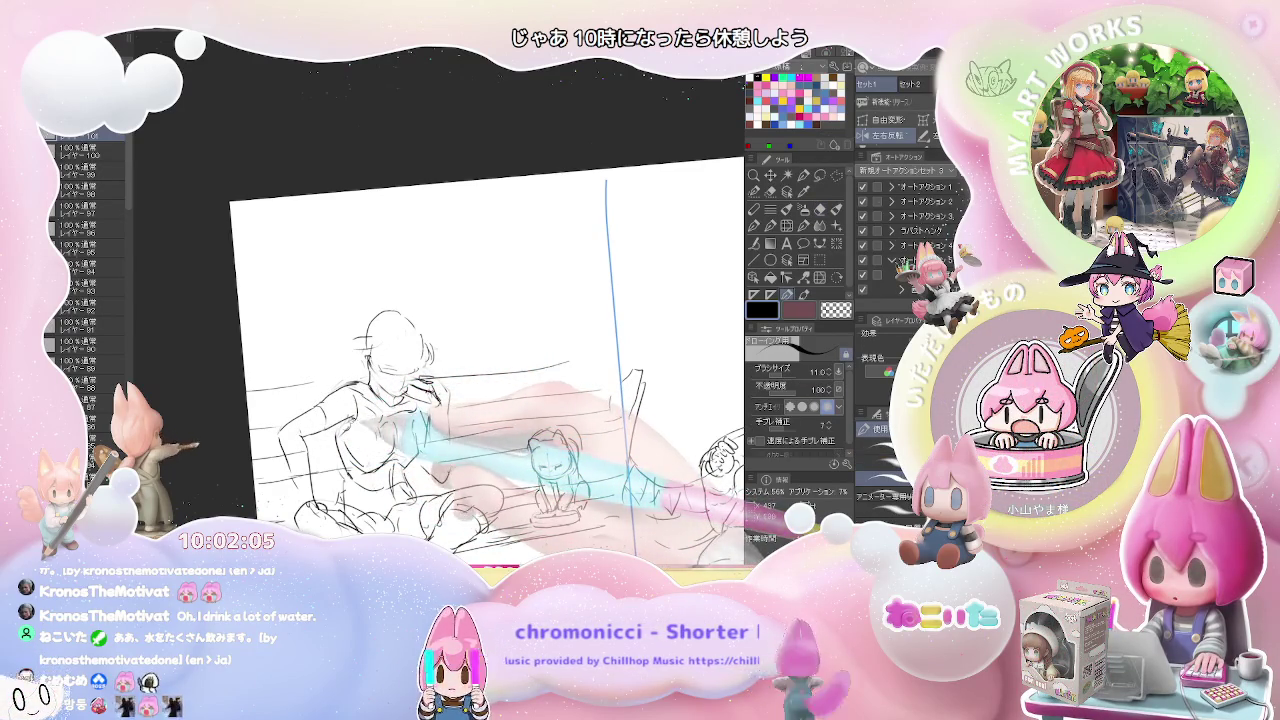
pyautogui.press('e')
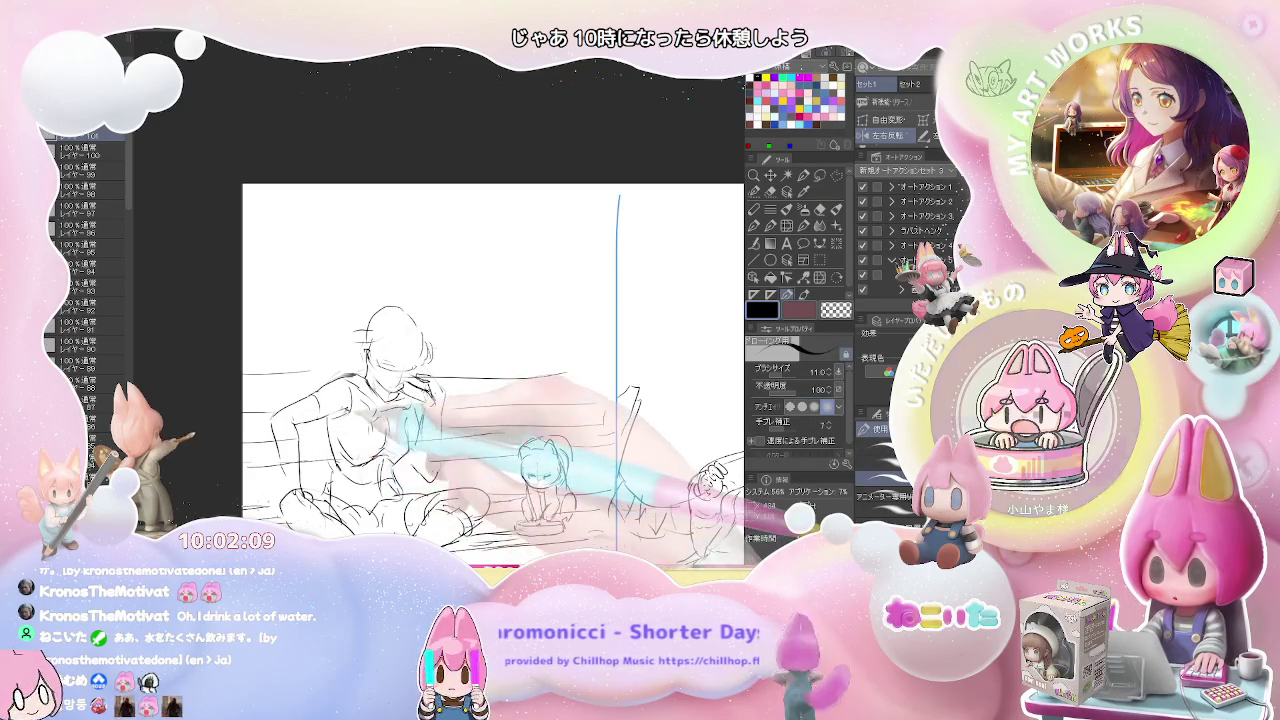
pyautogui.moveTo(327, 405); pyautogui.dragTo(300, 425)
# Step: Mirror the canvas to check proportions, then erase and redraw the arm line toward the railing
pyautogui.press('p')
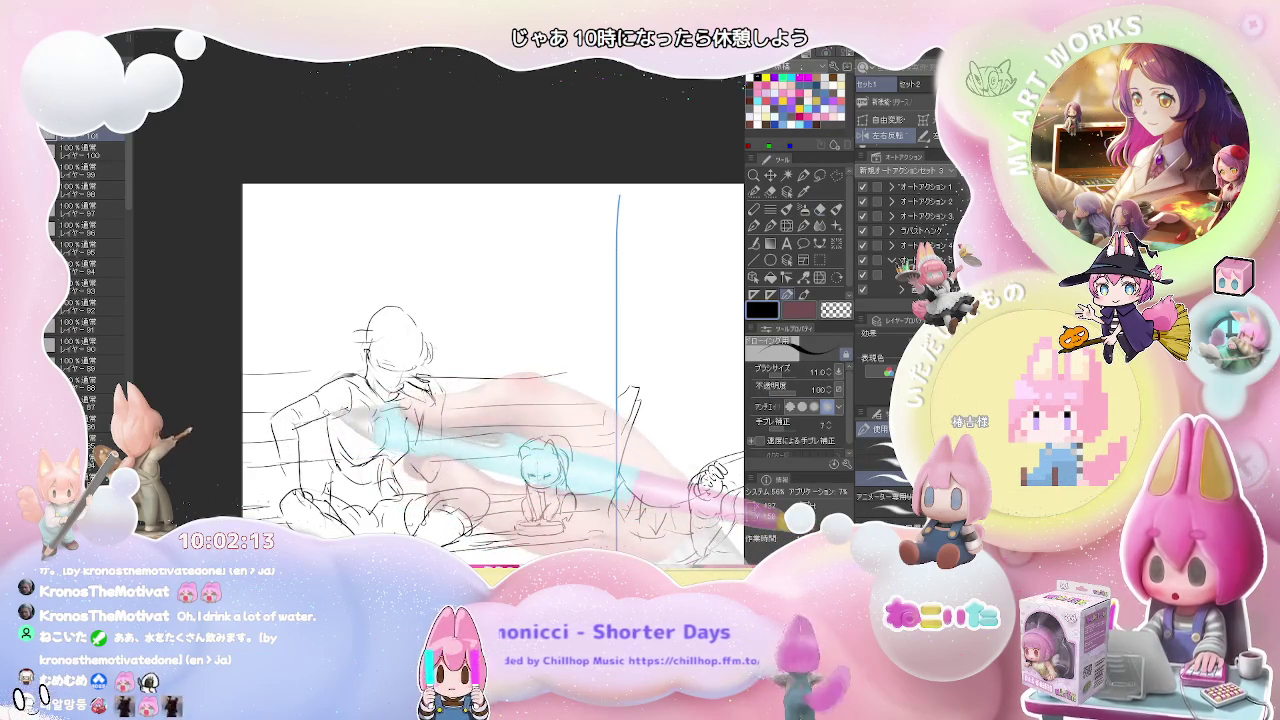
pyautogui.press('h')
pyautogui.press('e')
pyautogui.moveTo(262, 440)
pyautogui.mouseDown()
pyautogui.moveTo(250, 400)
pyautogui.moveTo(290, 470)
pyautogui.mouseUp()
pyautogui.press('p')
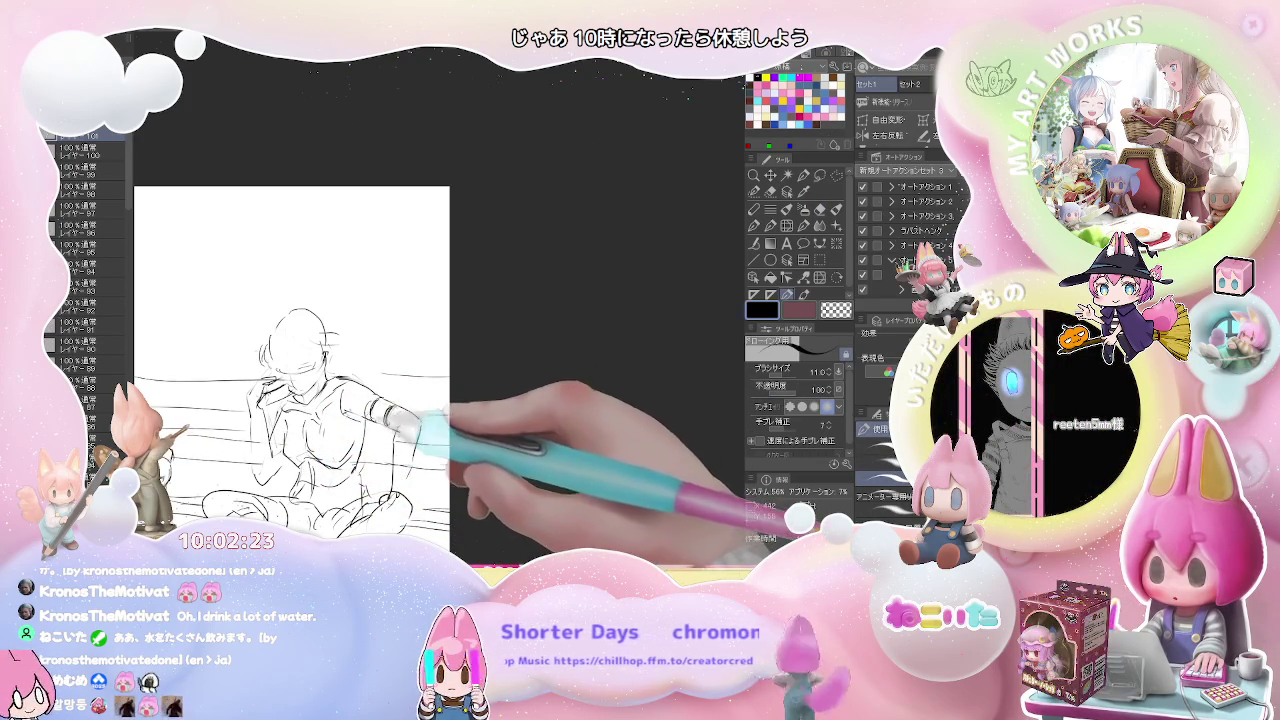
# Step: Rework the figure's chest and torso lines with the eraser and pen, zooming to check
pyautogui.press('e')
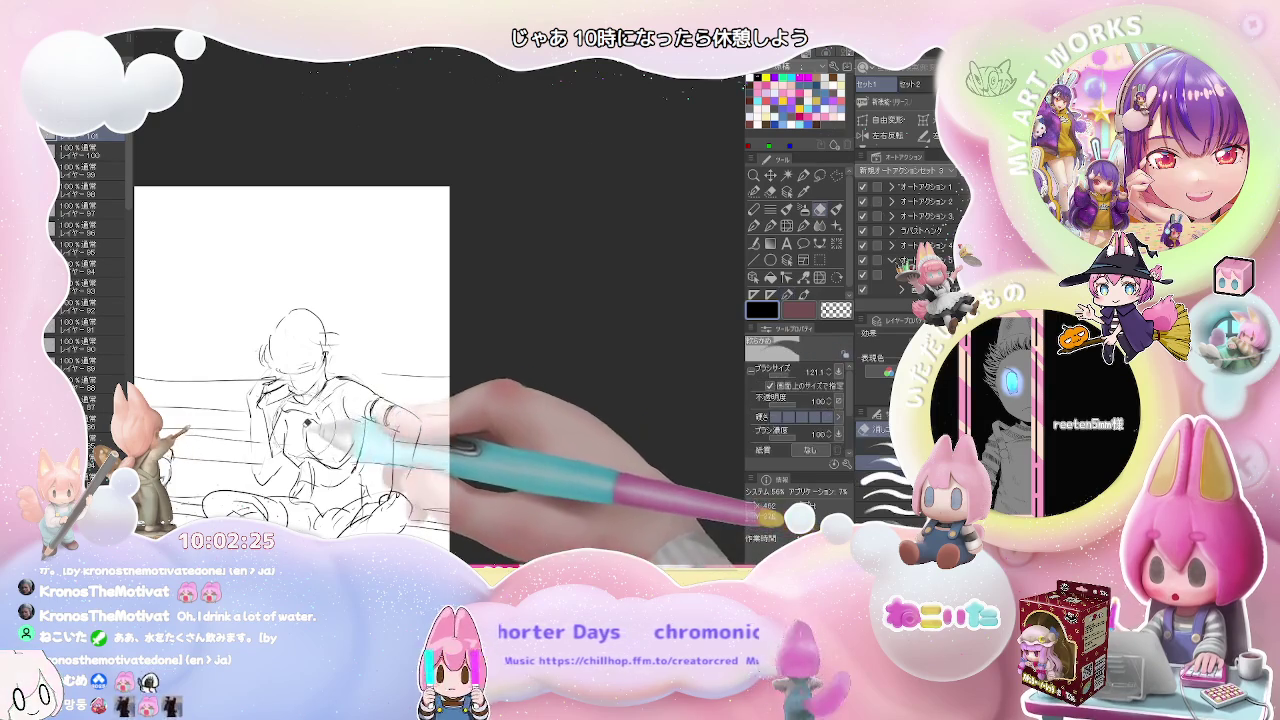
pyautogui.press('p')
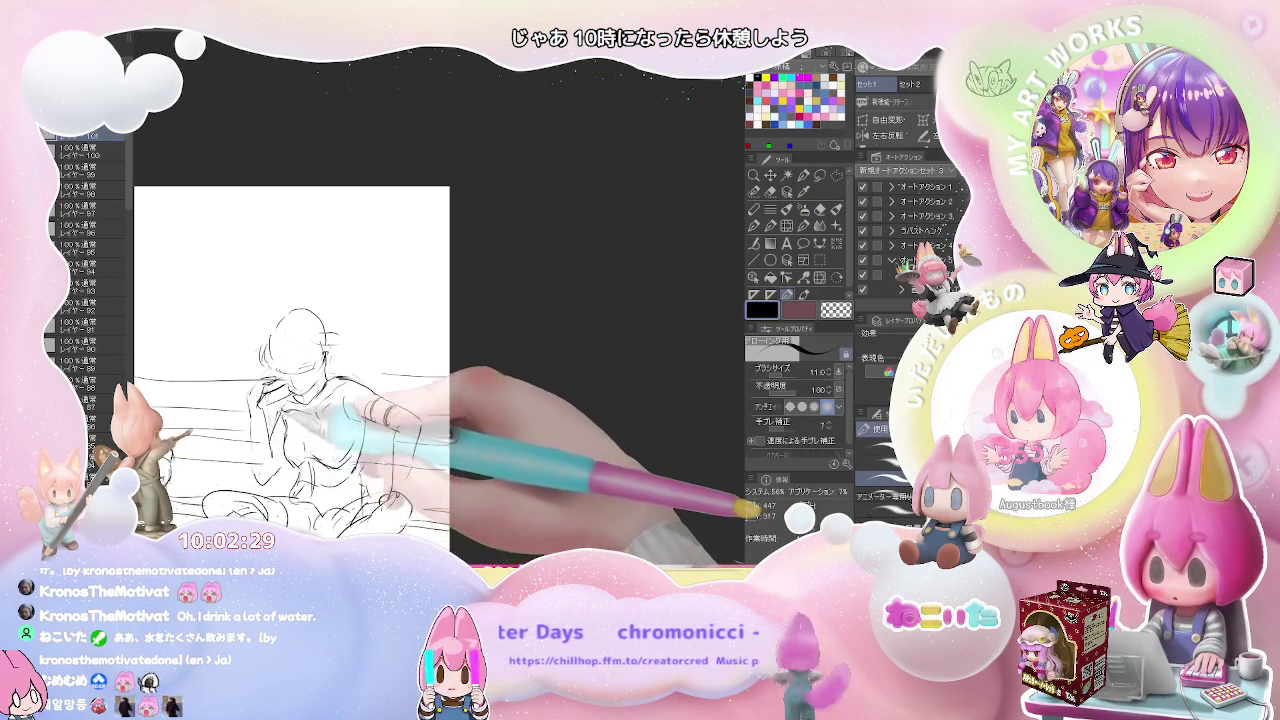
pyautogui.press('e')
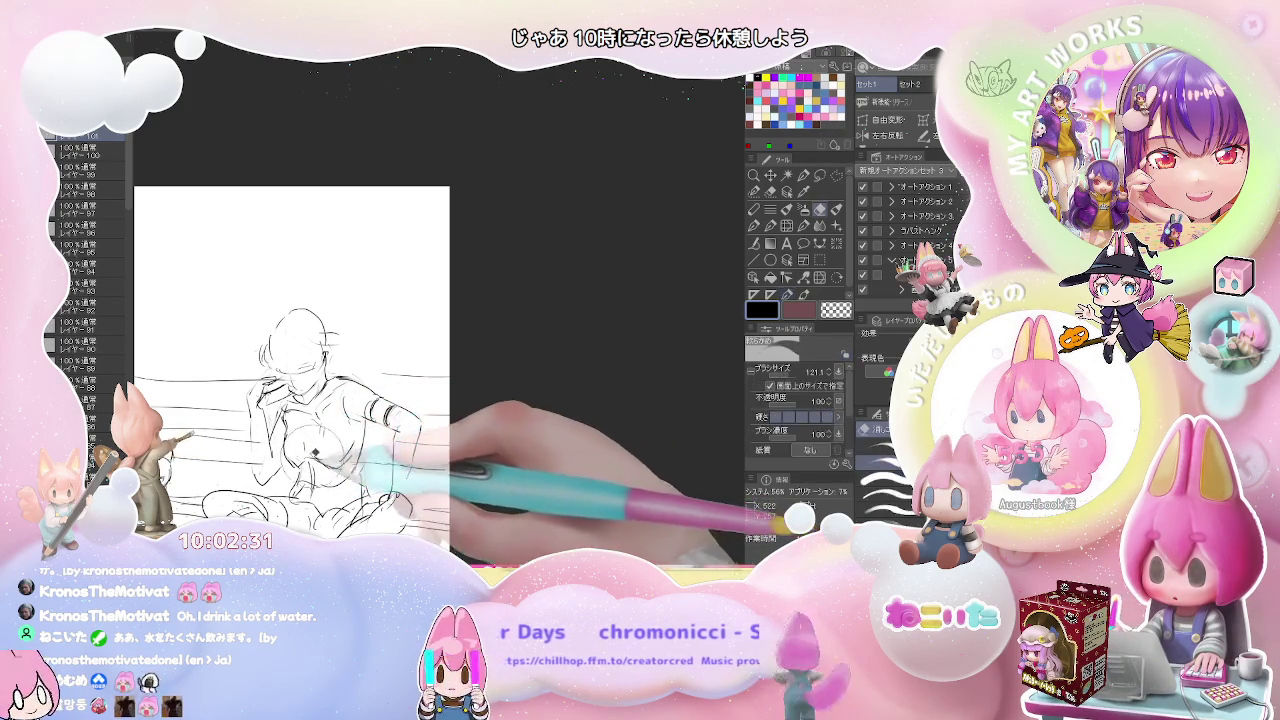
pyautogui.press('p')
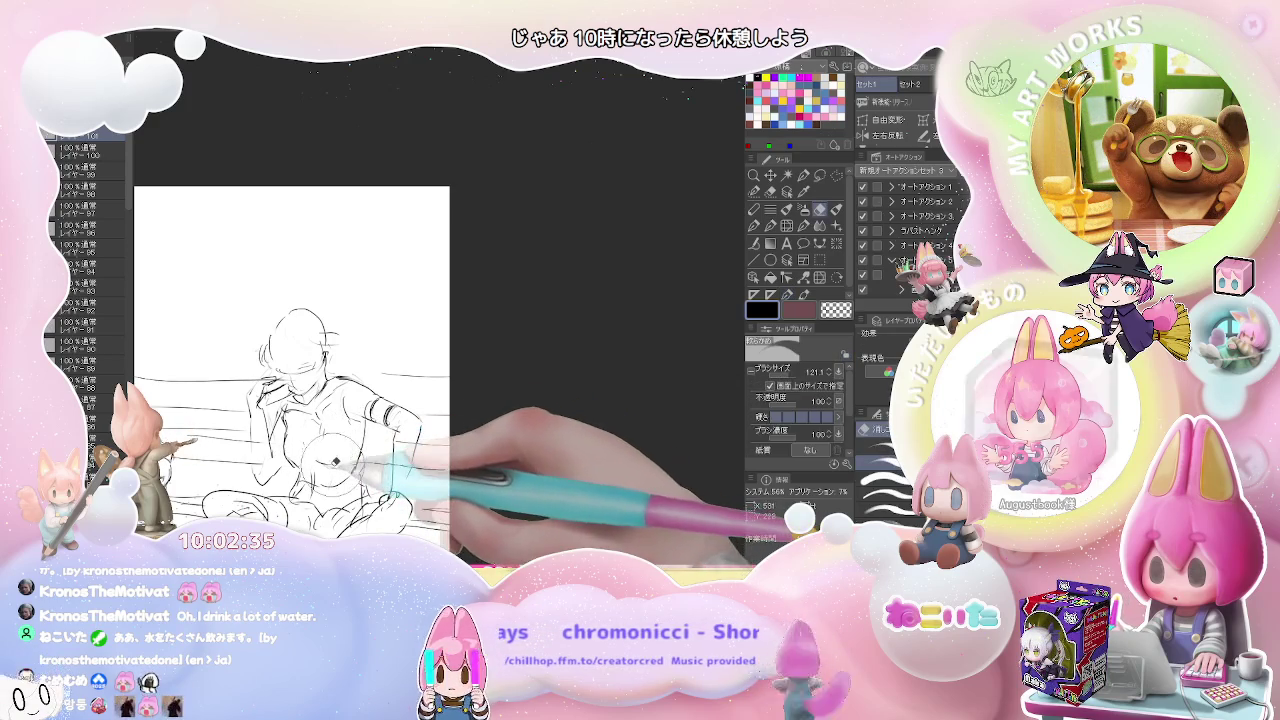
pyautogui.hotkey('ctrl', '-')
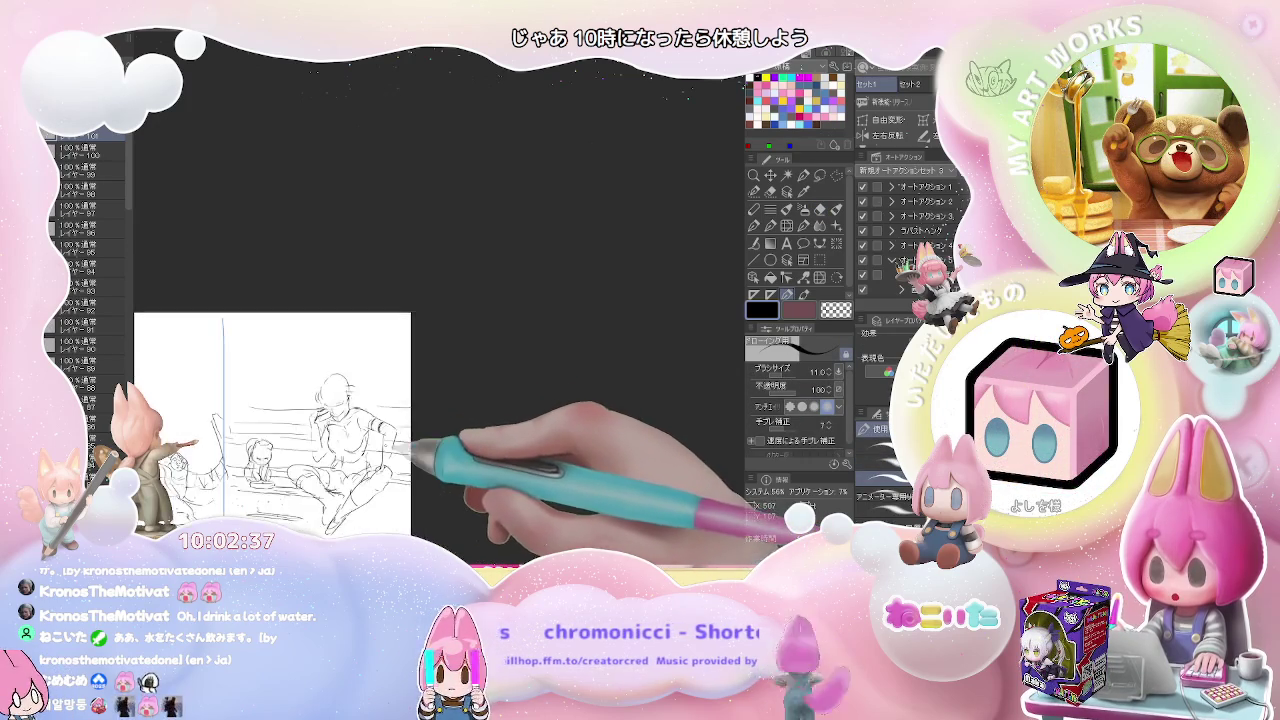
pyautogui.press('e')
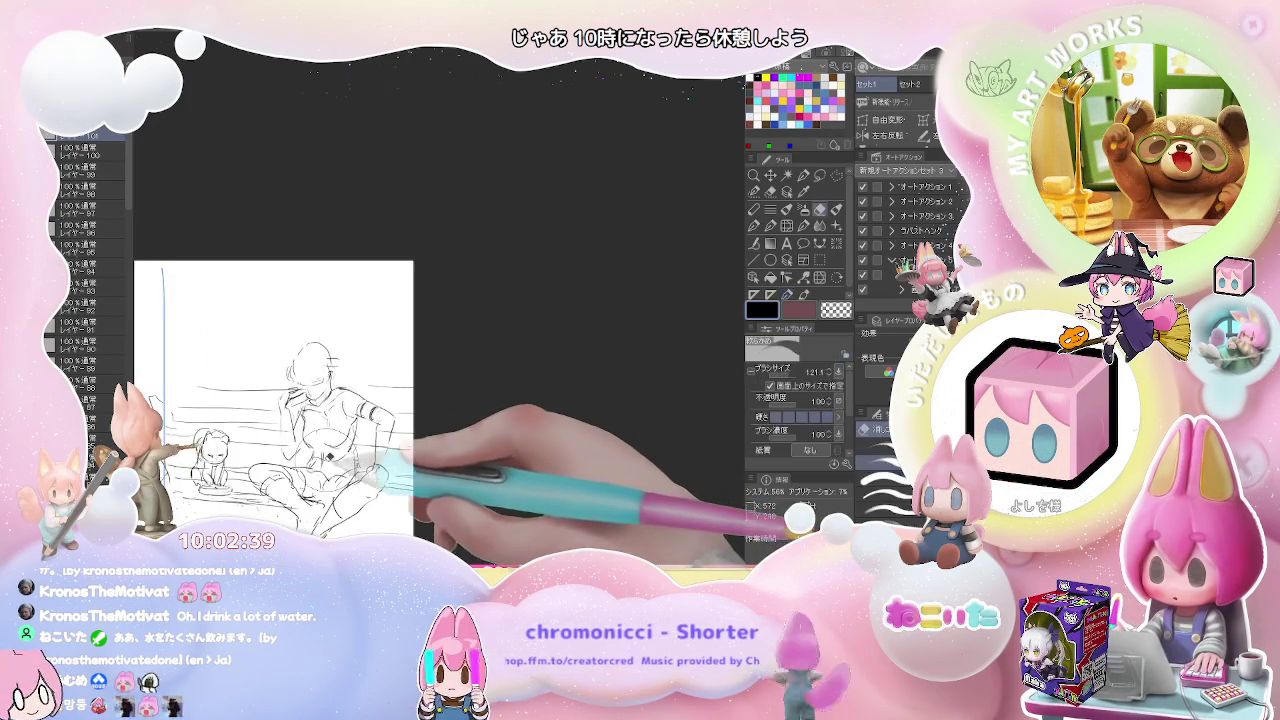
pyautogui.press('p')
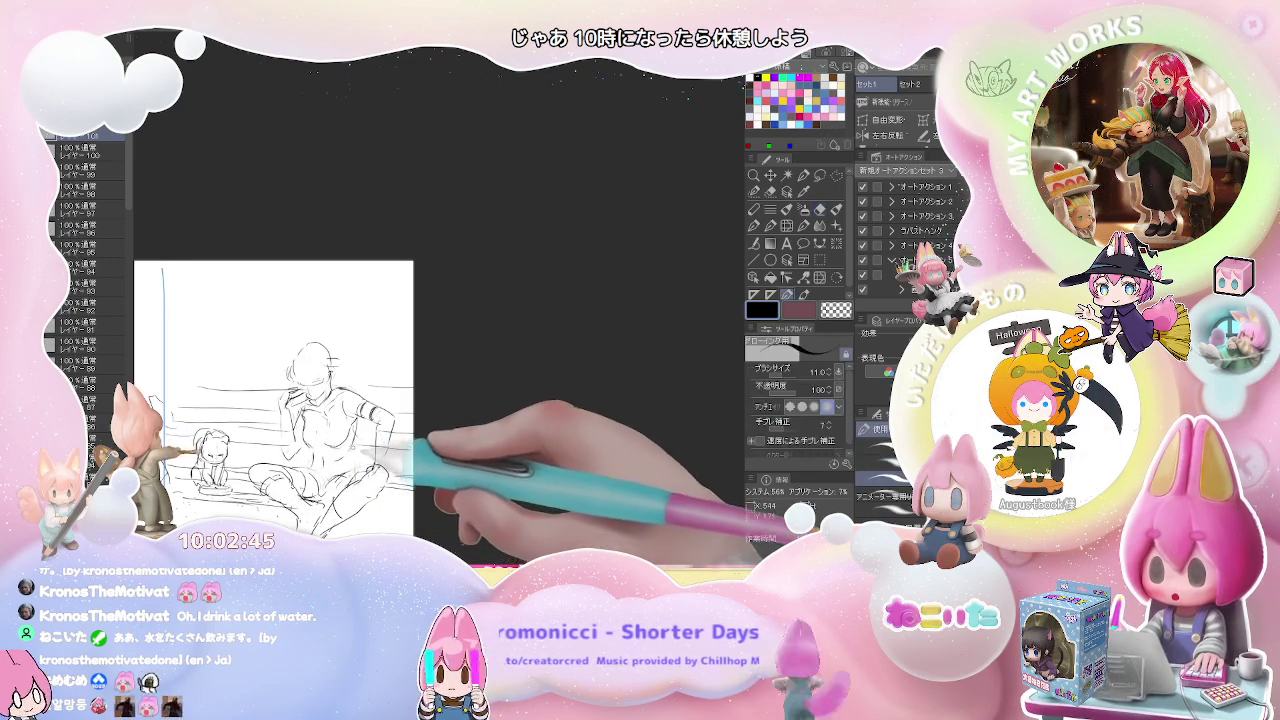
pyautogui.hotkey('ctrl', '-')
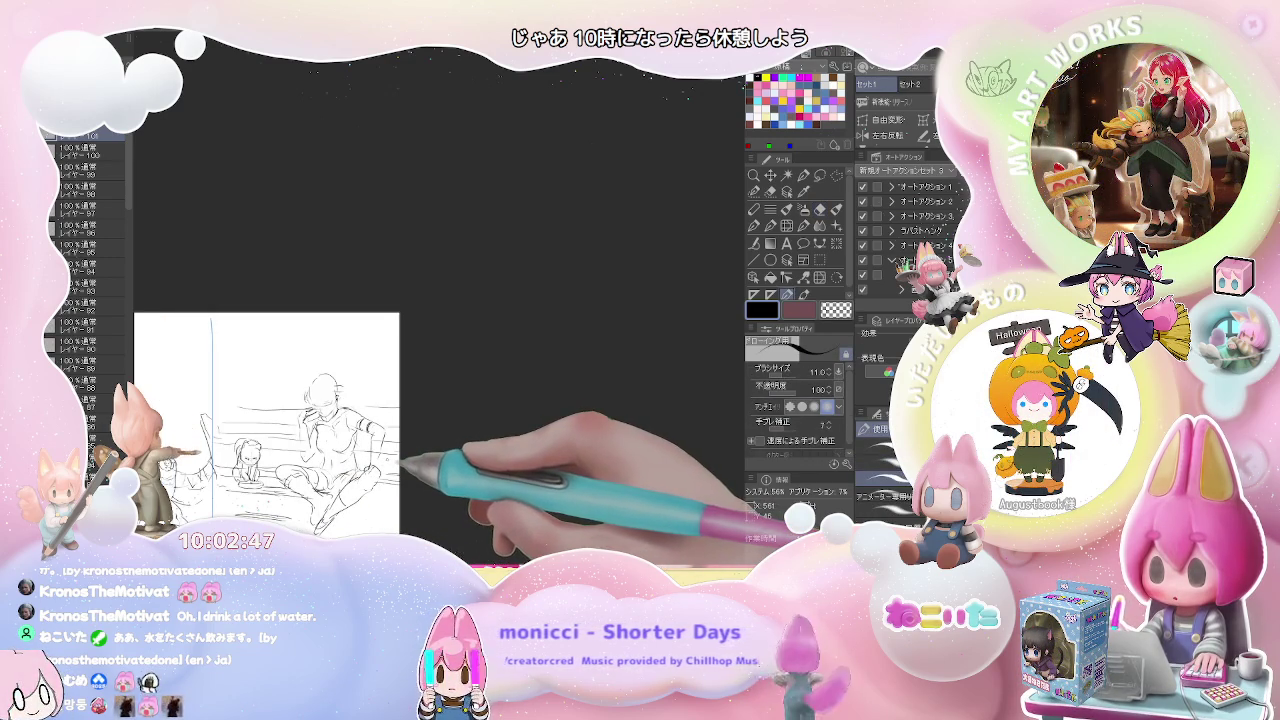
pyautogui.hotkey('ctrl', '+')
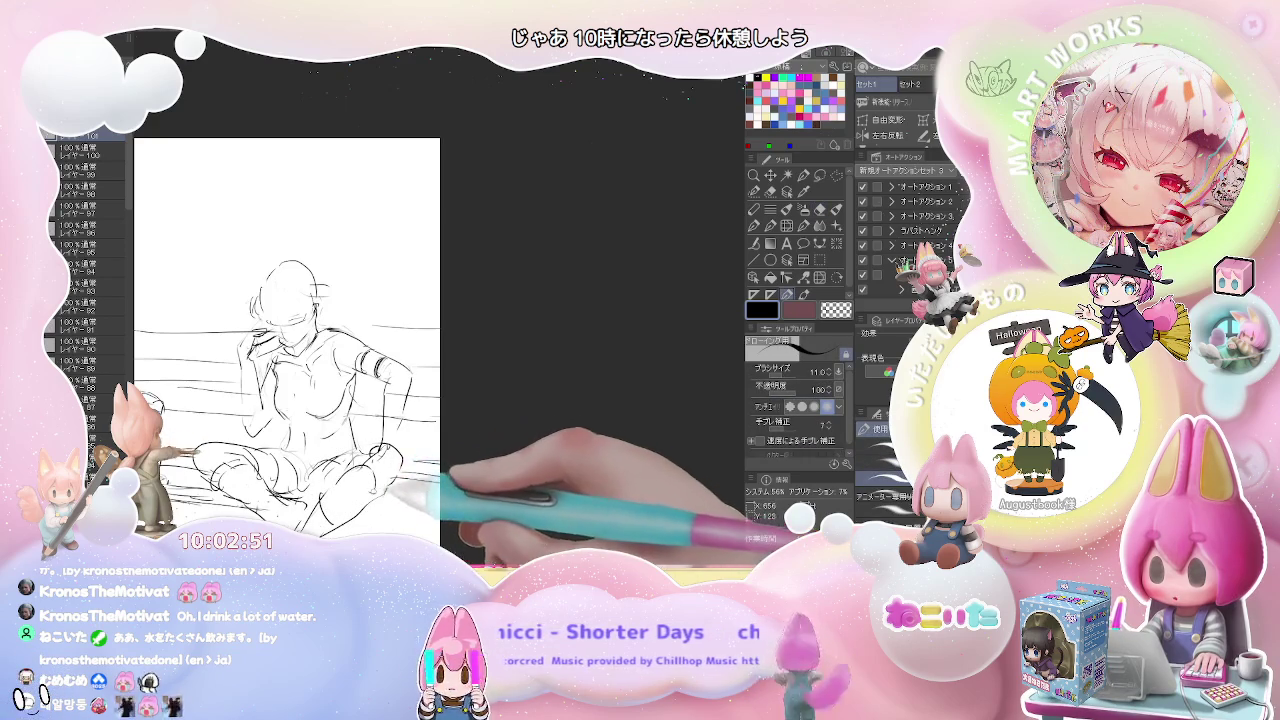
pyautogui.hotkey('ctrl', '-')
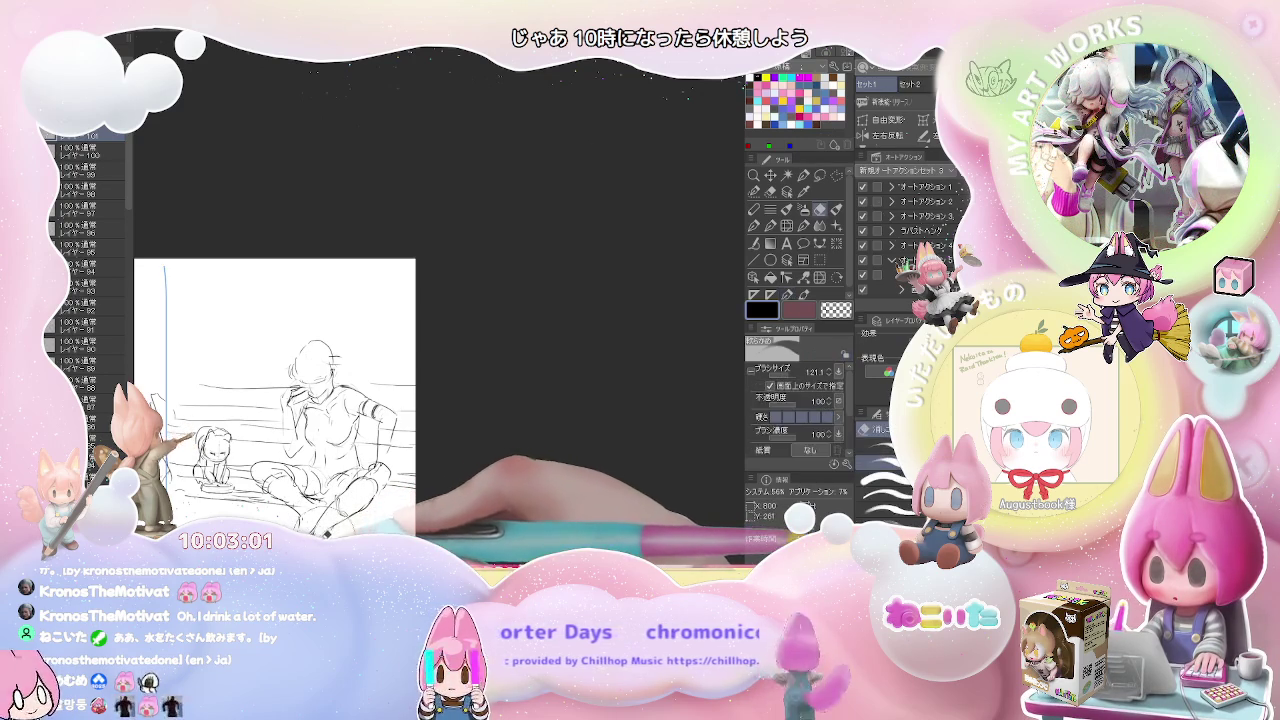
# Step: Redraw the figure's lap, crossed legs and right arm with fresh strokes, then zoom out to review
pyautogui.moveTo(300, 420); pyautogui.dragTo(320, 390)
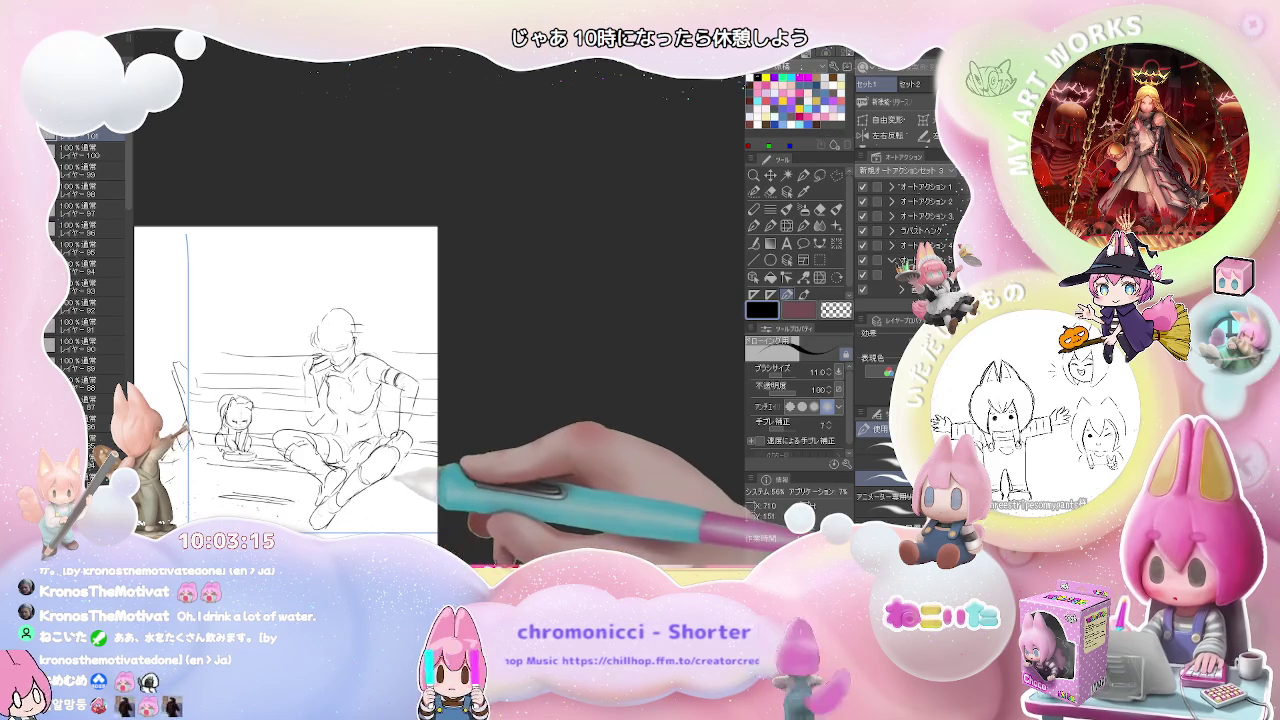
pyautogui.press('e')
pyautogui.press('p')
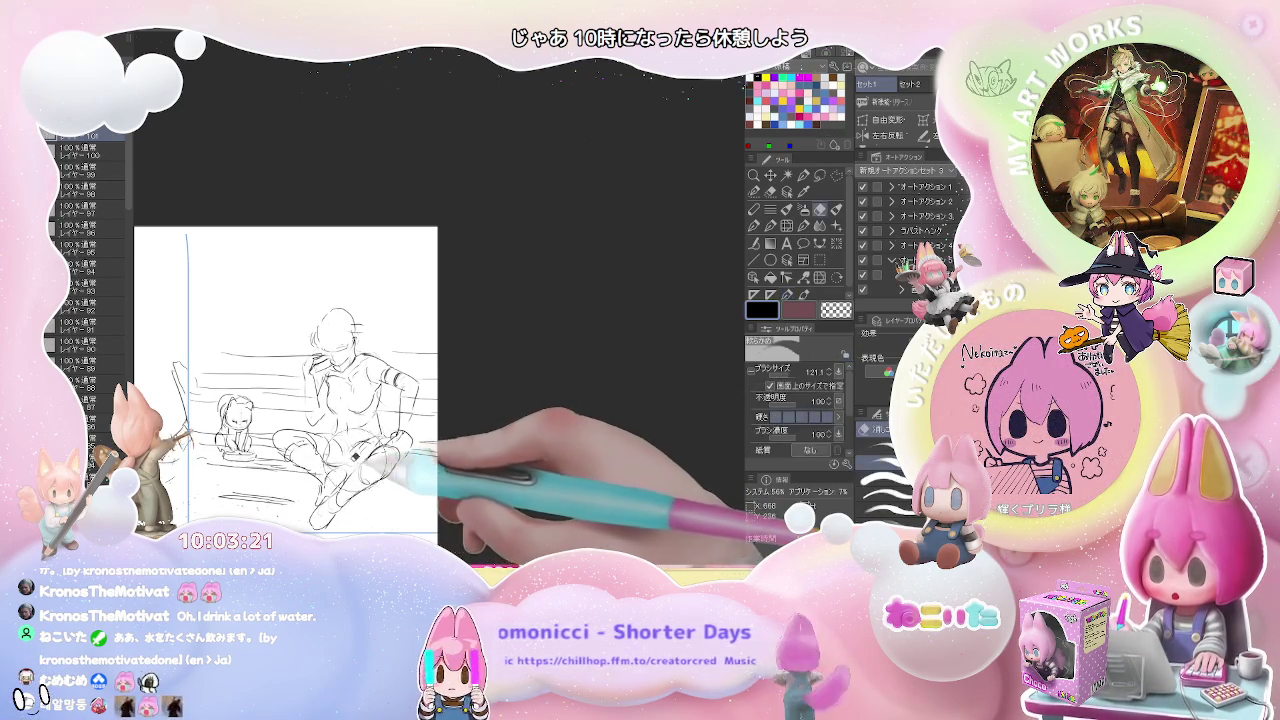
pyautogui.press('e')
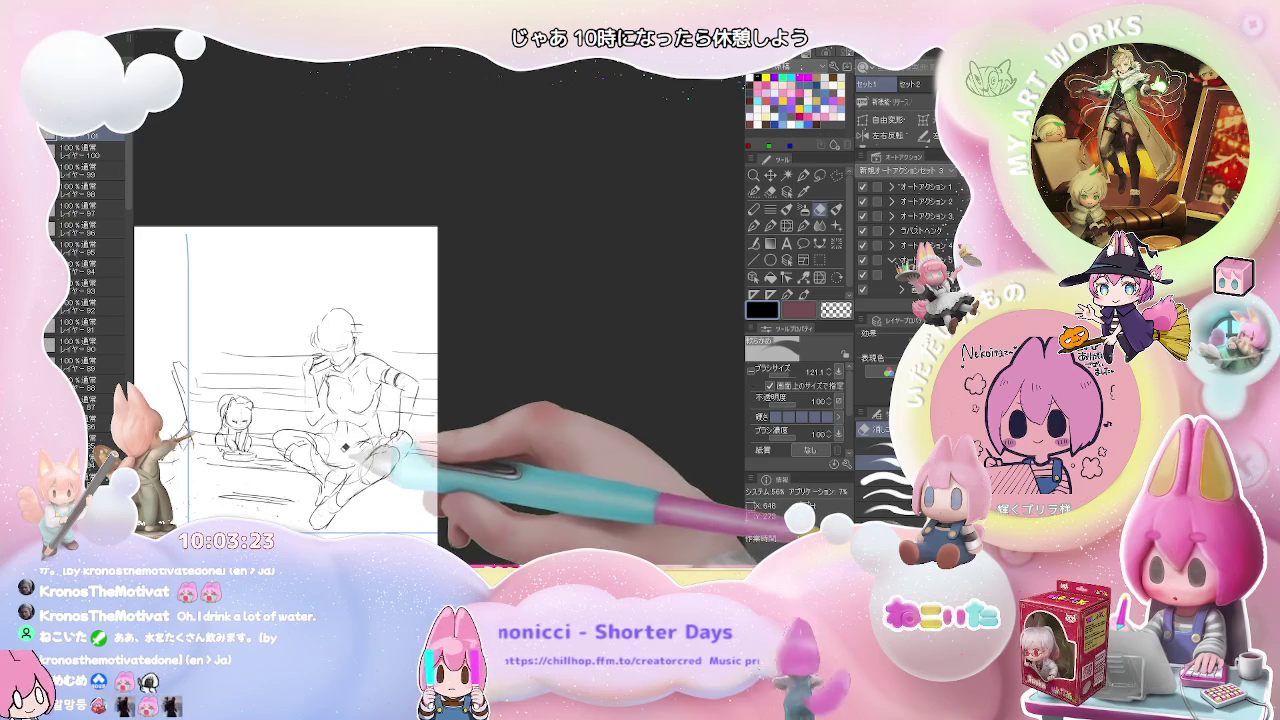
pyautogui.press('p')
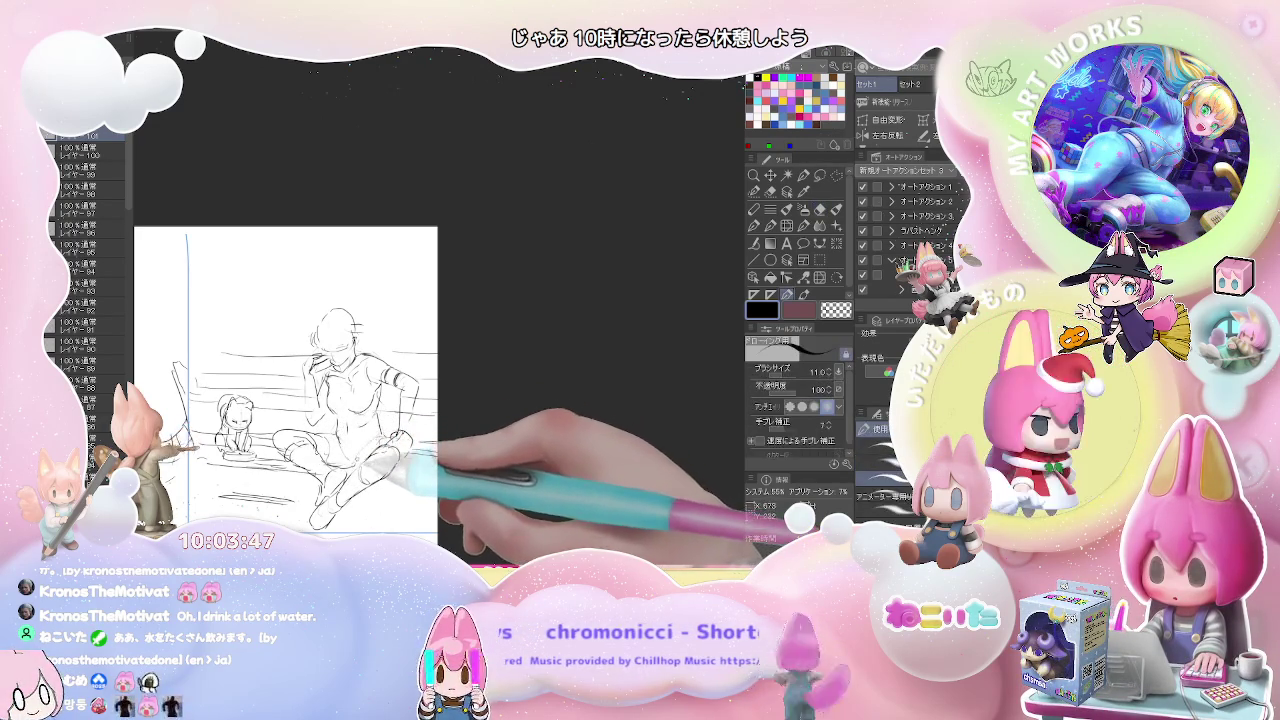
pyautogui.press('e')
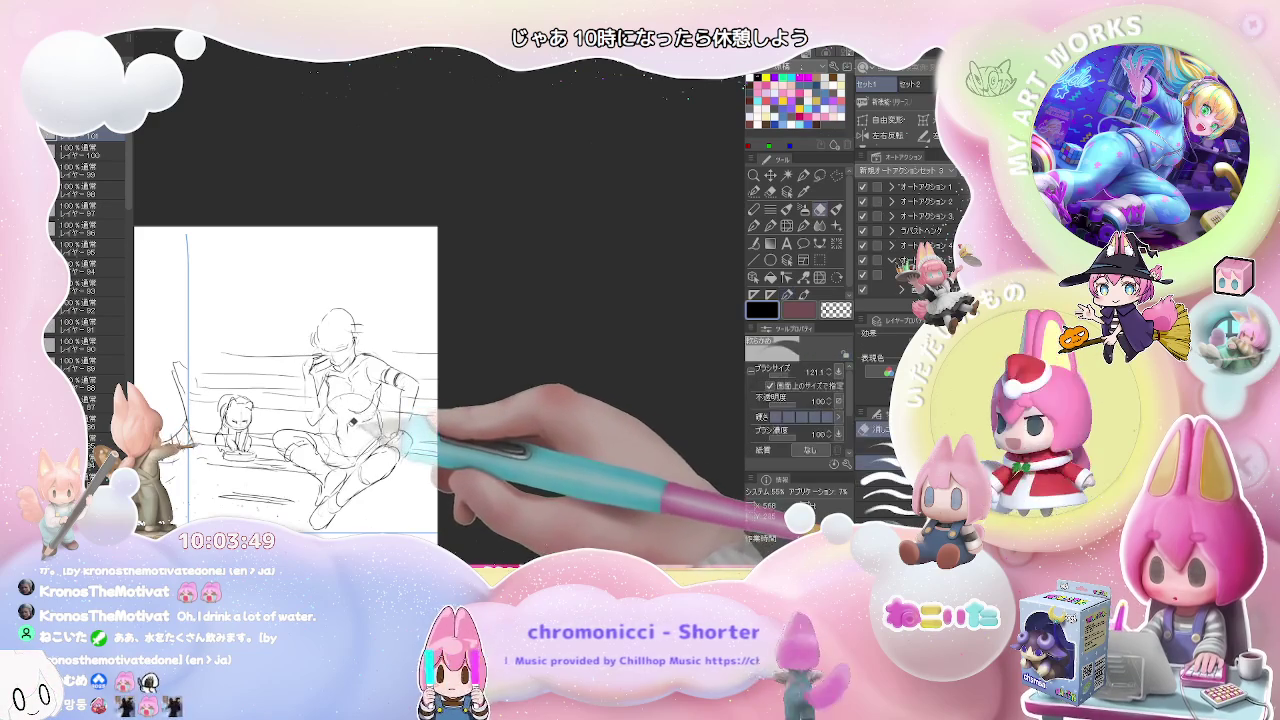
pyautogui.press('p')
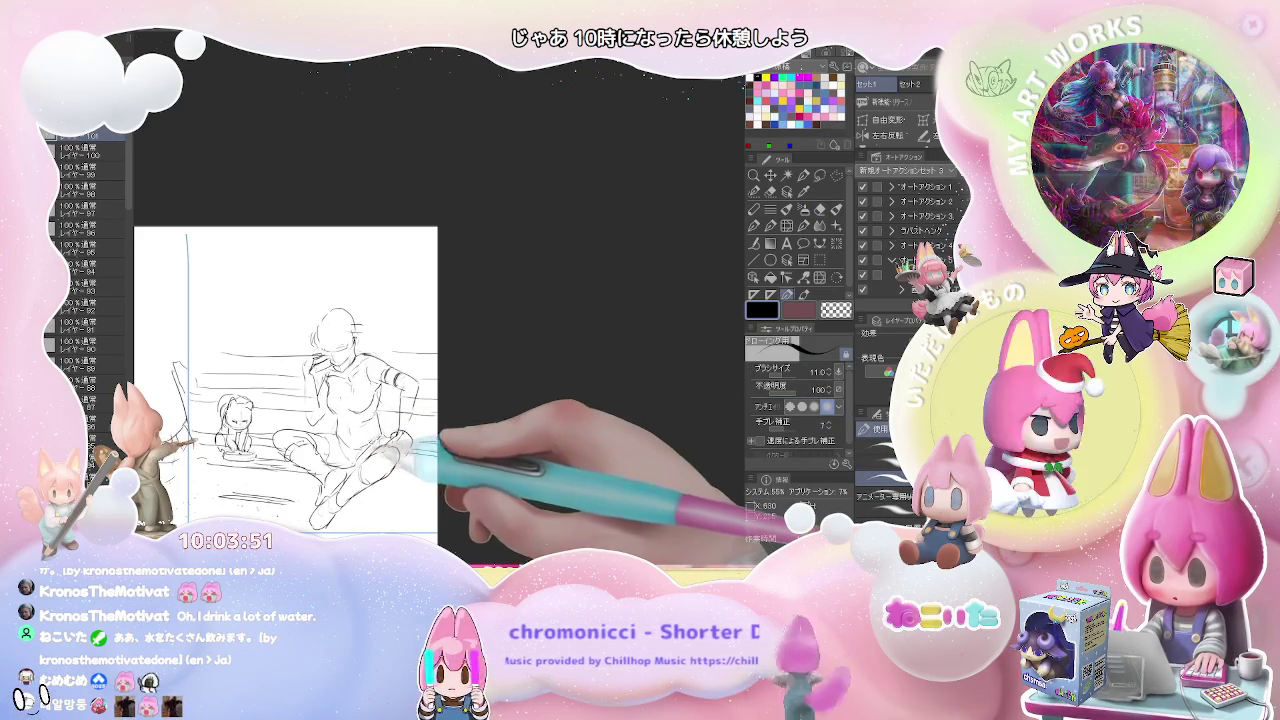
pyautogui.hotkey('ctrl', '-')
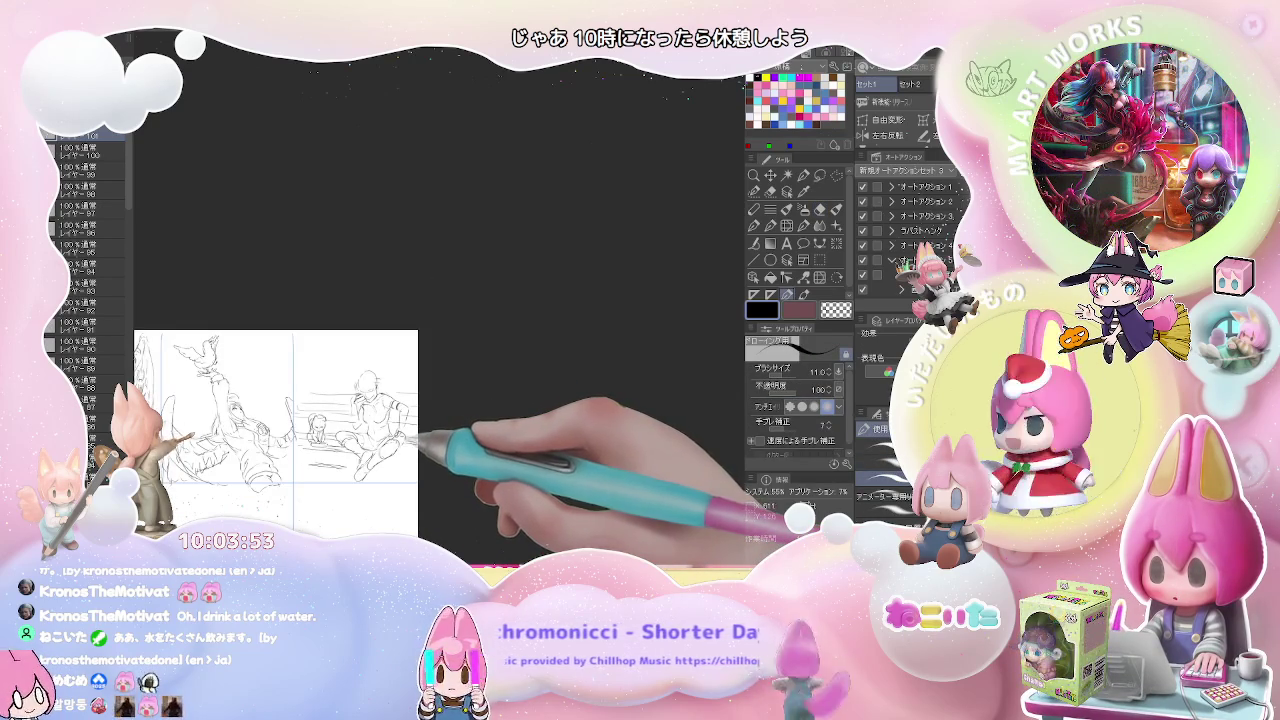
# Step: Zoom in and erase the round head guide circle on the seated figure
pyautogui.hotkey('ctrl', '+')
pyautogui.press('e')
pyautogui.moveTo(270, 368); pyautogui.dragTo(268, 357)
pyautogui.press('p')
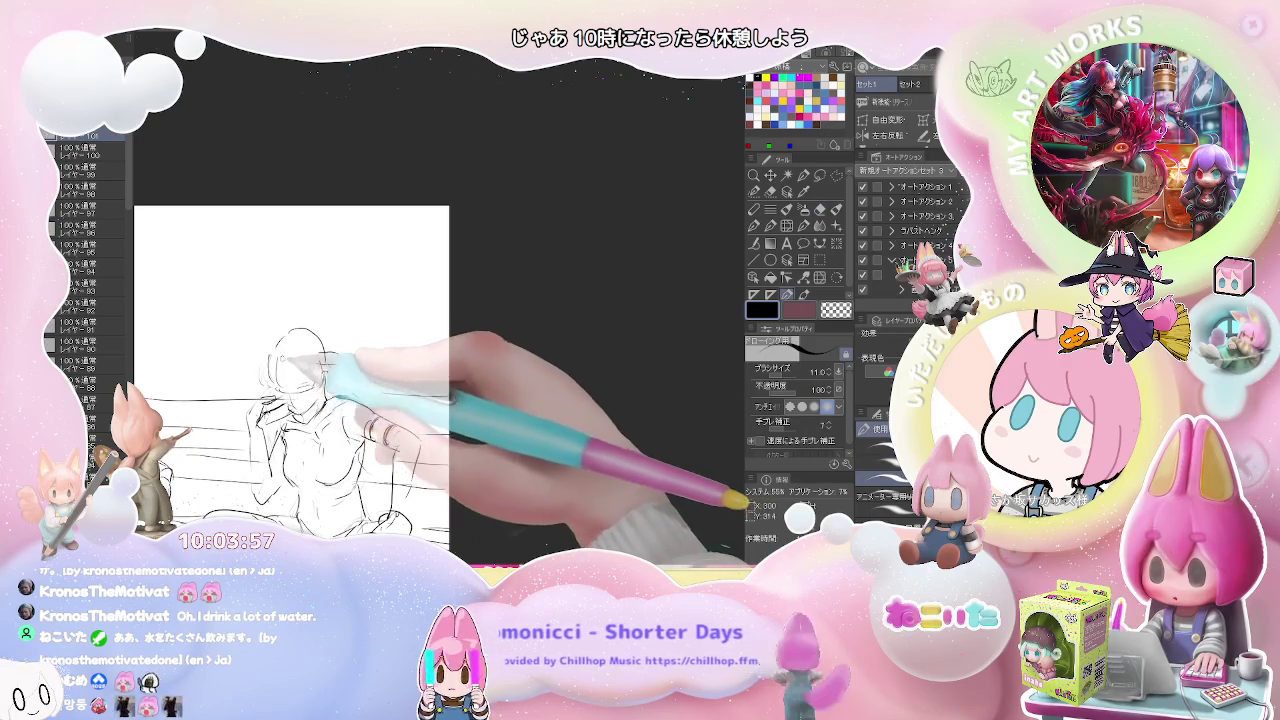
# Step: Sketch new hair and face strokes on the figure's head, including hair at the top
pyautogui.moveTo(262, 360); pyautogui.dragTo(318, 392)
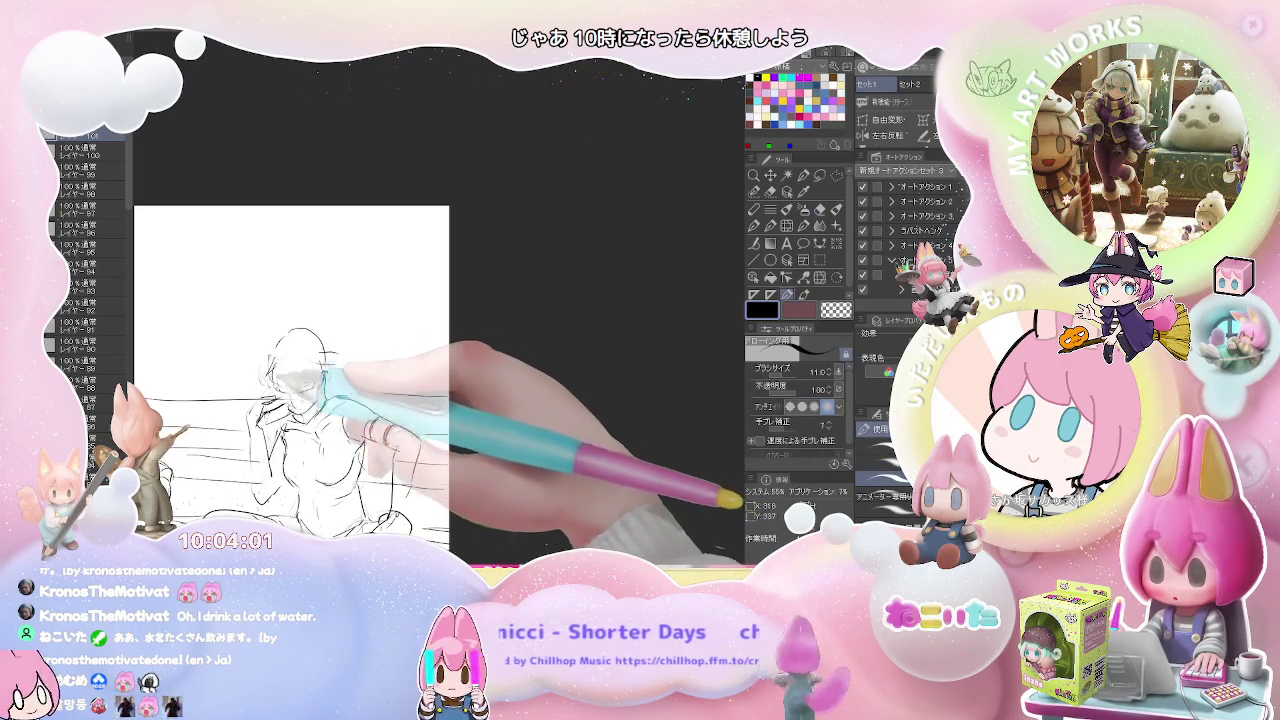
pyautogui.moveTo(300, 372); pyautogui.dragTo(318, 382)
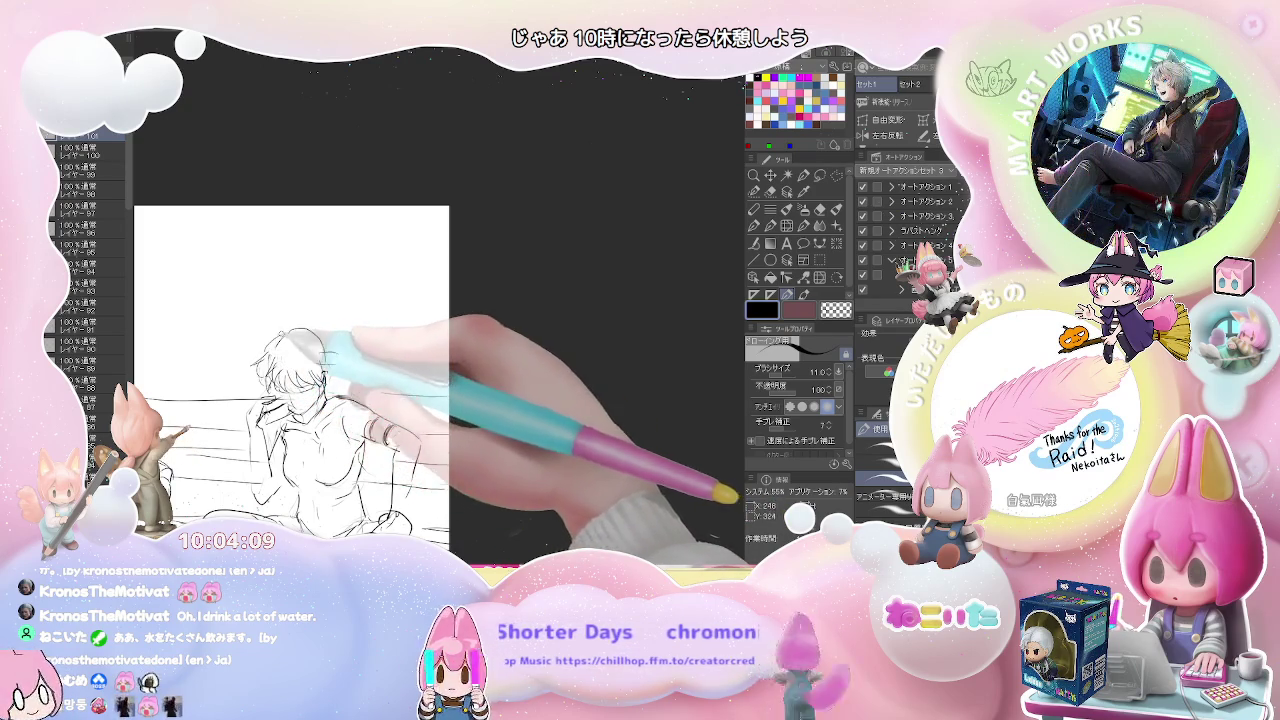
pyautogui.moveTo(310, 330); pyautogui.dragTo(336, 342)
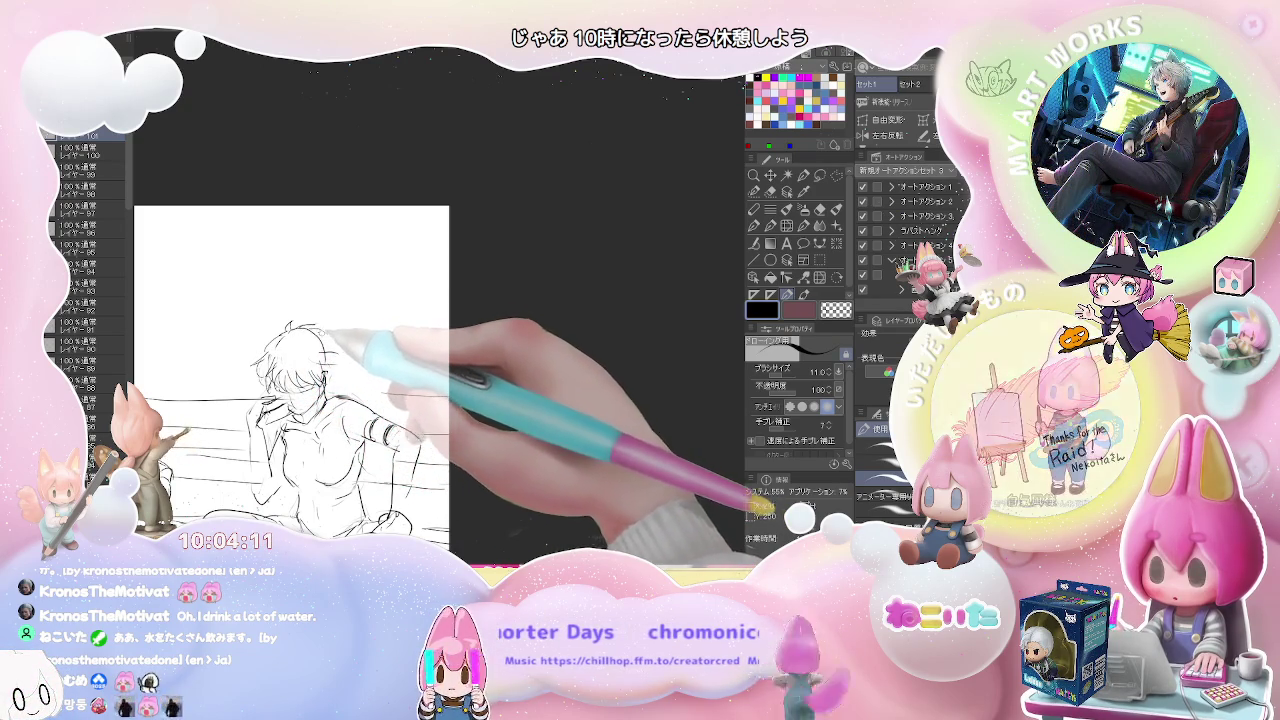
pyautogui.scroll(-2, 290, 380)
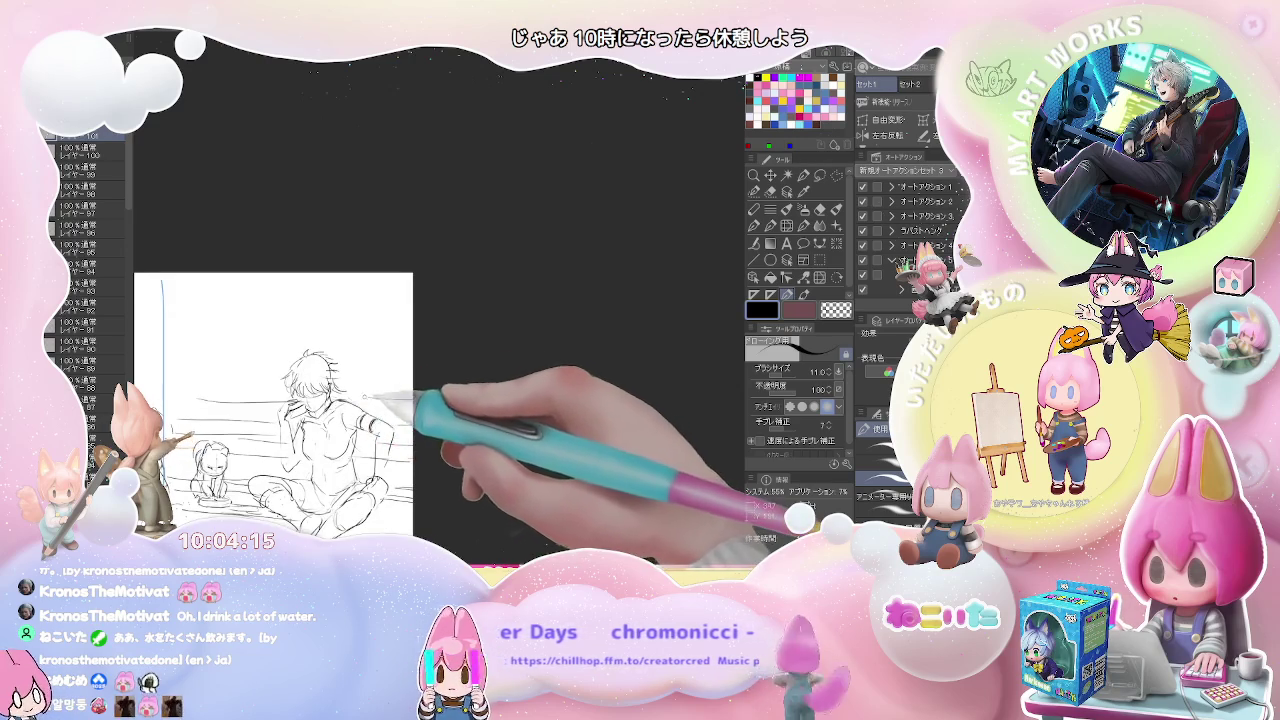
pyautogui.scroll(-2, 260, 430)
pyautogui.scroll(3, 380, 405)
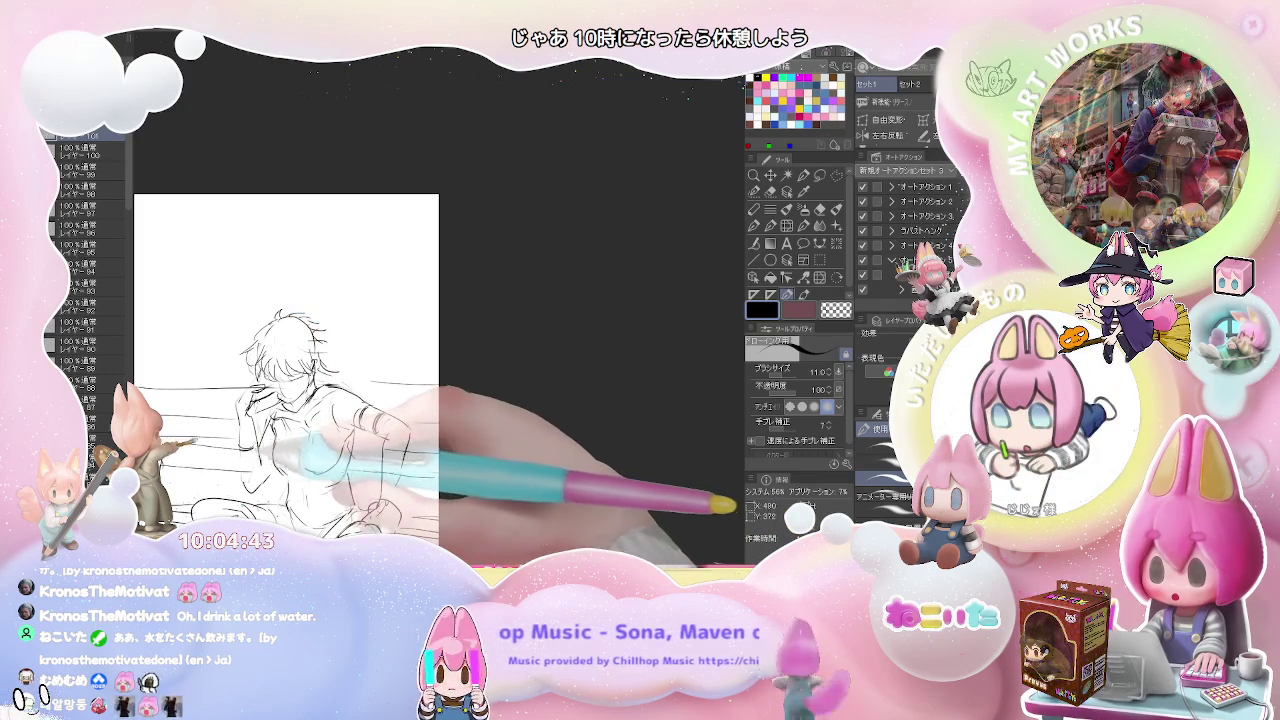
# Step: Refine the figure's torso and sleeve lines, then zoom out to bring more panels into view
pyautogui.press('e')
pyautogui.press('p')
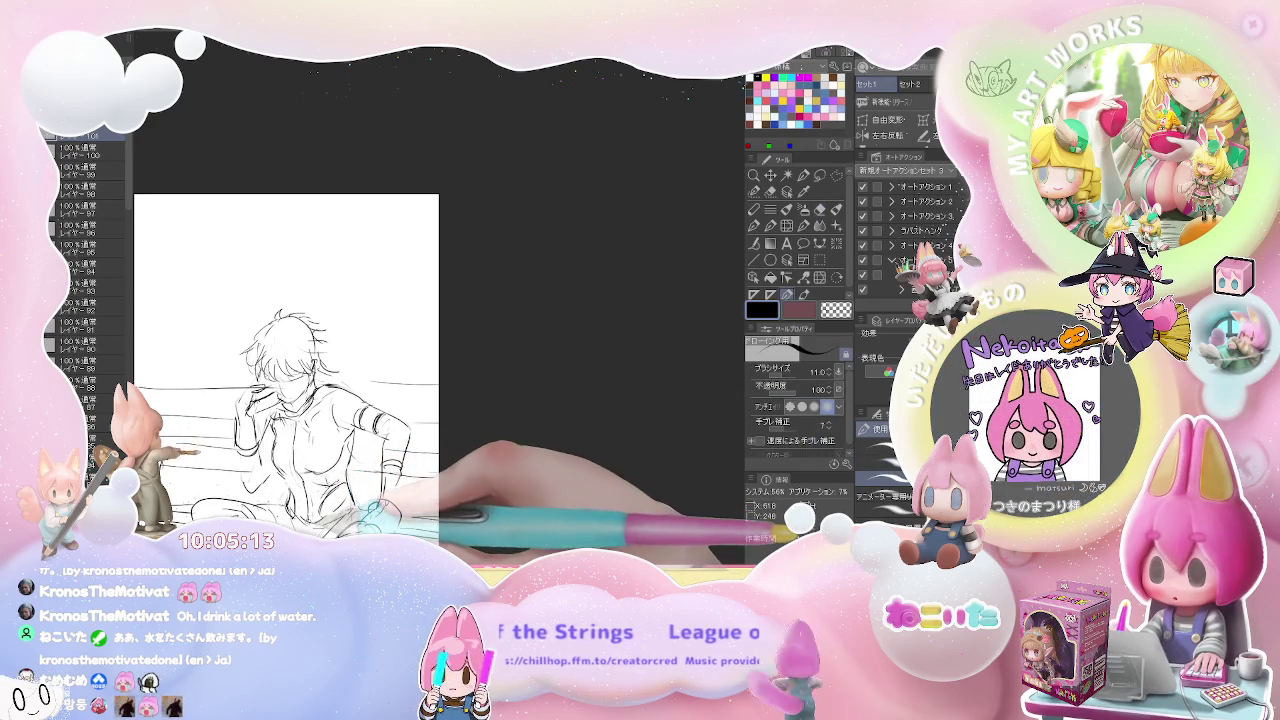
pyautogui.hotkey('ctrl', '-')
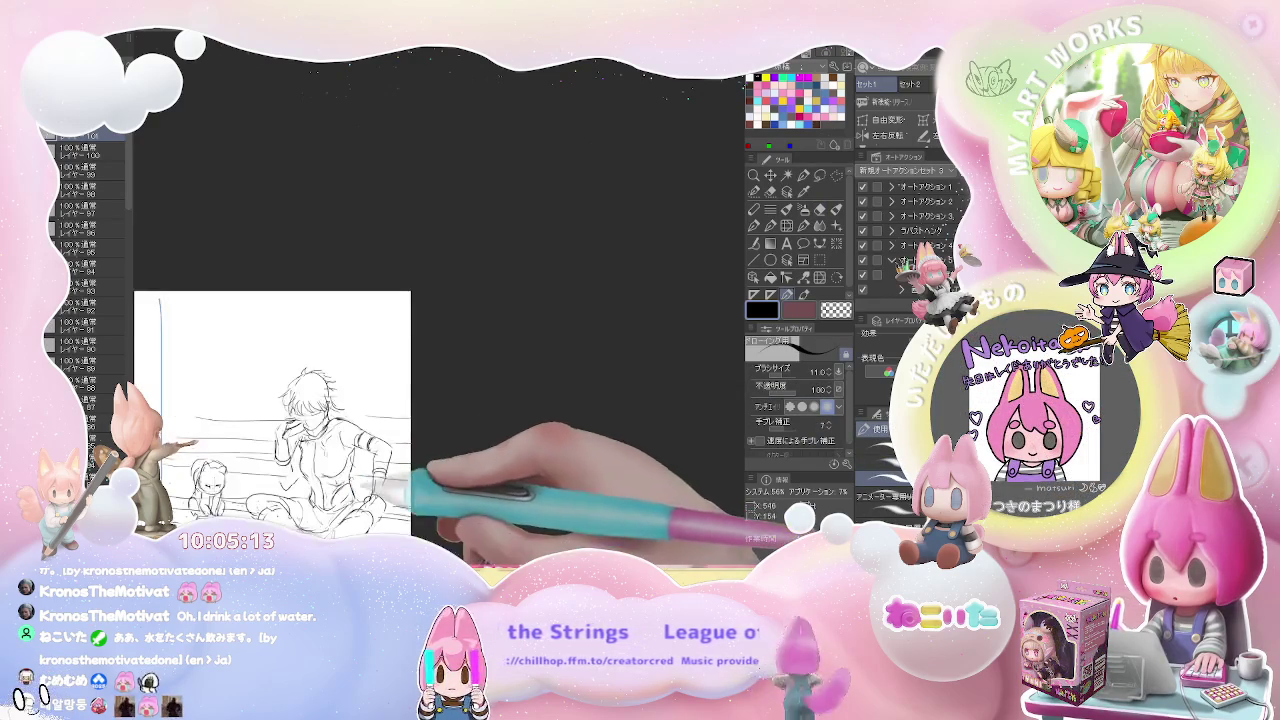
pyautogui.hotkey('ctrl', '-')
pyautogui.moveTo(420, 462); pyautogui.dragTo(440, 432)
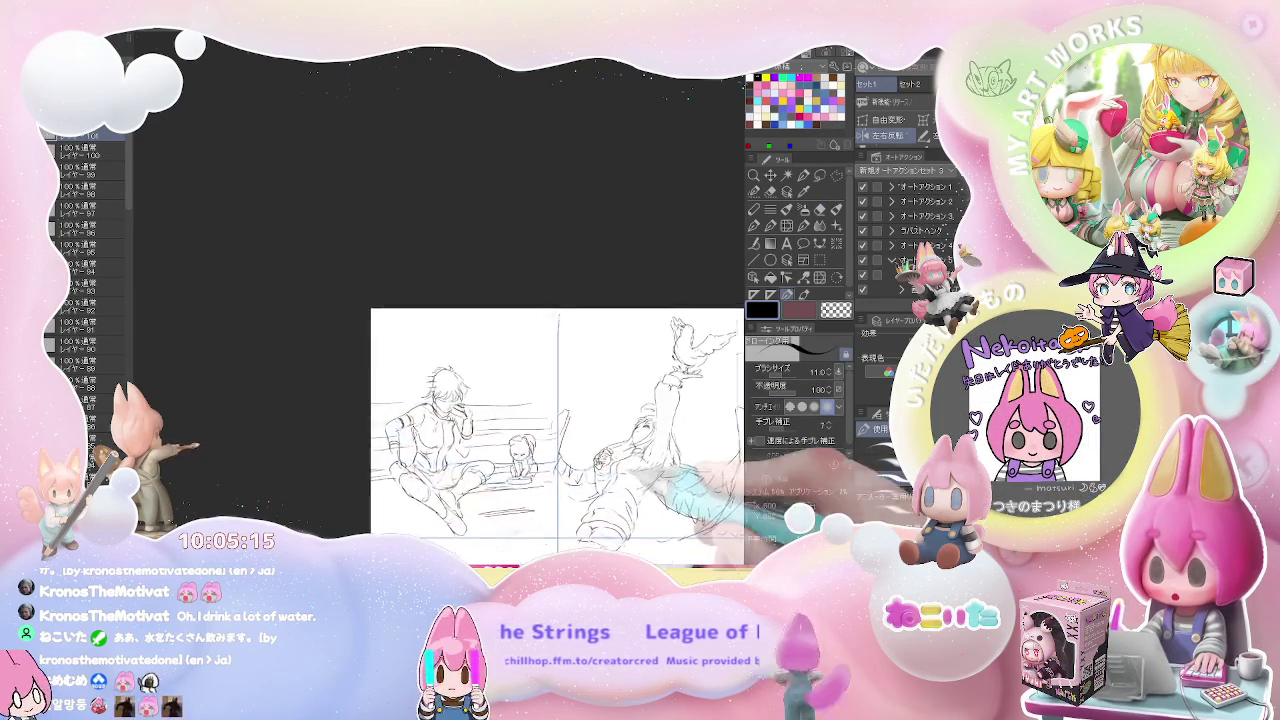
# Step: Touch up the left seated figure, then mirror the page horizontally and zoom out to view it whole
pyautogui.hotkey('ctrl', '+')
pyautogui.hotkey('ctrl', '+')
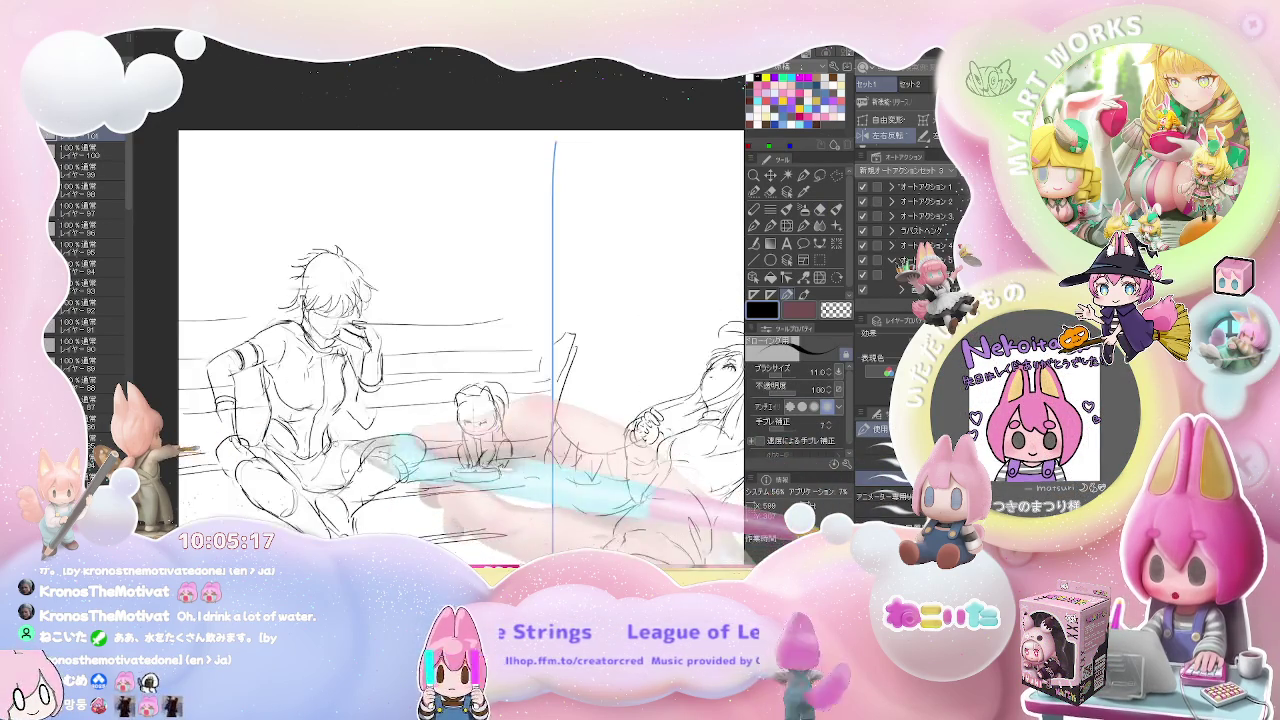
pyautogui.press('e')
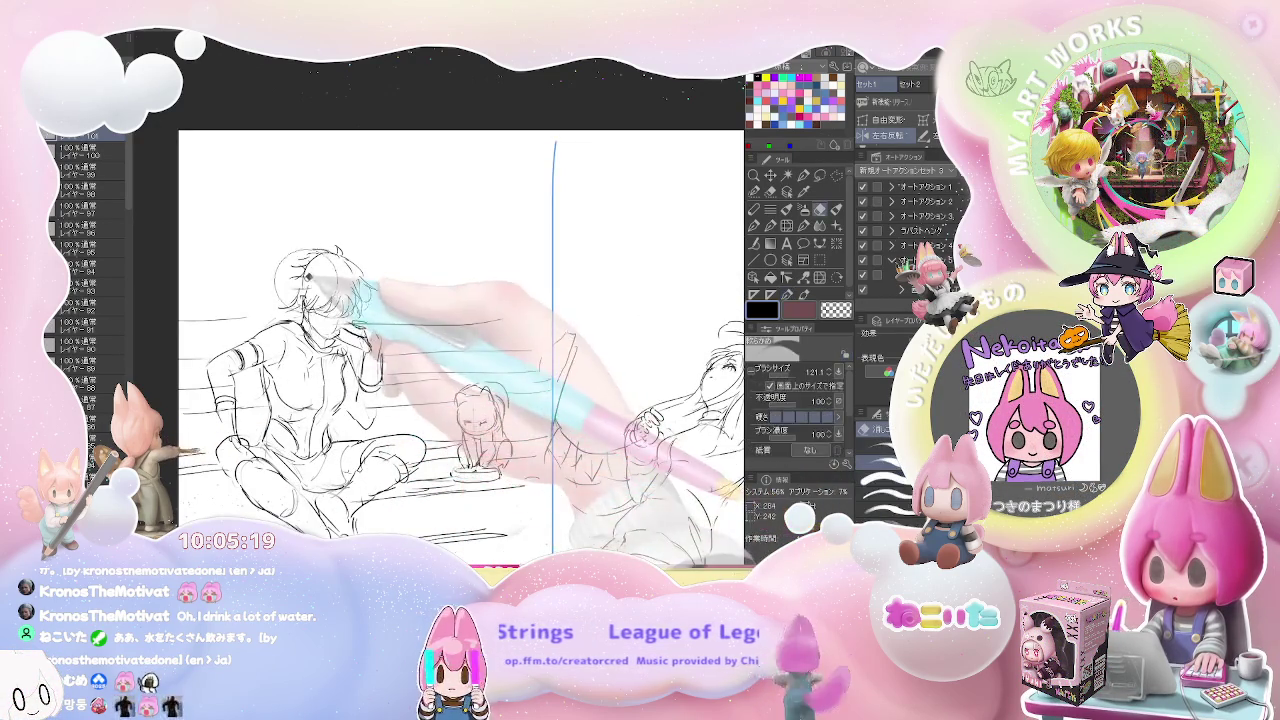
pyautogui.press('p')
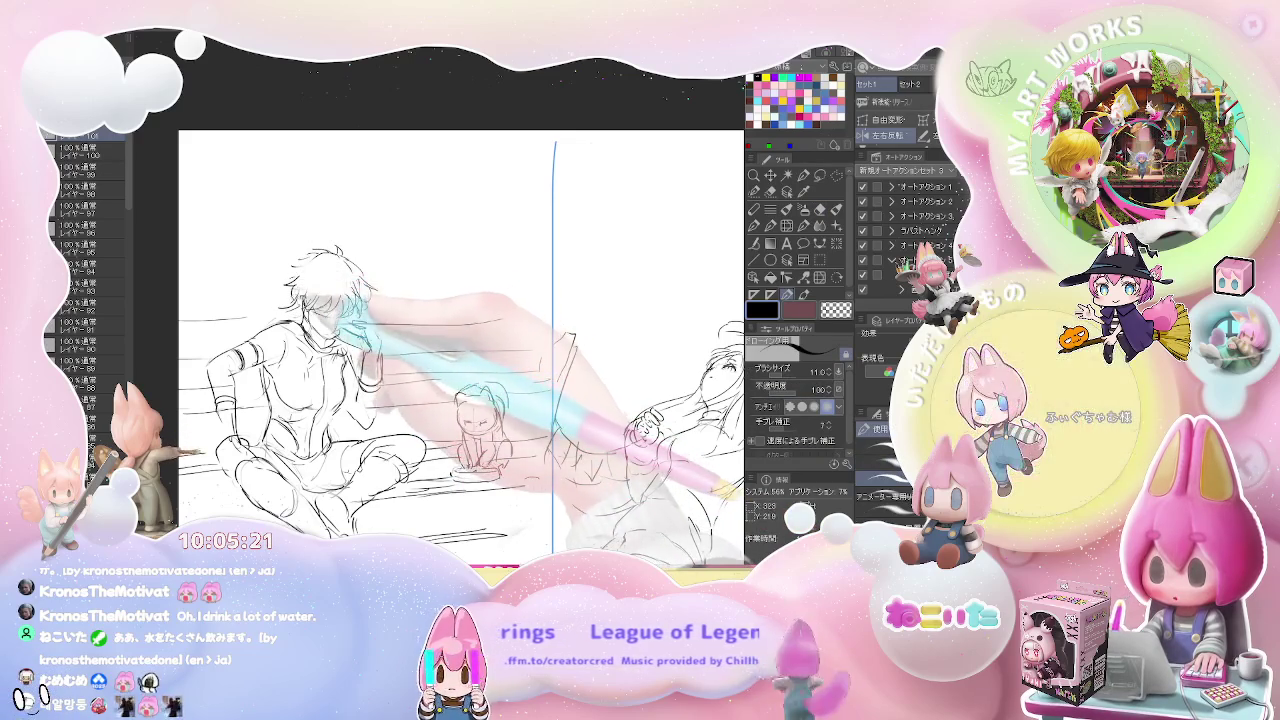
pyautogui.hotkey('ctrl', '-')
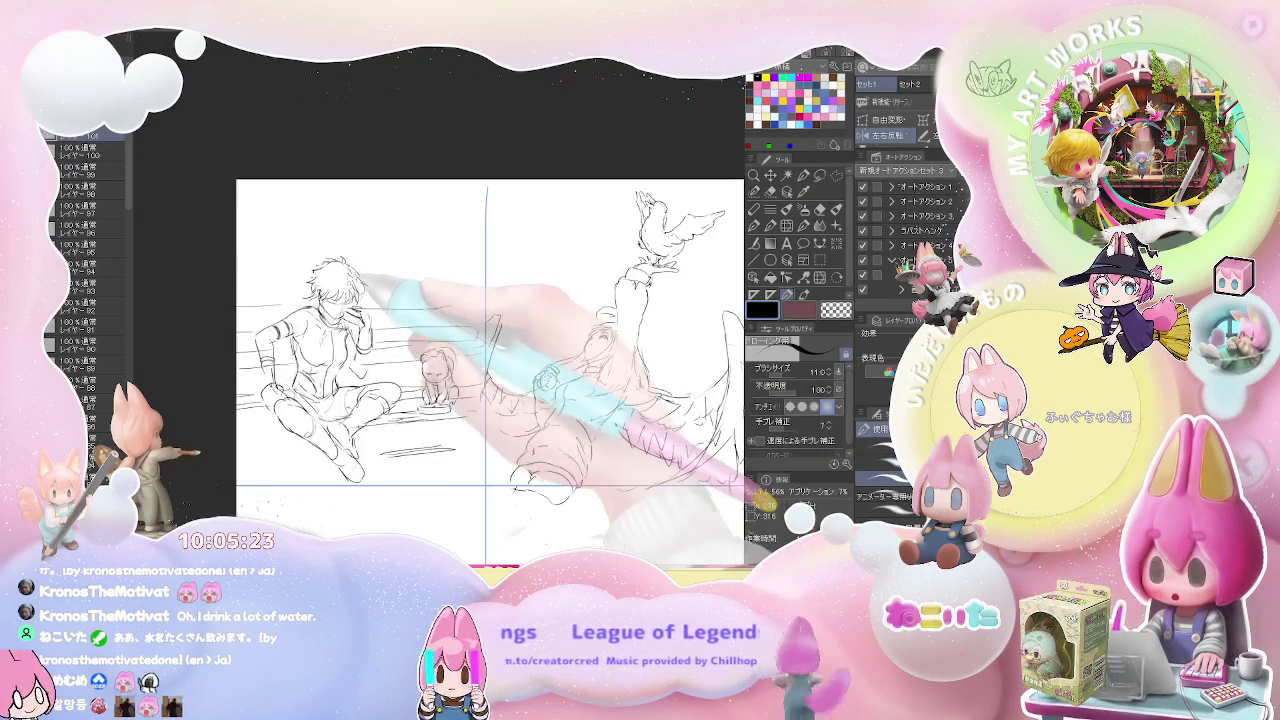
pyautogui.hotkey('ctrl', '-')
pyautogui.press('h')
pyautogui.moveTo(670, 410)
pyautogui.mouseDown()
pyautogui.moveTo(360, 495)
pyautogui.moveTo(420, 540)
pyautogui.mouseUp()
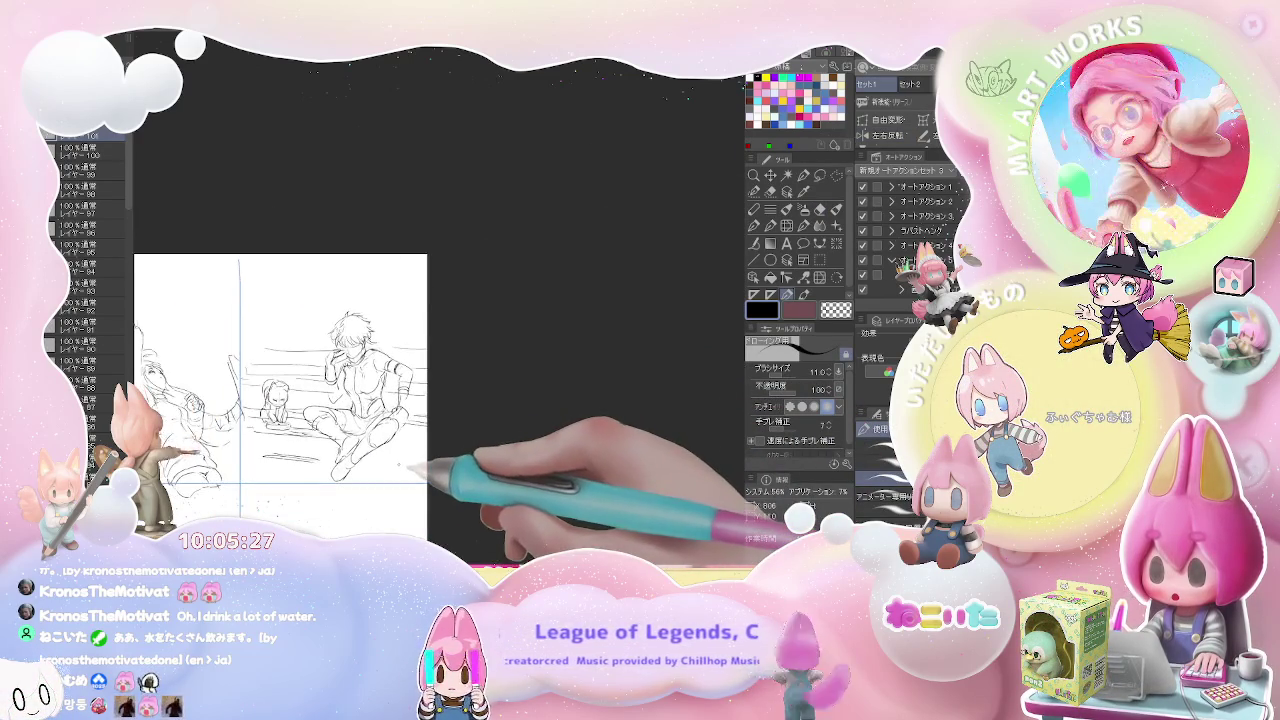
pyautogui.hotkey('ctrl', '-')
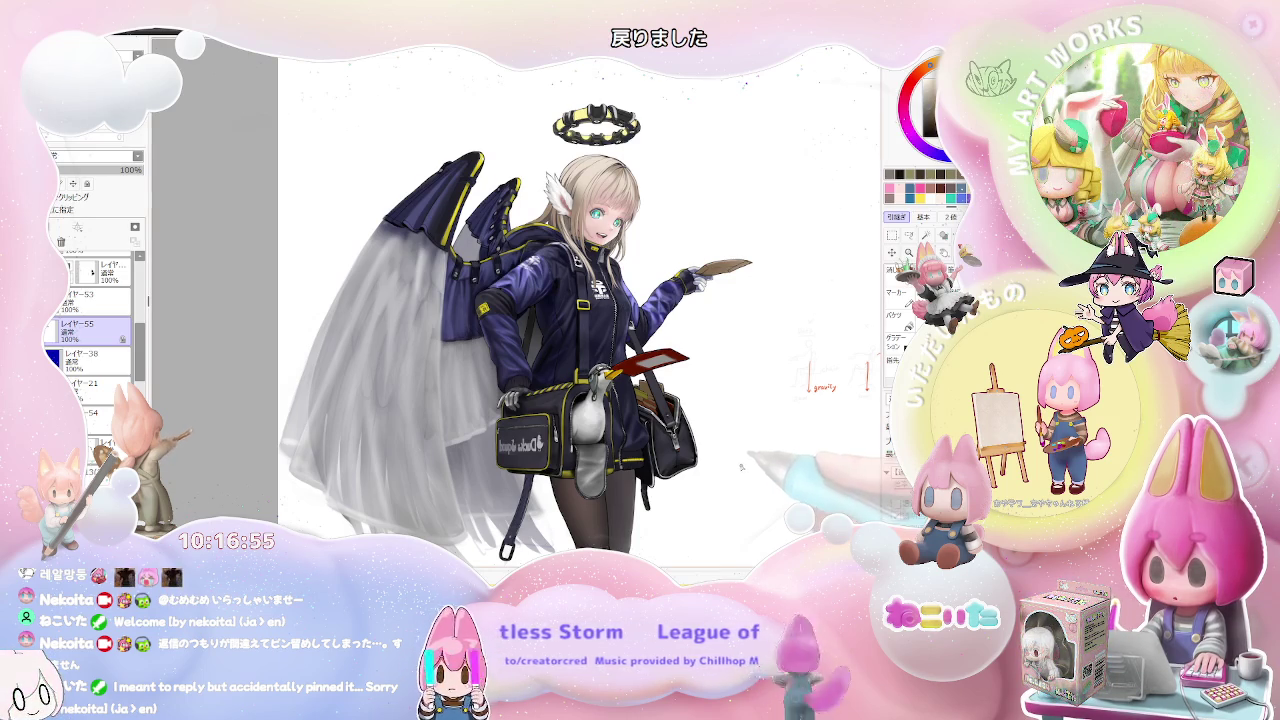
# Step: Pan and zoom the view to centre on the finished mechanical halo
pyautogui.moveTo(743, 462); pyautogui.dragTo(573, 430)
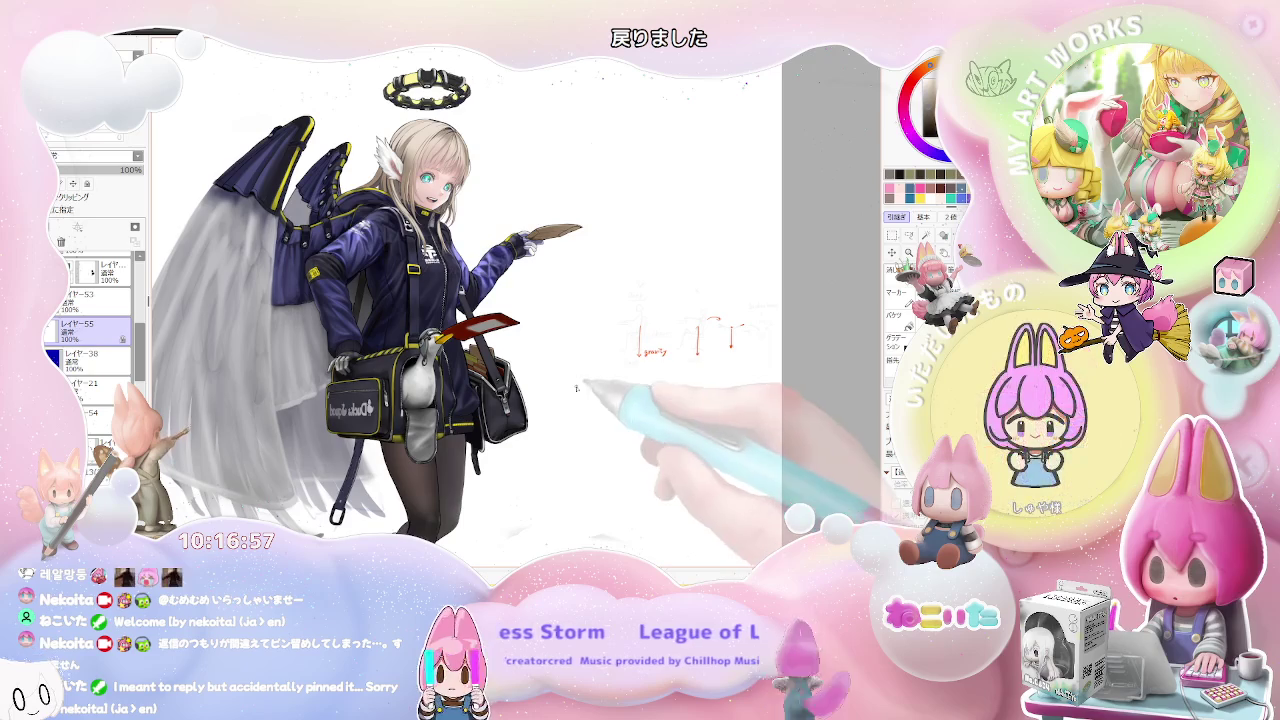
pyautogui.scroll(5, 430, 258)
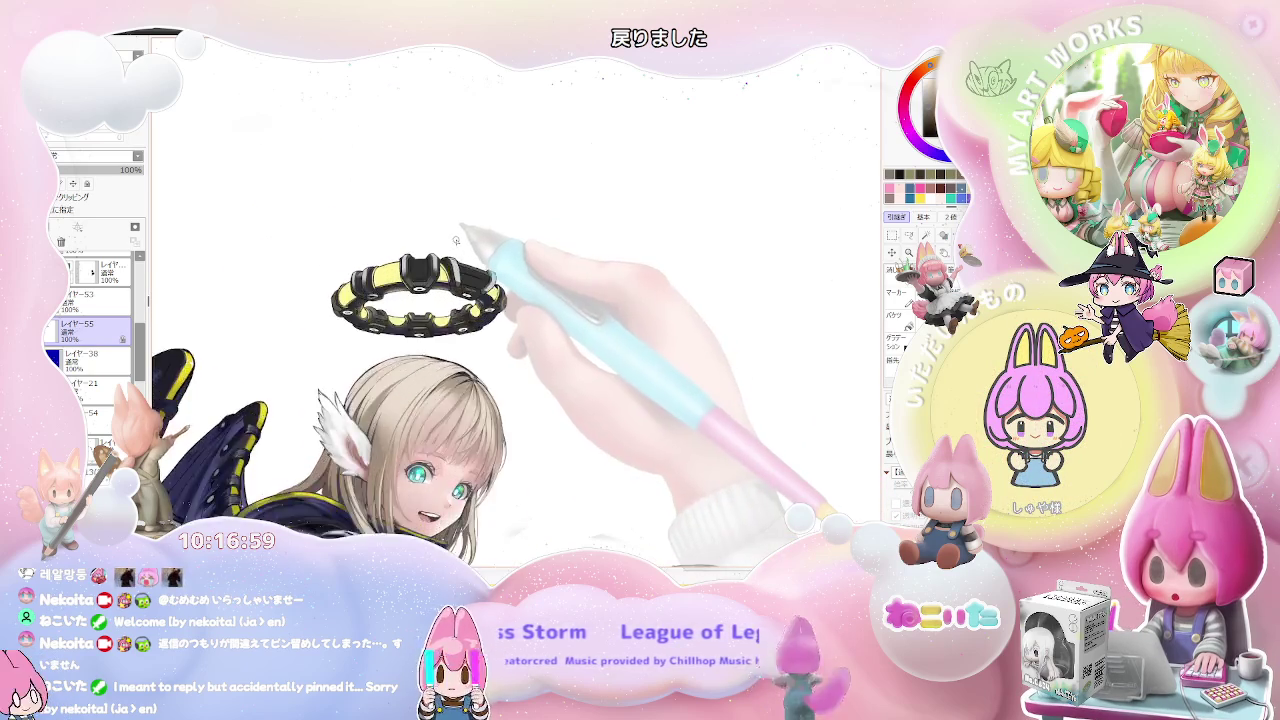
# Step: Switch to layer レイヤー55 and zoom in on the halo's black segment blocks
pyautogui.scroll(3, 430, 258)
pyautogui.scroll(3, 400, 265)
pyautogui.scroll(2, 258, 283)
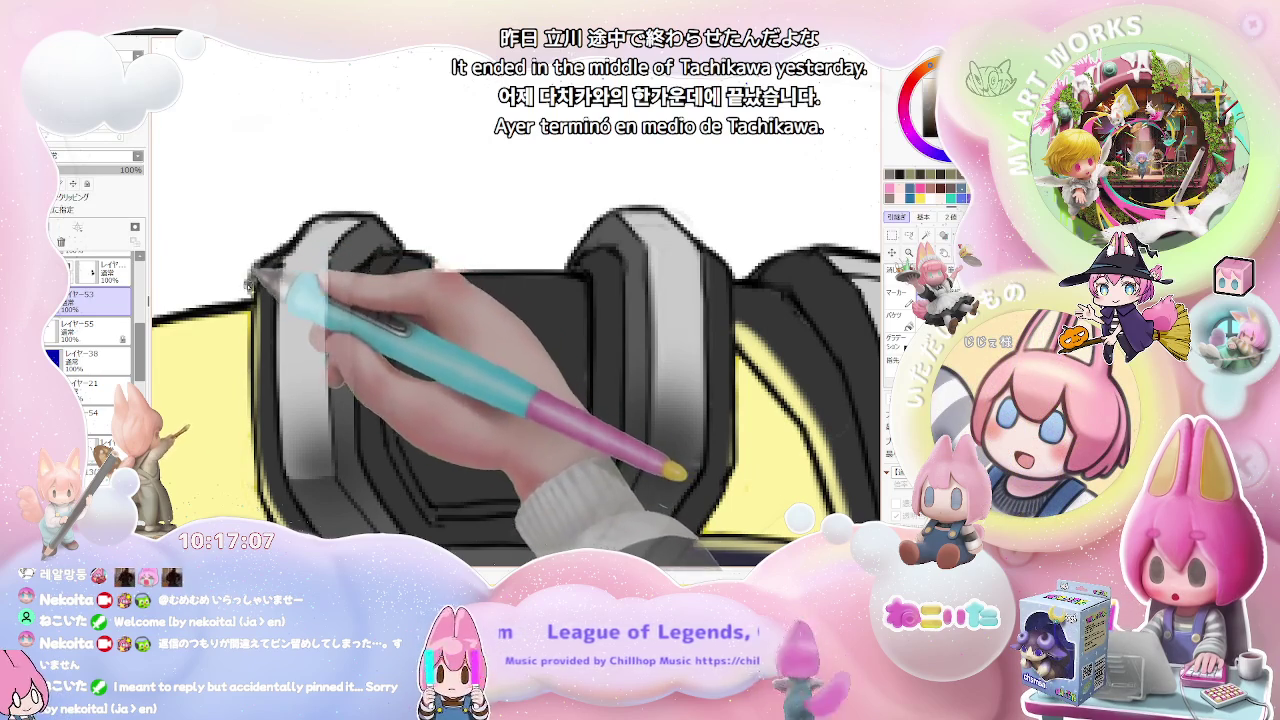
pyautogui.press('Down')
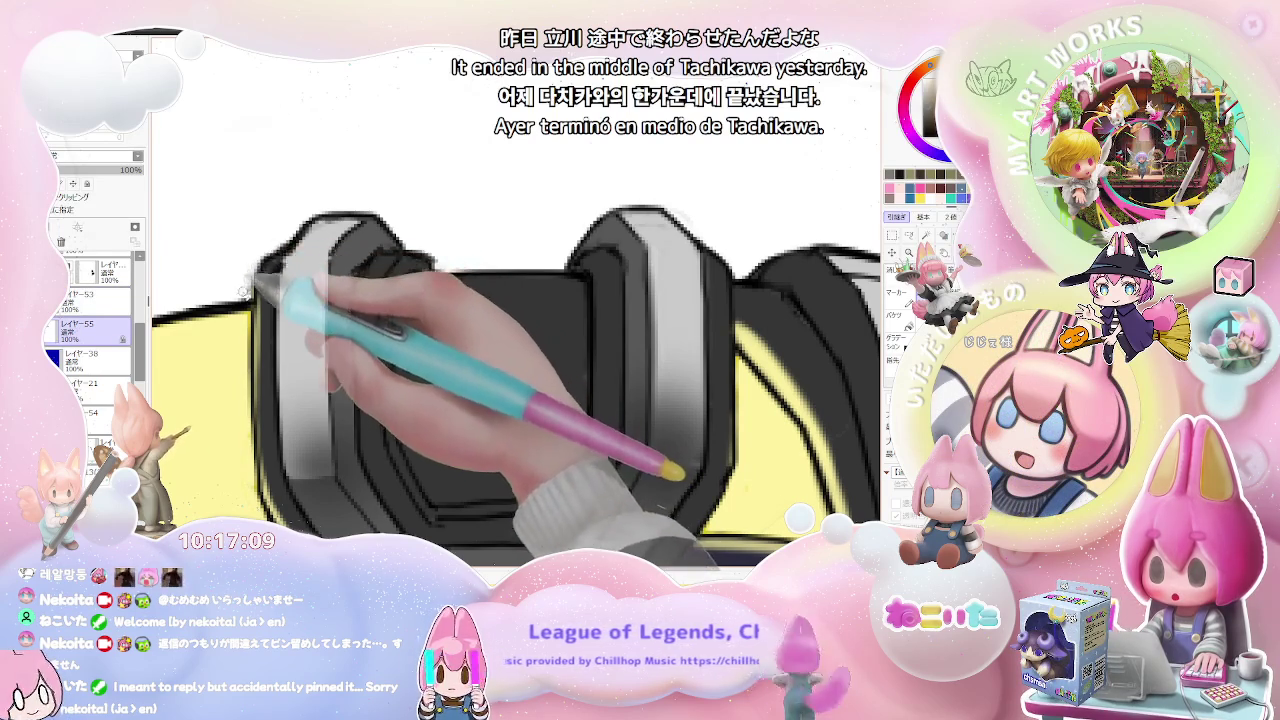
pyautogui.scroll(-2, 244, 285)
pyautogui.scroll(-2, 300, 250)
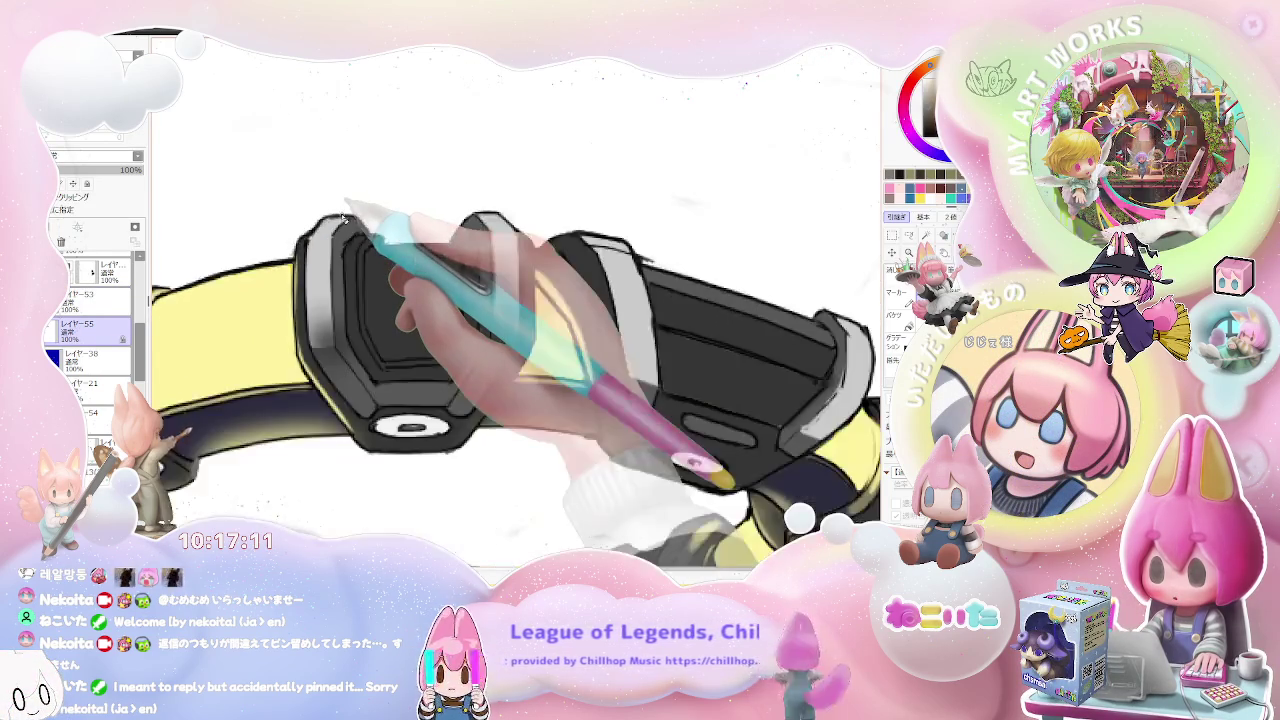
pyautogui.scroll(-3, 340, 220)
pyautogui.scroll(-2, 344, 214)
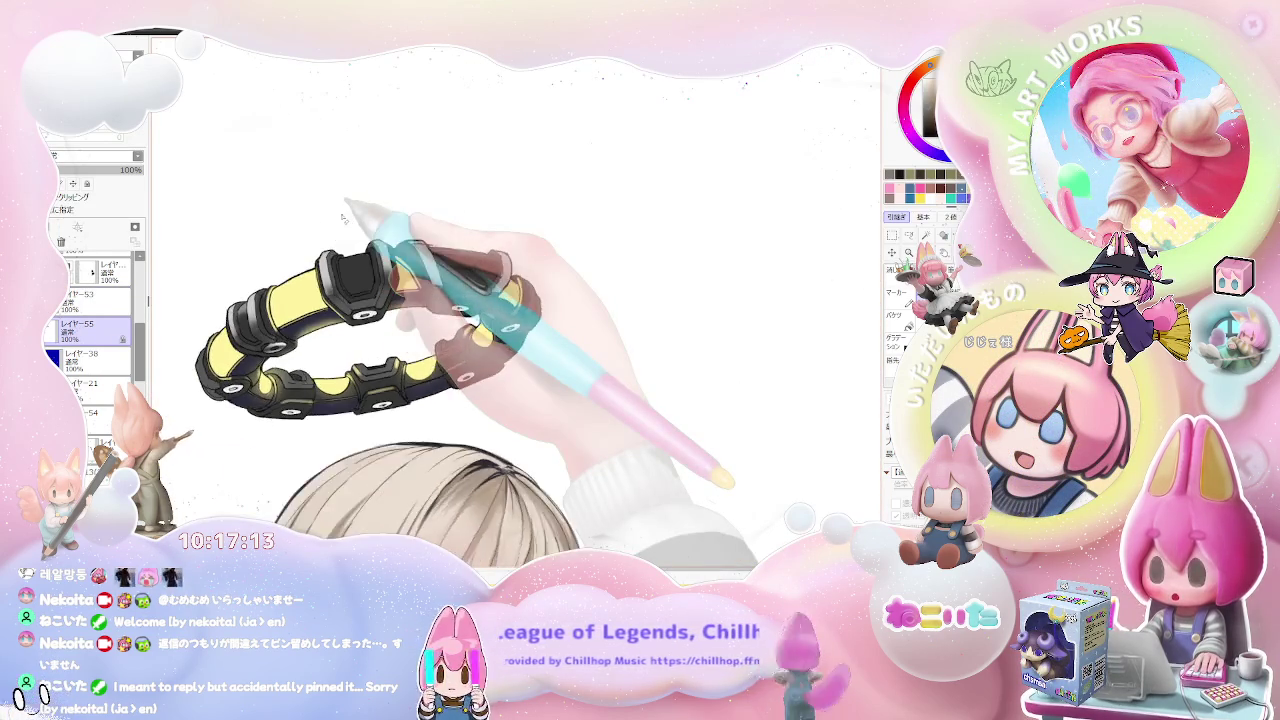
pyautogui.scroll(2, 350, 220)
pyautogui.scroll(2, 380, 245)
pyautogui.scroll(1, 405, 268)
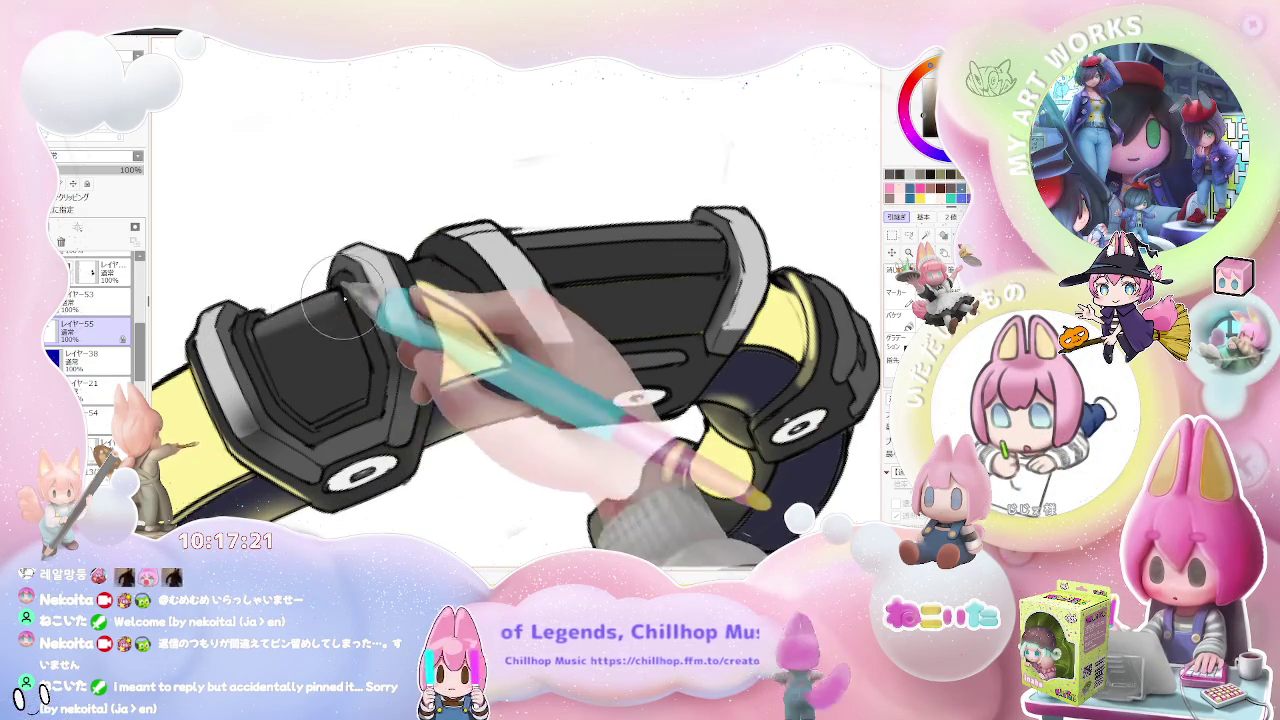
pyautogui.scroll(-3, 330, 300)
pyautogui.scroll(3, 441, 275)
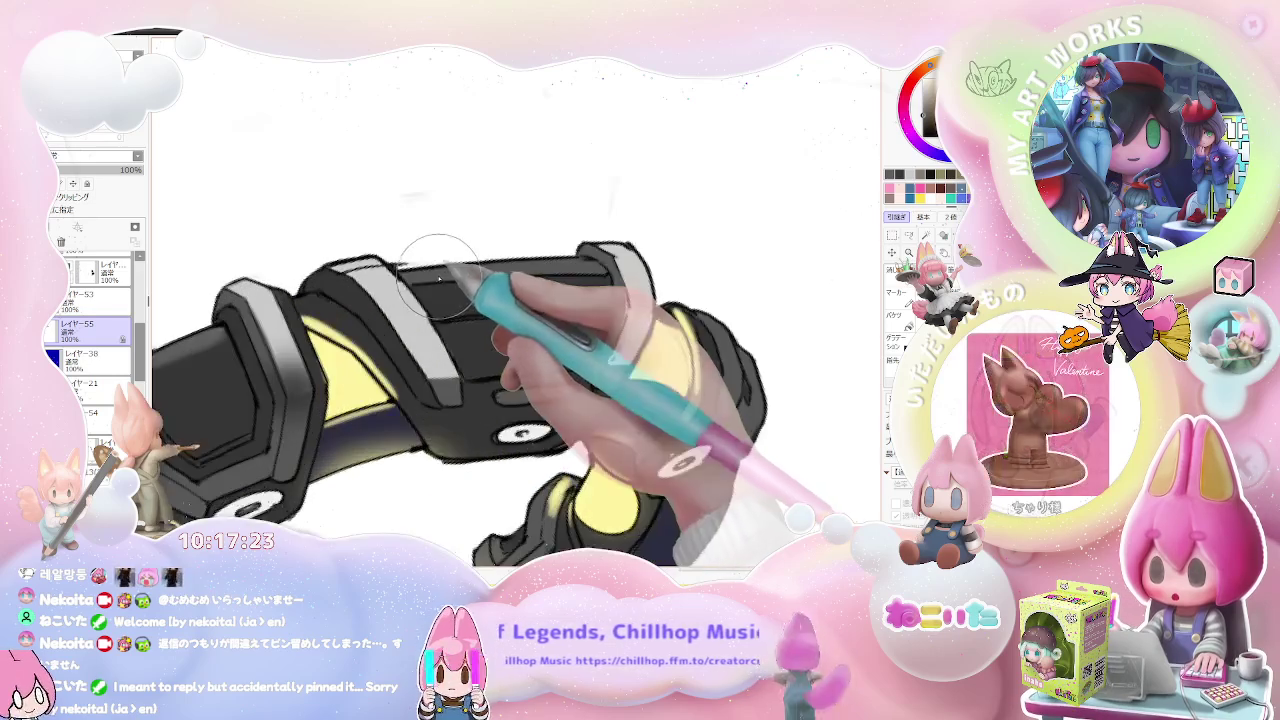
# Step: Paint grey bevel highlights along the black blocks, switching between a larger and smaller brush
pyautogui.press(']')
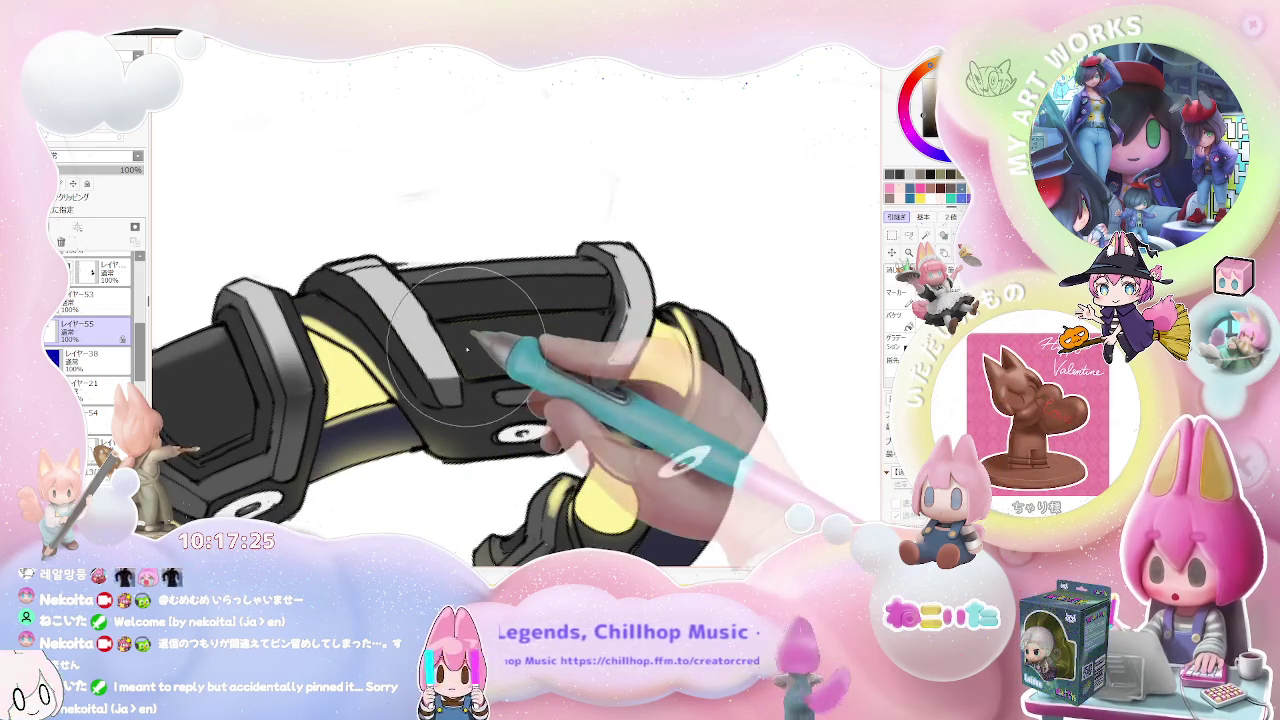
pyautogui.scroll(-2, 582, 345)
pyautogui.scroll(-1, 430, 343)
pyautogui.scroll(2, 541, 366)
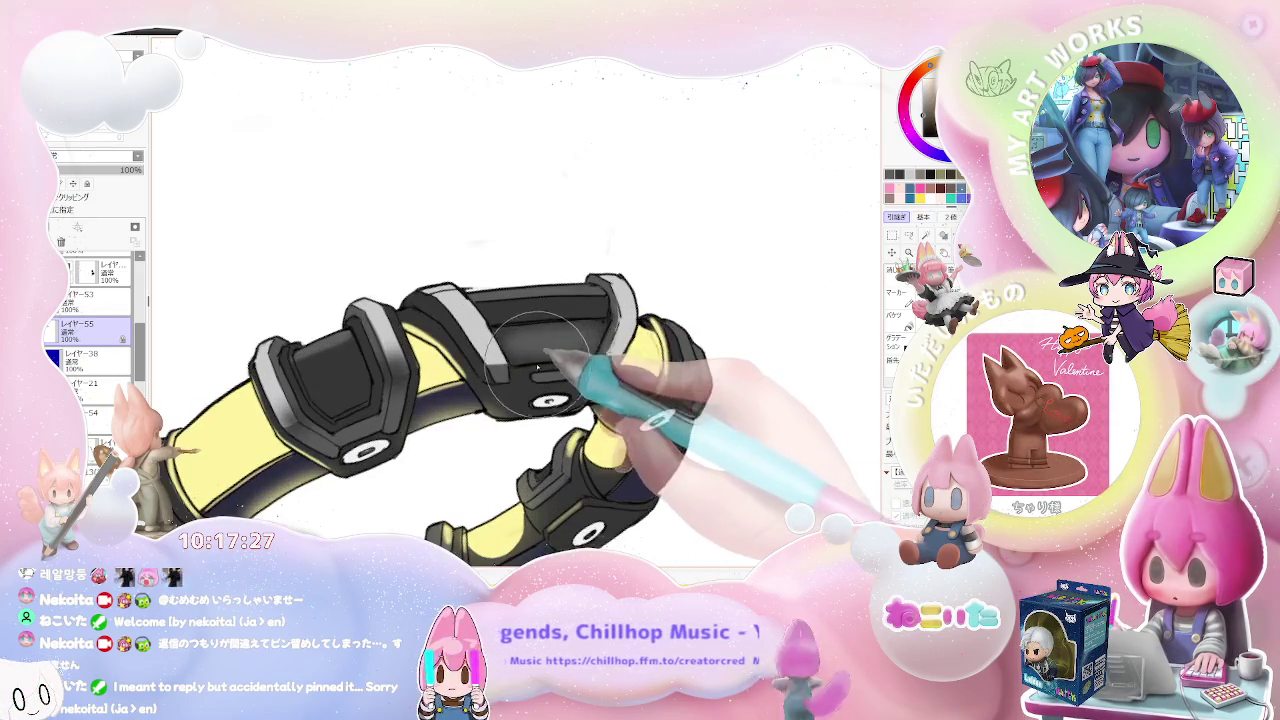
pyautogui.press('[')
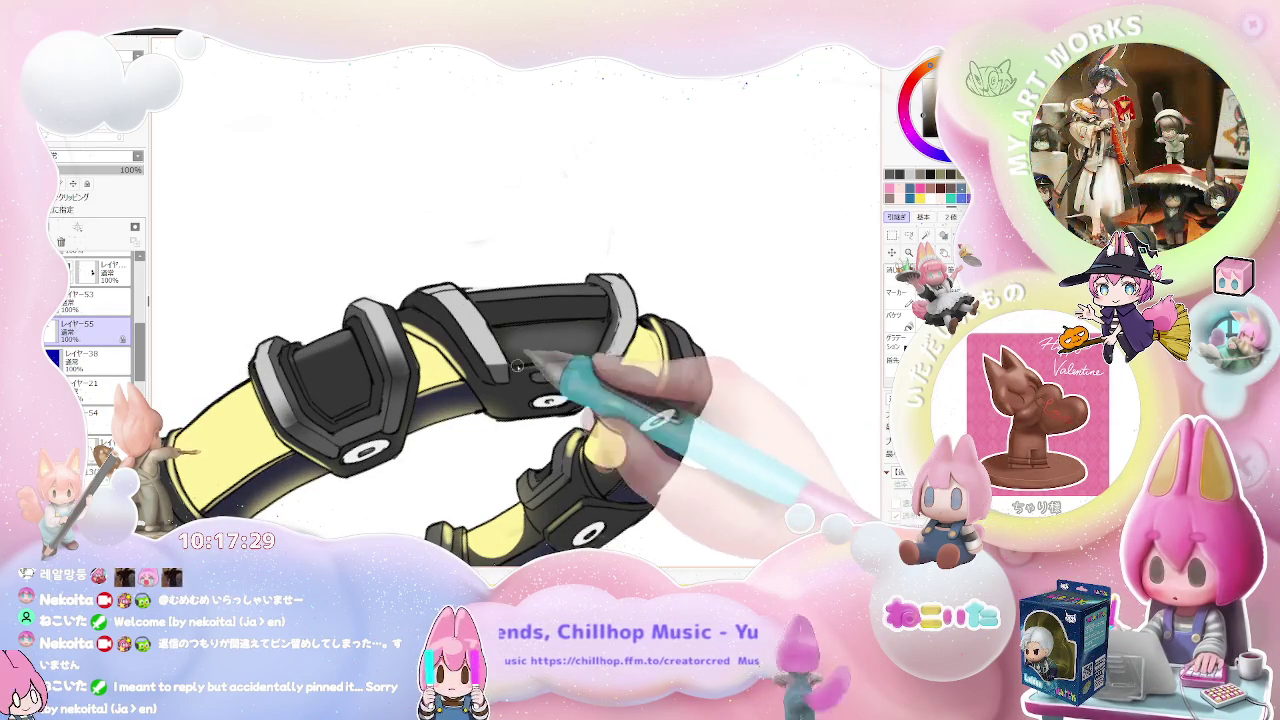
pyautogui.scroll(-1, 535, 365)
pyautogui.scroll(-1, 550, 368)
pyautogui.scroll(-1, 565, 372)
pyautogui.scroll(-1, 575, 378)
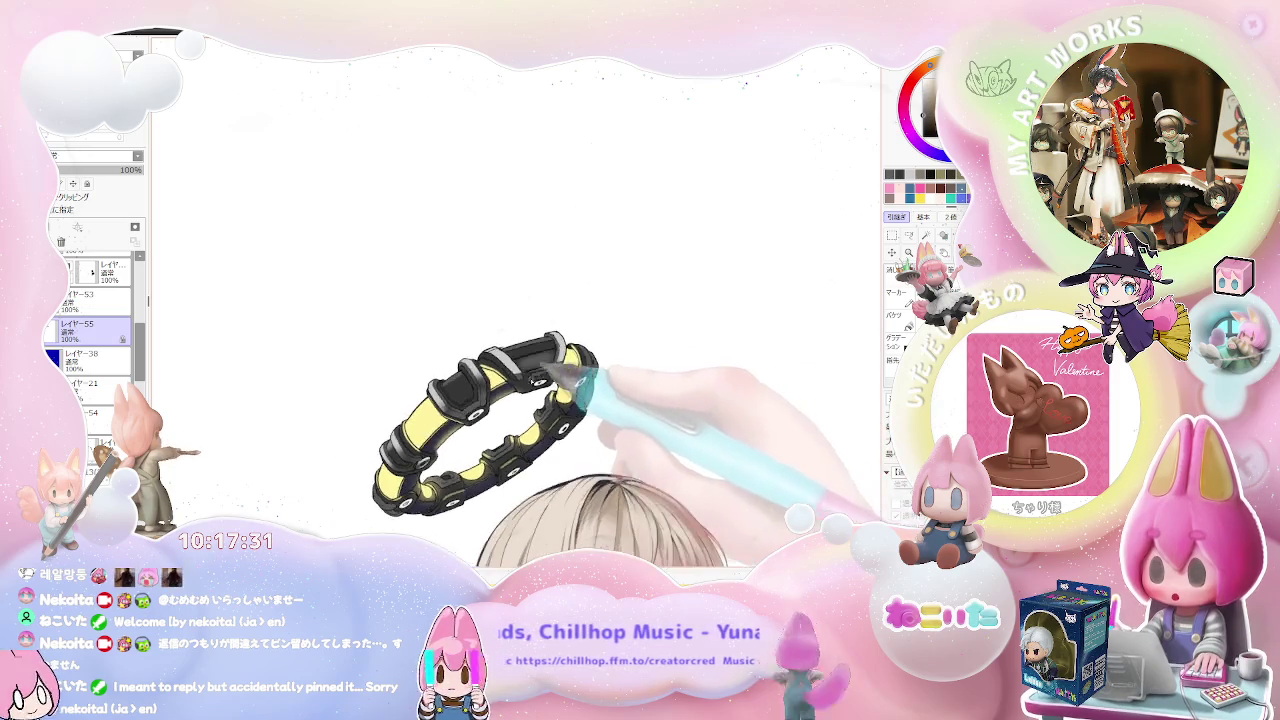
pyautogui.scroll(2, 540, 375)
pyautogui.scroll(1, 485, 382)
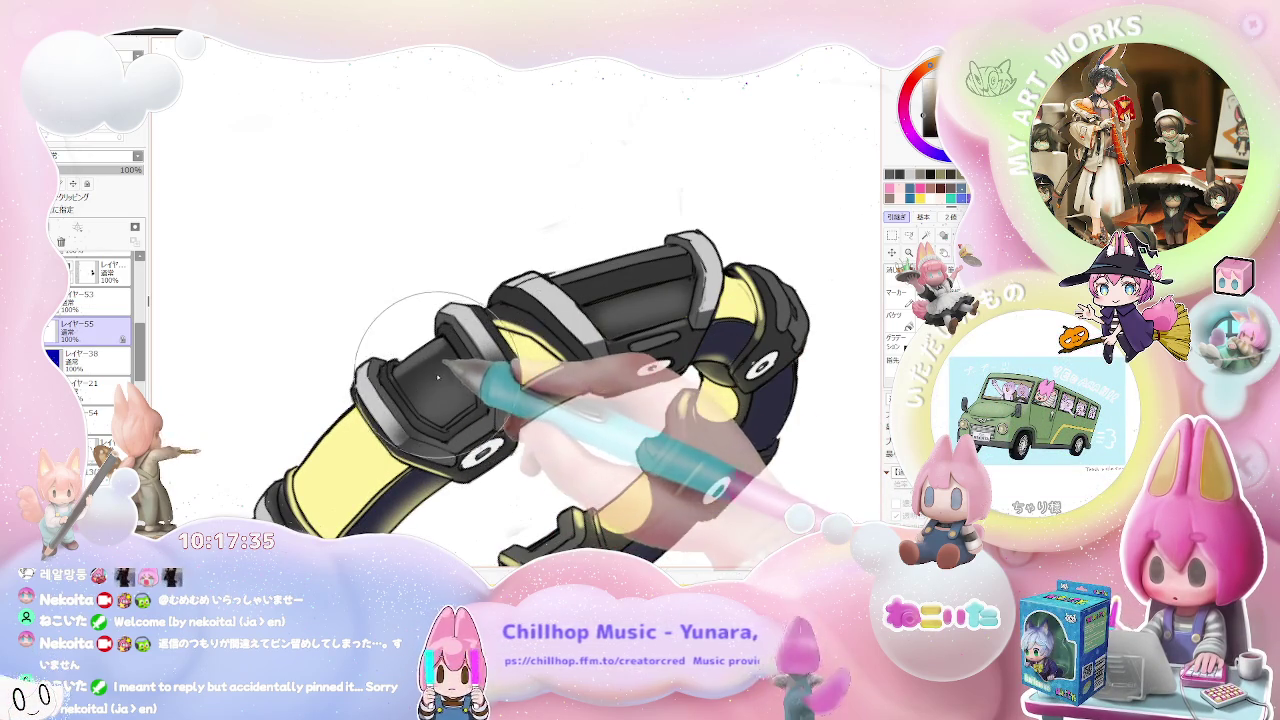
pyautogui.scroll(1, 465, 395)
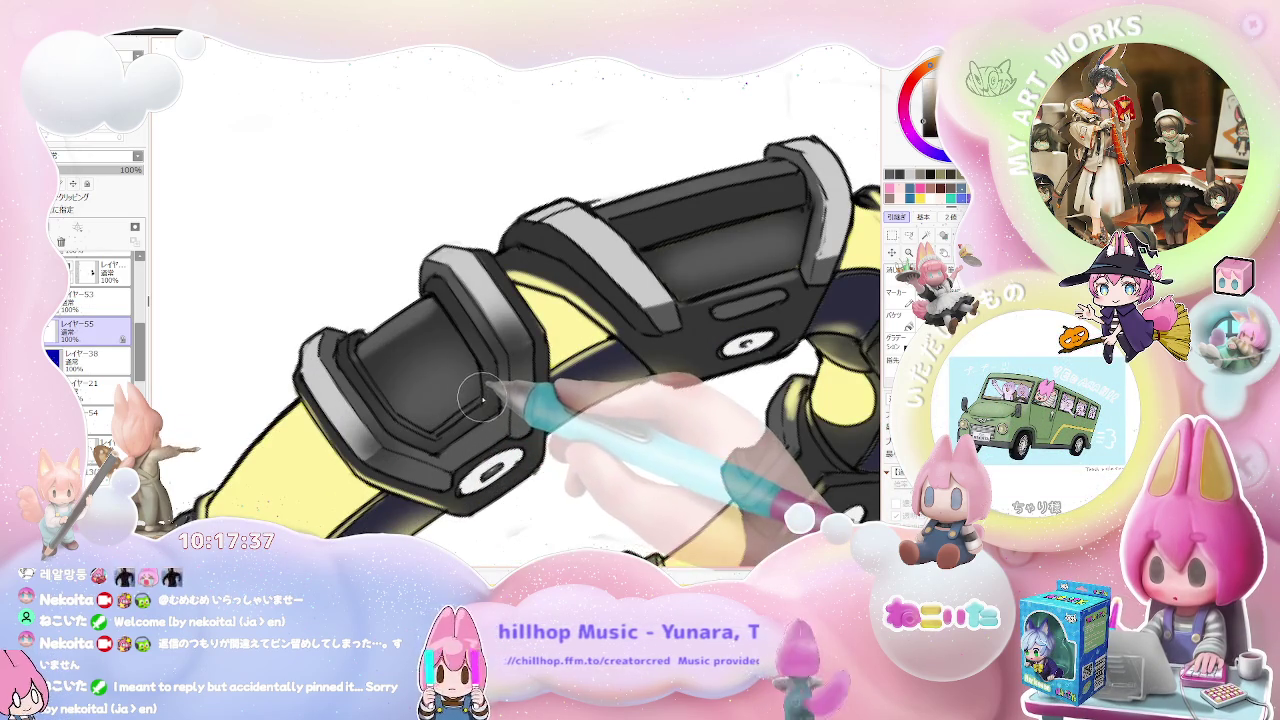
# Step: With a larger brush, shade the remaining halo blocks with grey highlights and white rivet details
pyautogui.press(']')
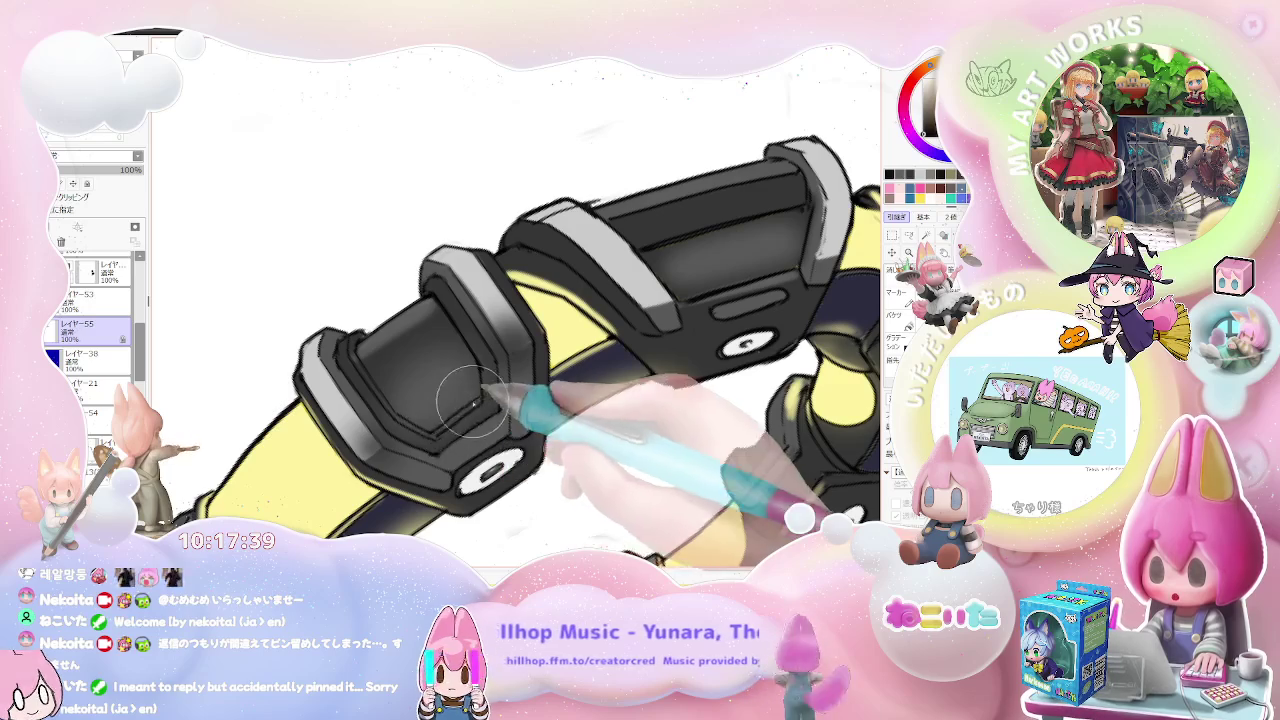
pyautogui.scroll(-2, 481, 401)
pyautogui.scroll(-2, 547, 394)
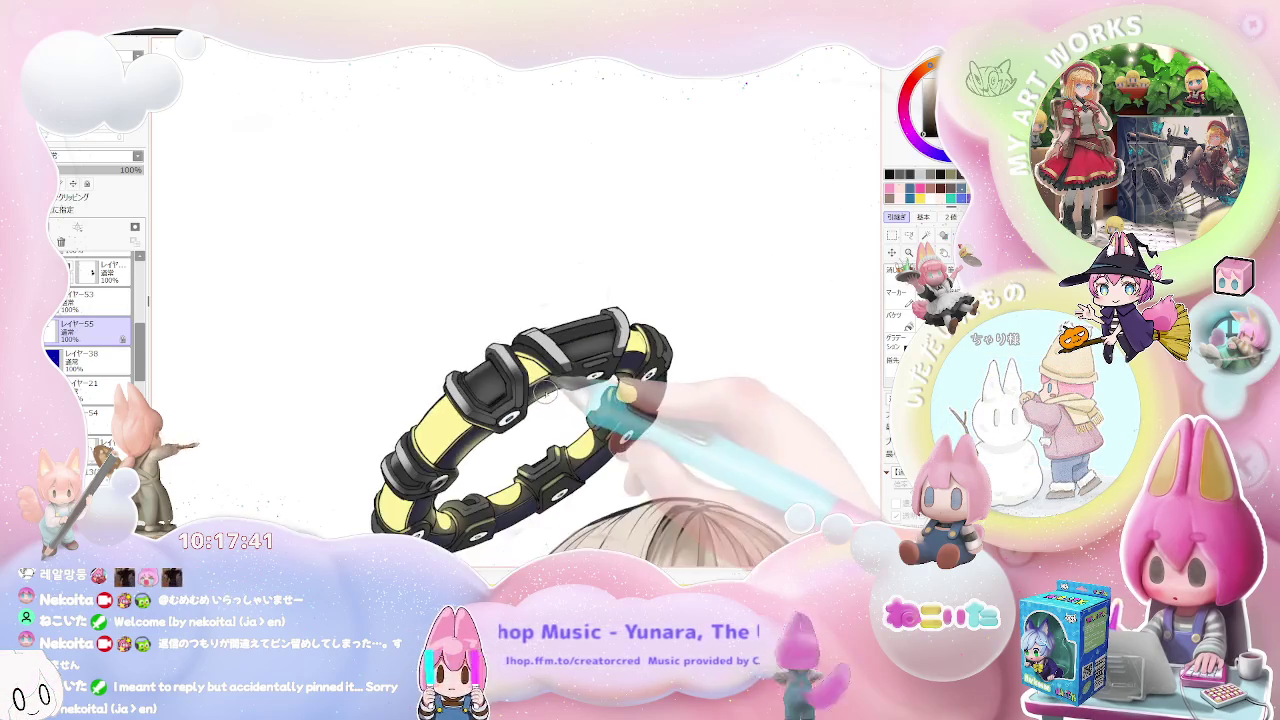
pyautogui.scroll(1, 560, 420)
pyautogui.scroll(2, 480, 380)
pyautogui.scroll(2, 420, 270)
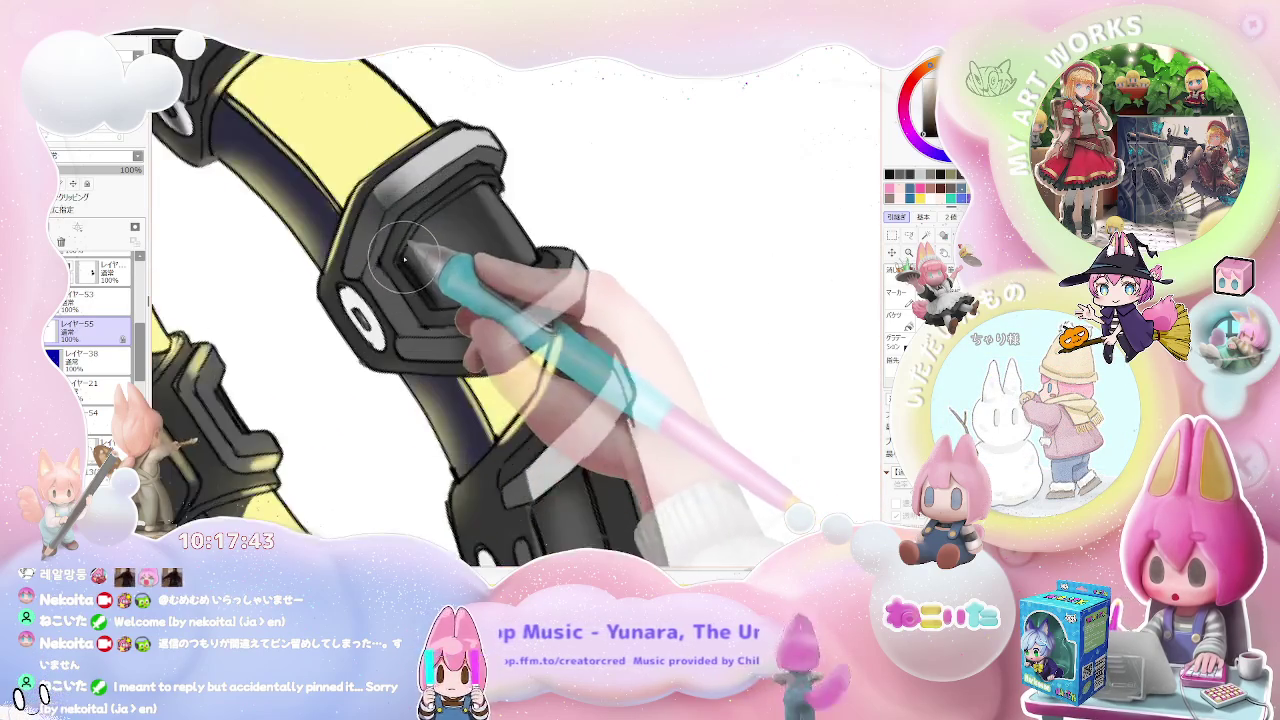
pyautogui.scroll(1, 405, 257)
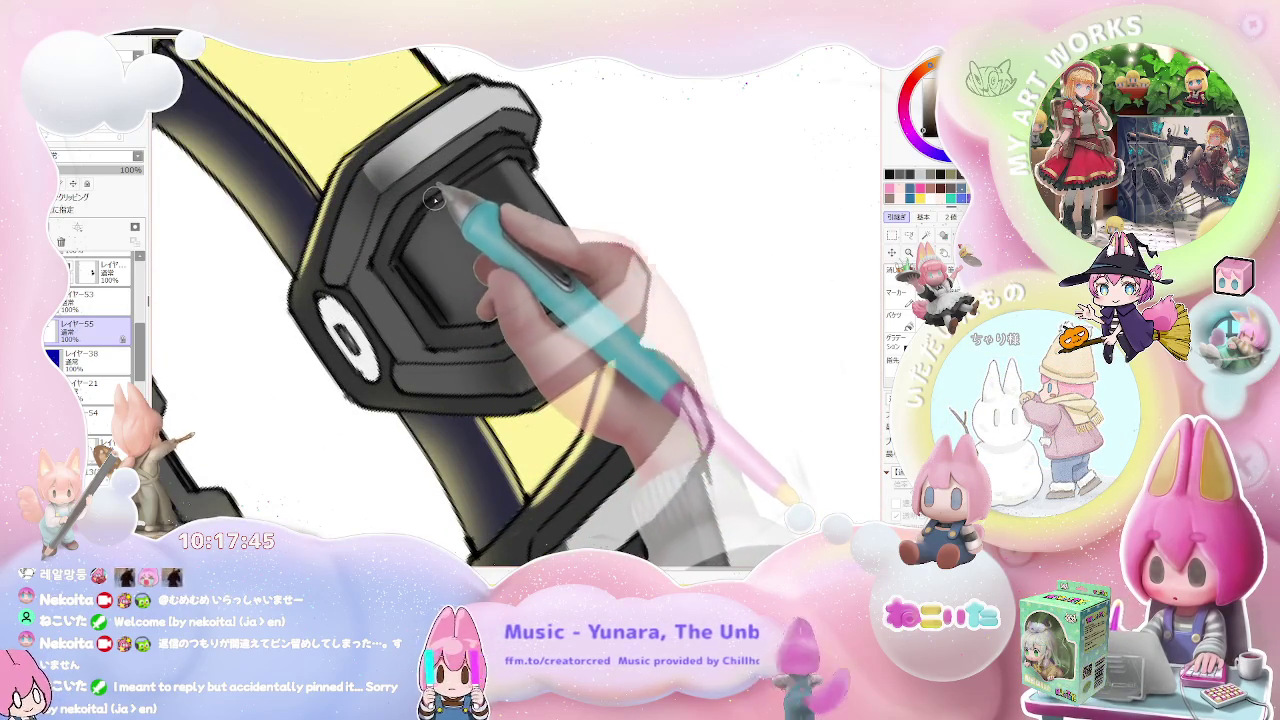
# Step: Darken the gray shading on the halo's lower black block
pyautogui.scroll(-3, 545, 220)
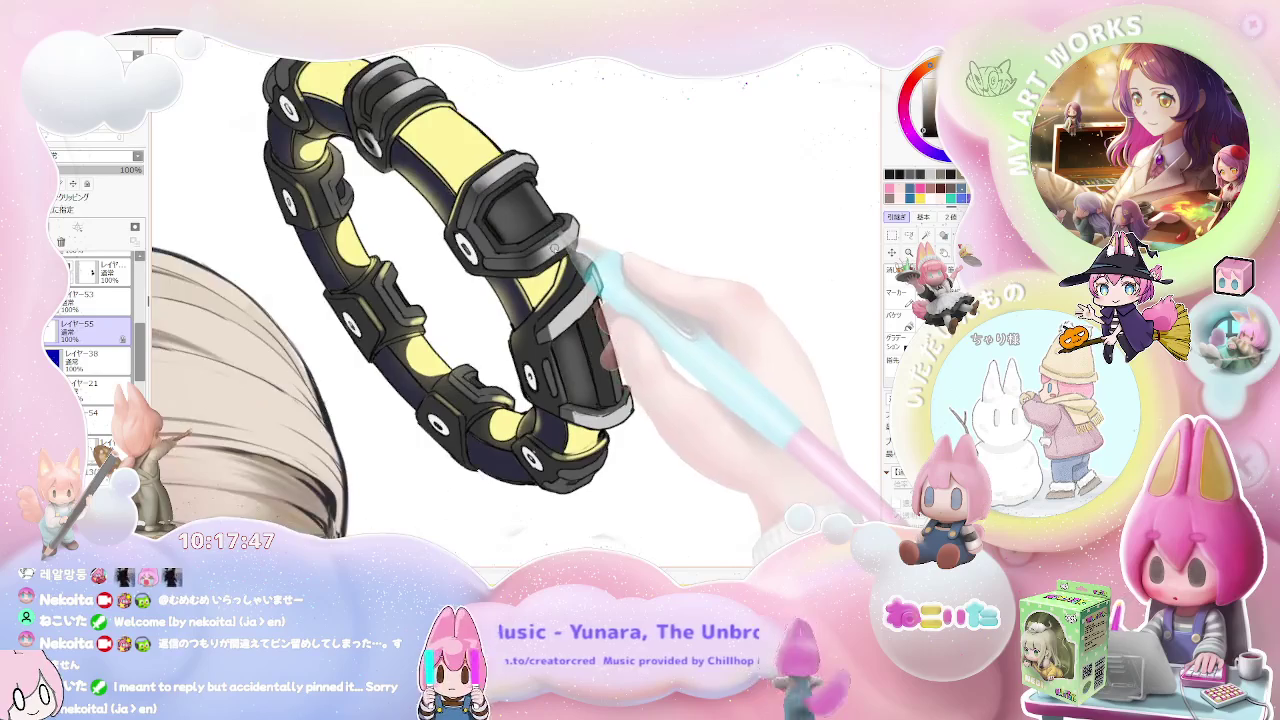
pyautogui.scroll(1, 500, 380)
pyautogui.scroll(2, 459, 439)
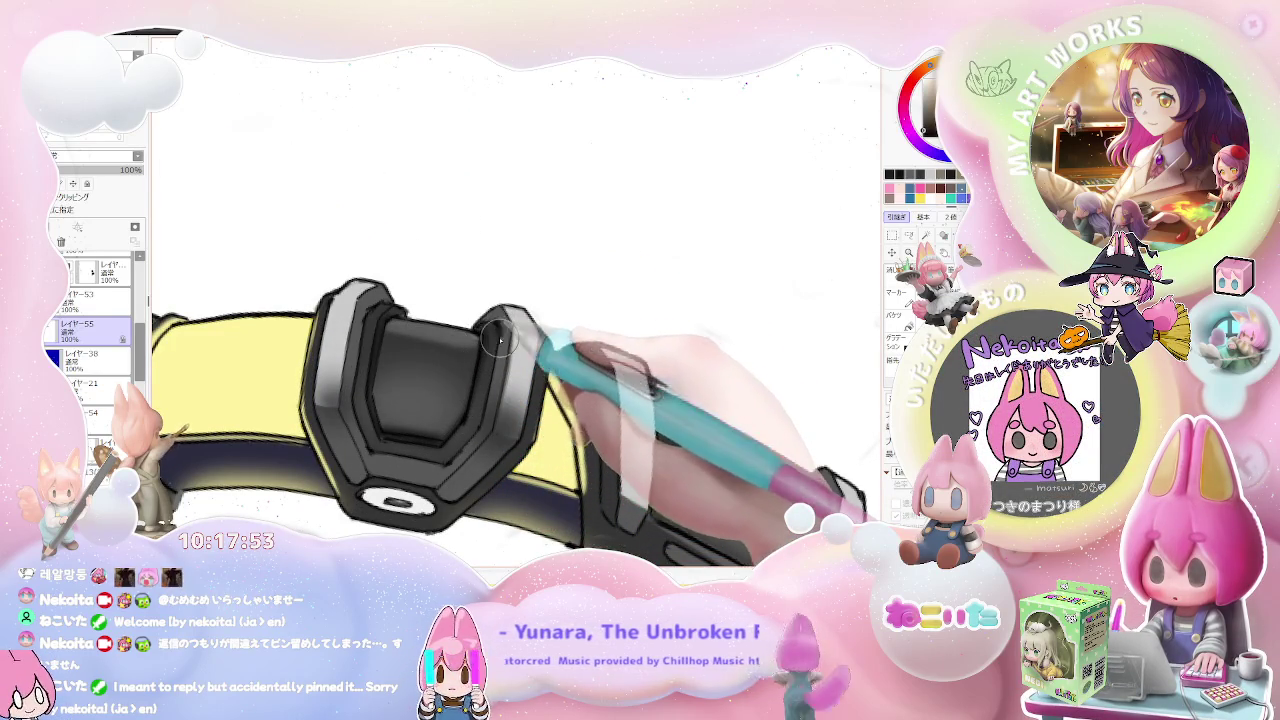
pyautogui.scroll(-2, 480, 445)
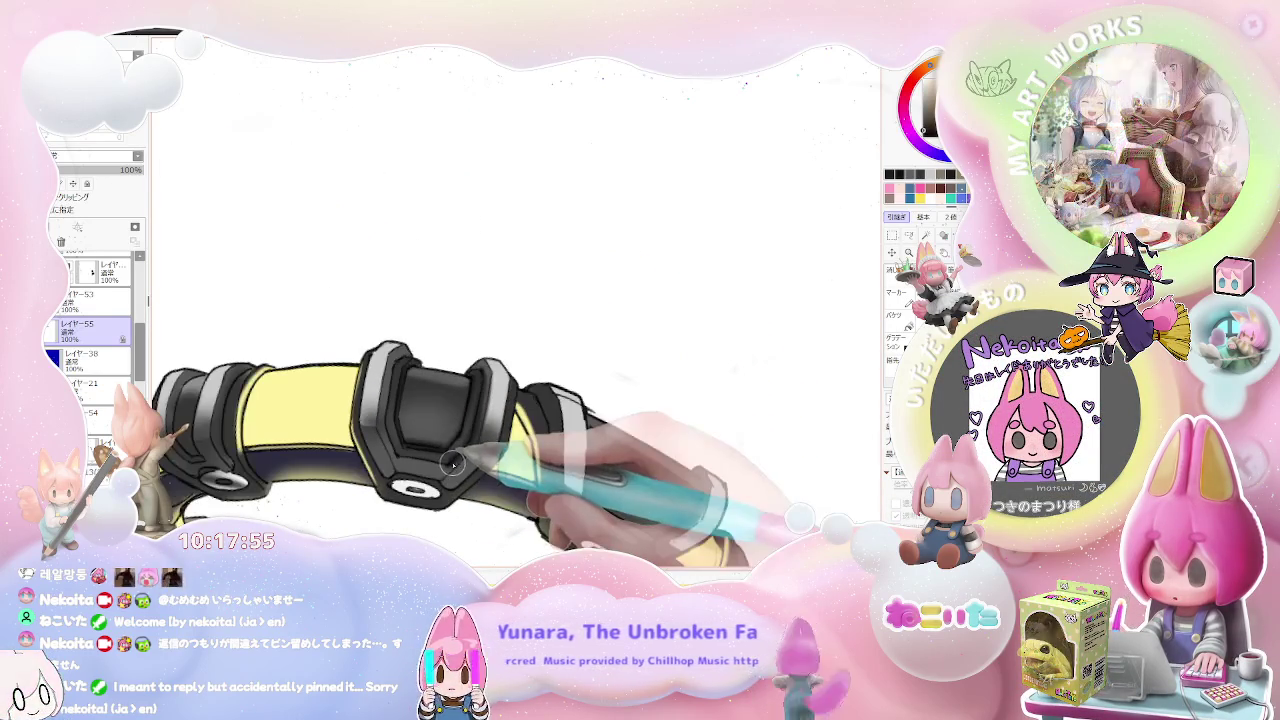
pyautogui.scroll(2, 400, 460)
pyautogui.moveTo(399, 463); pyautogui.dragTo(429, 470)
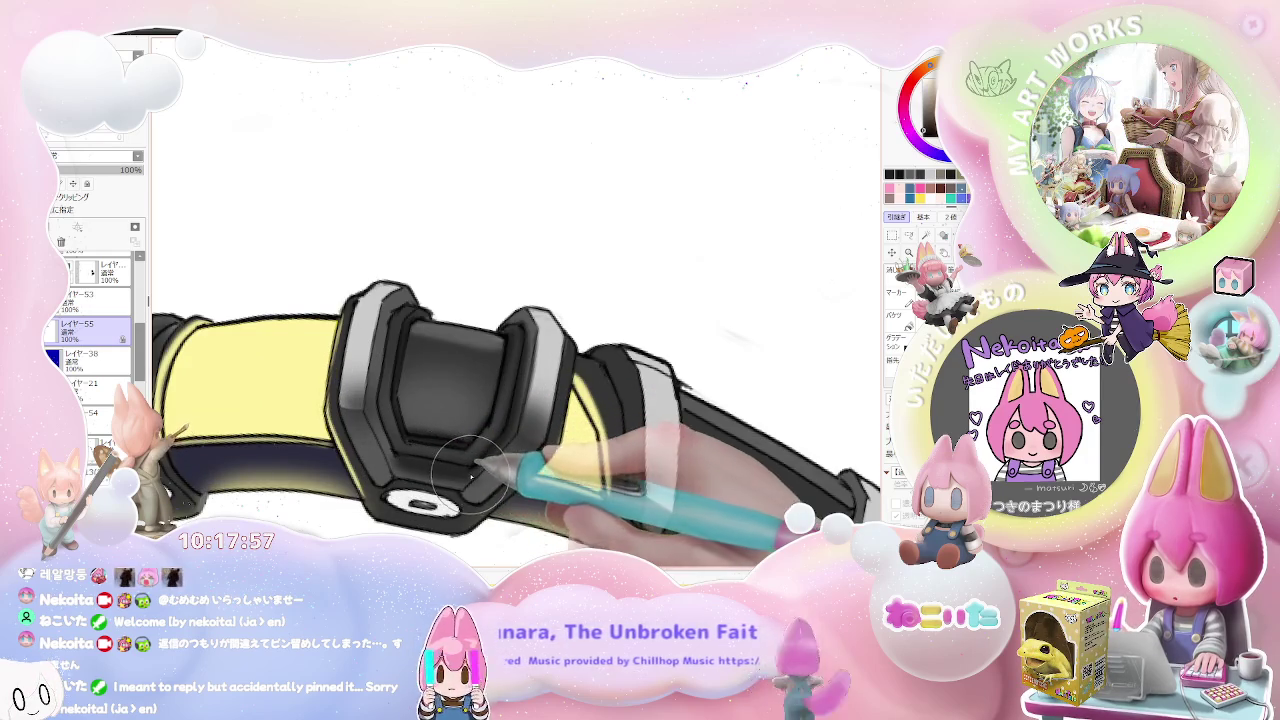
# Step: Paint the clasp block's inner recess a darker gray
pyautogui.scroll(-2, 470, 468)
pyautogui.scroll(-2, 480, 460)
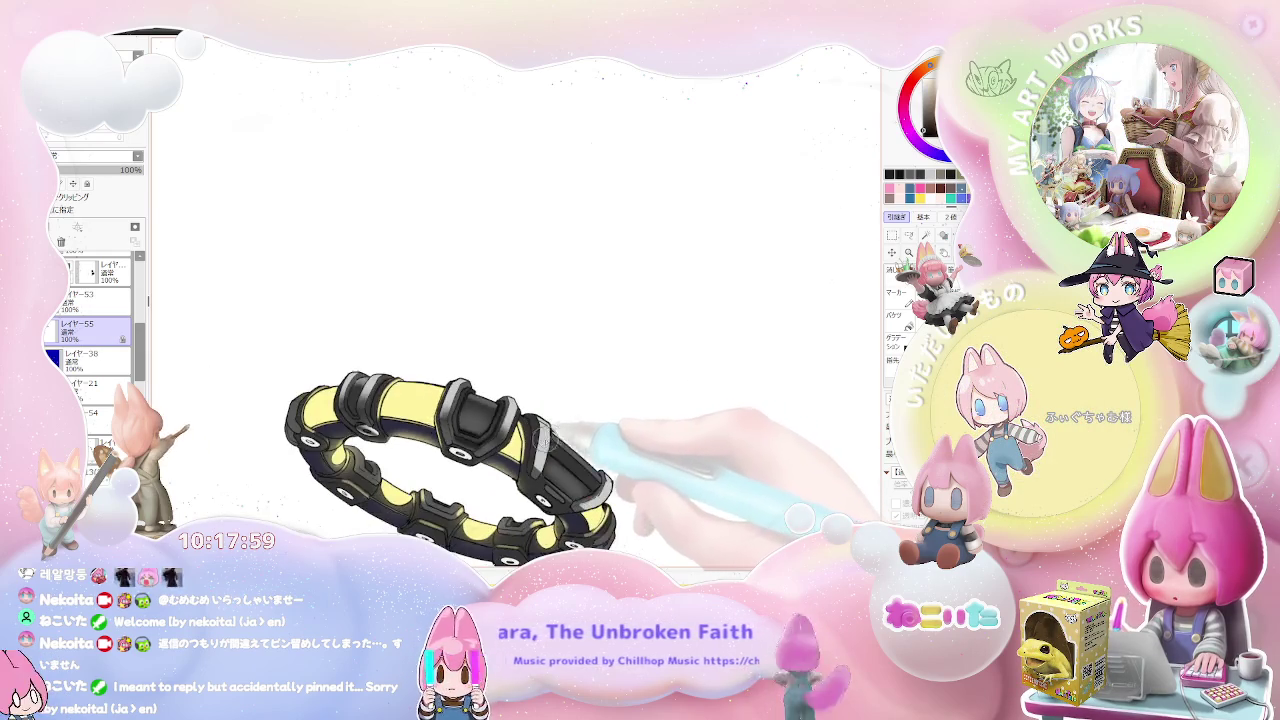
pyautogui.scroll(3, 300, 380)
pyautogui.scroll(2, 318, 280)
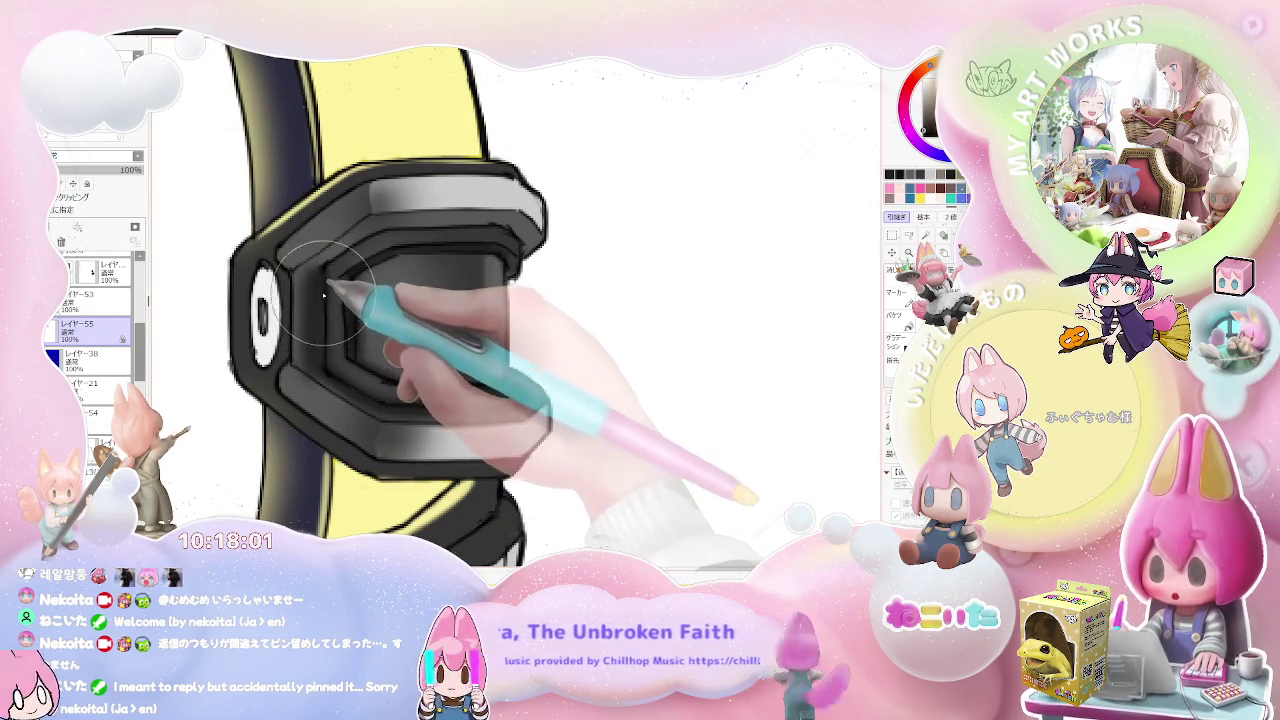
pyautogui.moveTo(343, 300)
pyautogui.mouseDown()
pyautogui.moveTo(334, 271)
pyautogui.moveTo(350, 247)
pyautogui.mouseUp()
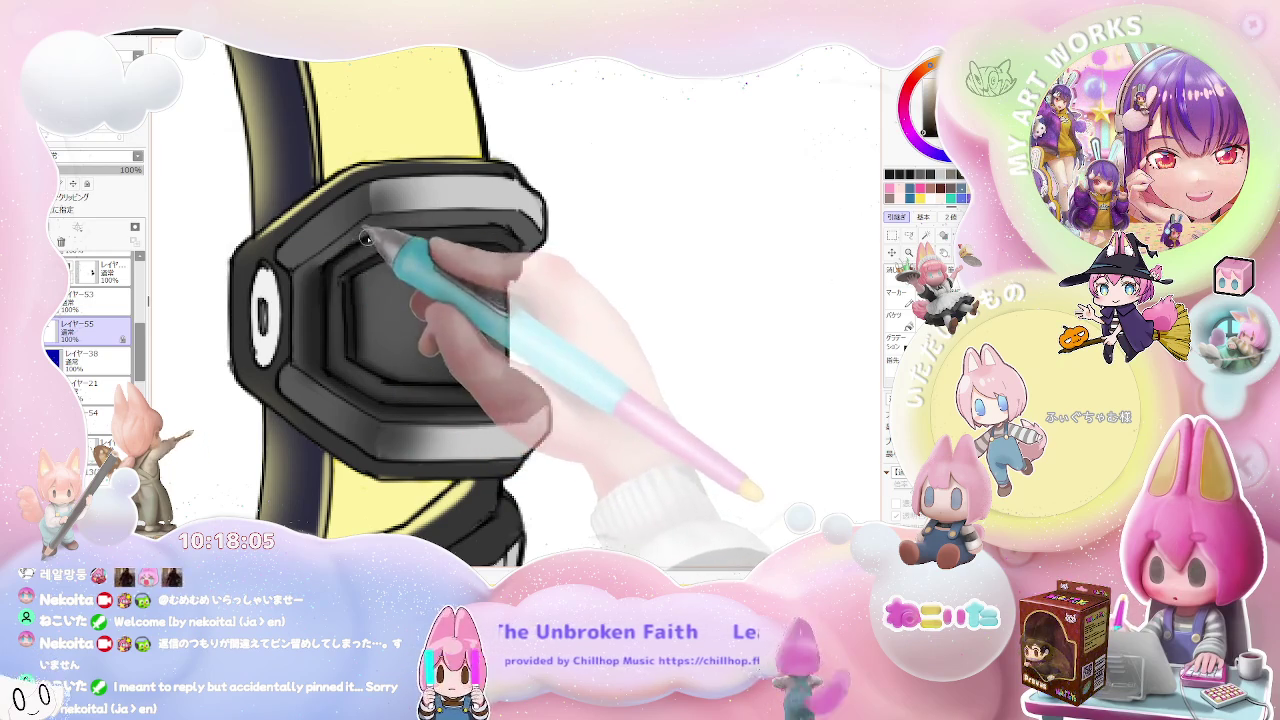
# Step: Enlarge the airbrush and zoom across the halo's black blocks to check the shading
pyautogui.scroll(-2, 350, 247)
pyautogui.scroll(-2, 540, 260)
pyautogui.scroll(-1, 500, 290)
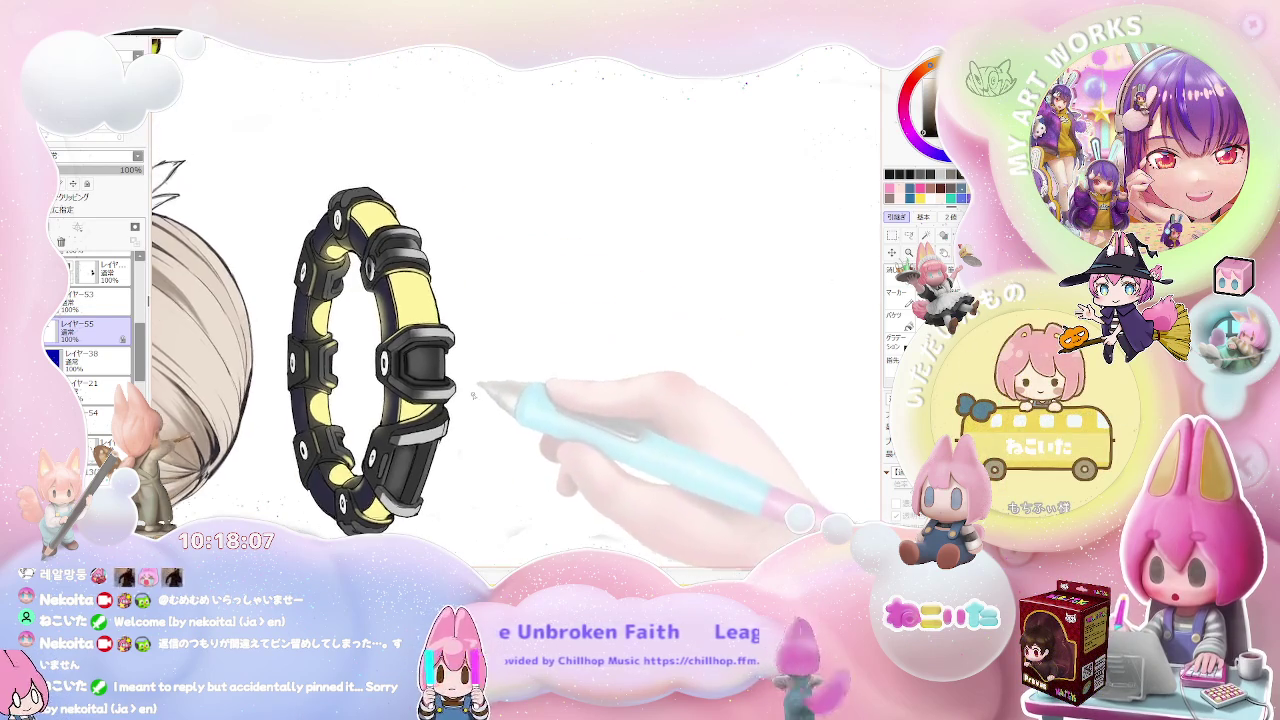
pyautogui.scroll(2, 472, 397)
pyautogui.scroll(2, 300, 271)
pyautogui.scroll(1, 314, 263)
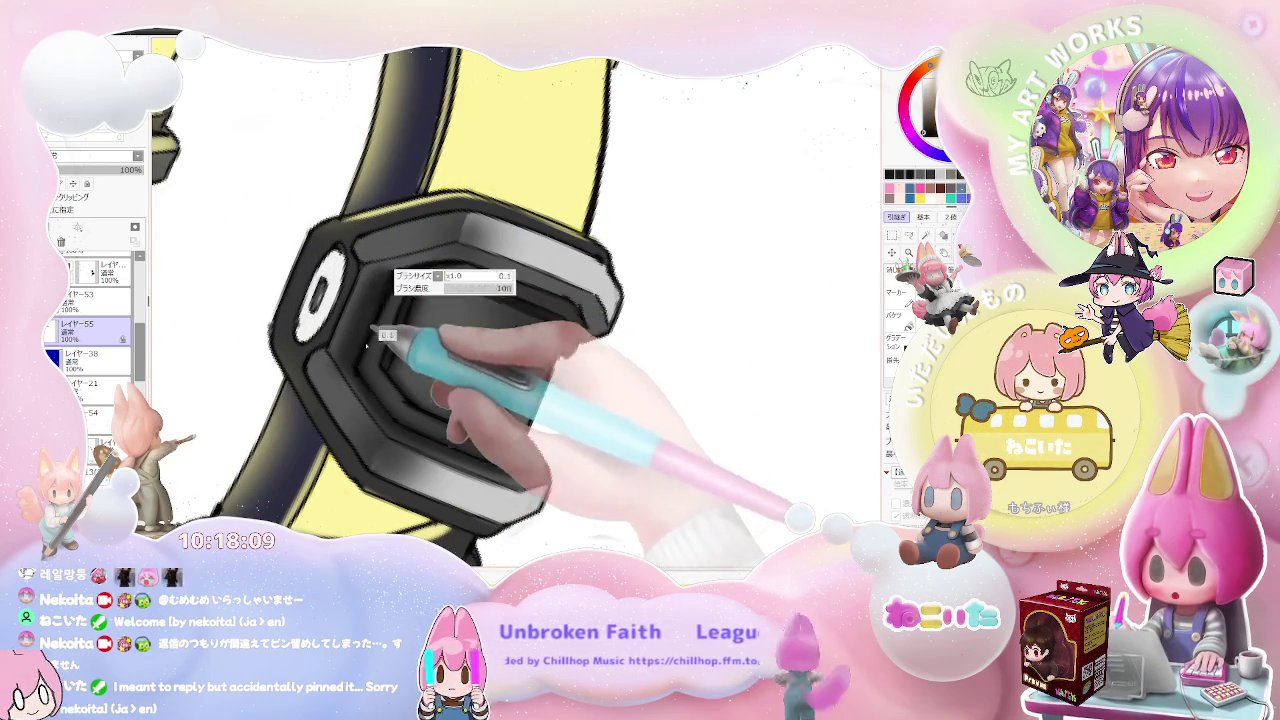
pyautogui.moveTo(391, 310); pyautogui.dragTo(403, 283)
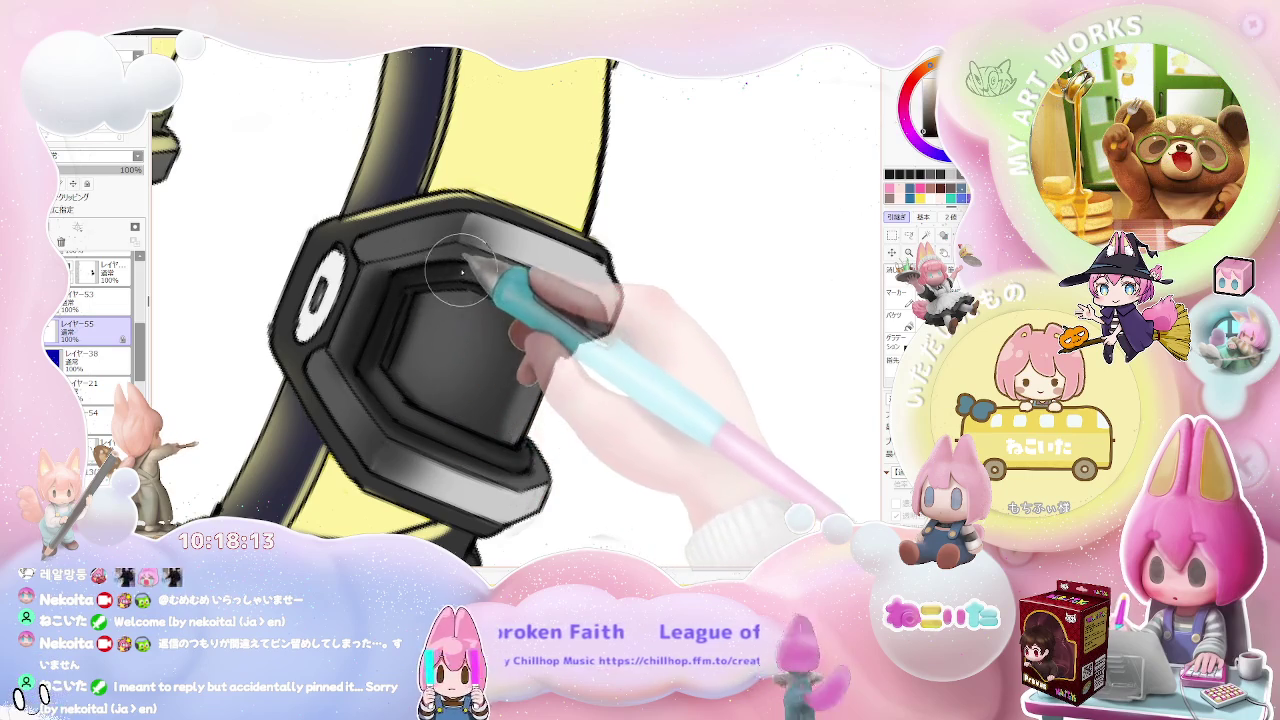
pyautogui.scroll(-1, 458, 272)
pyautogui.scroll(-1, 529, 271)
pyautogui.scroll(-1, 600, 300)
pyautogui.scroll(-1, 600, 343)
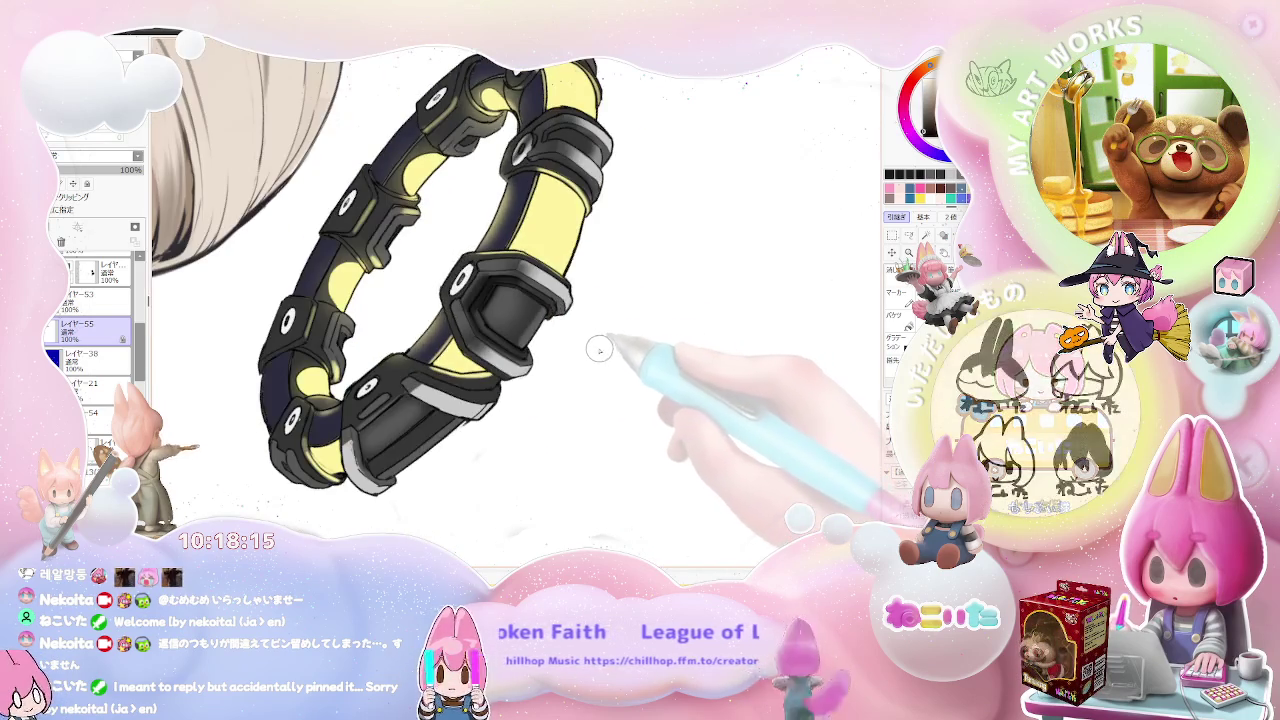
pyautogui.scroll(1, 600, 345)
pyautogui.scroll(1, 514, 271)
pyautogui.scroll(1, 471, 271)
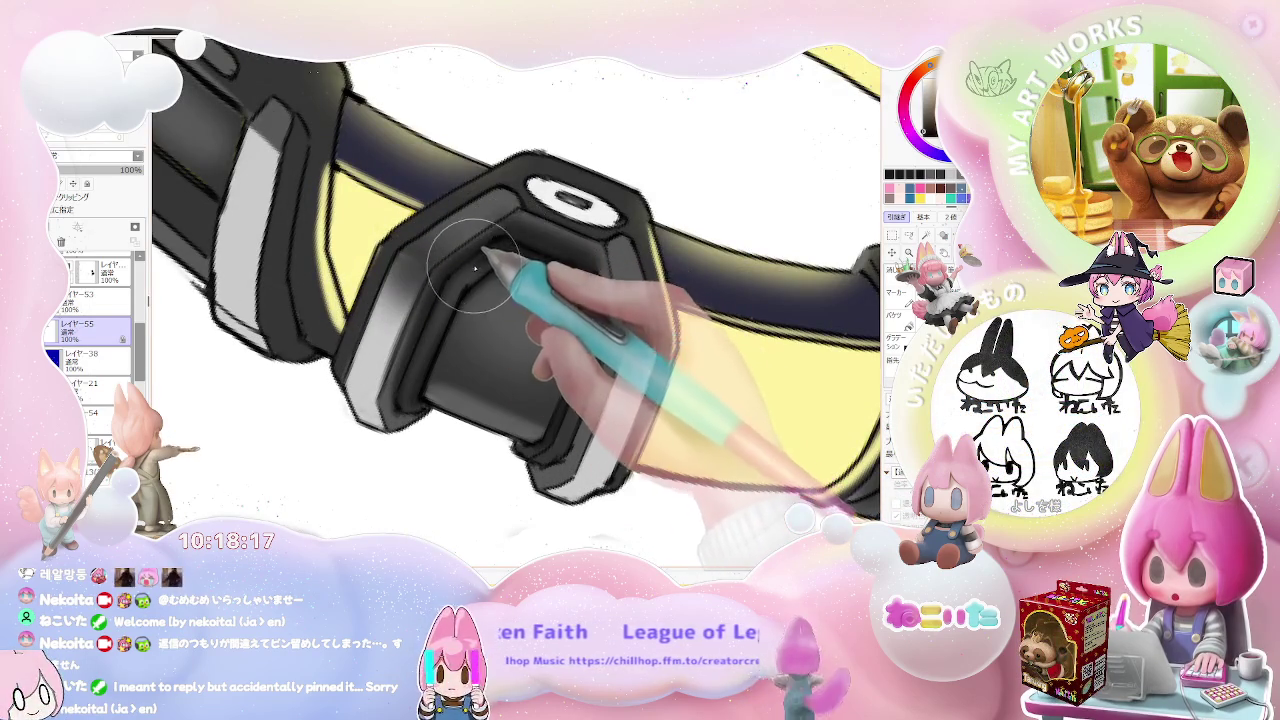
pyautogui.scroll(-1, 464, 282)
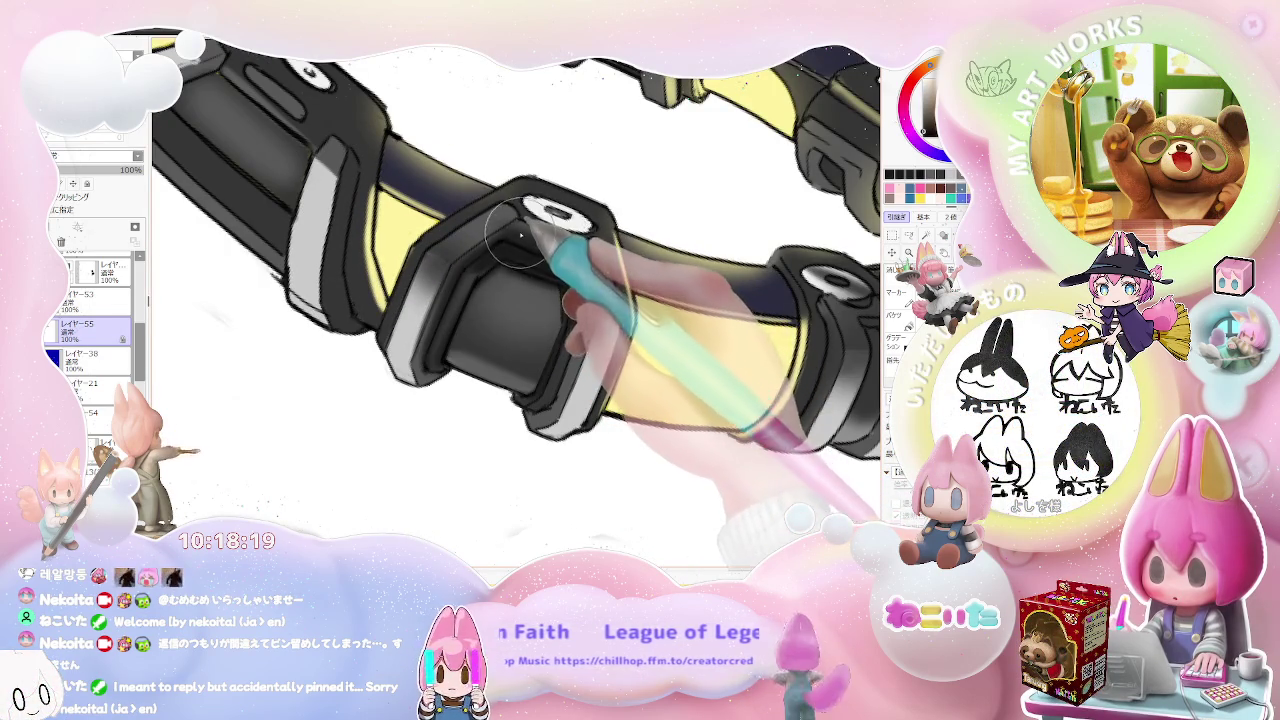
pyautogui.scroll(-2, 518, 232)
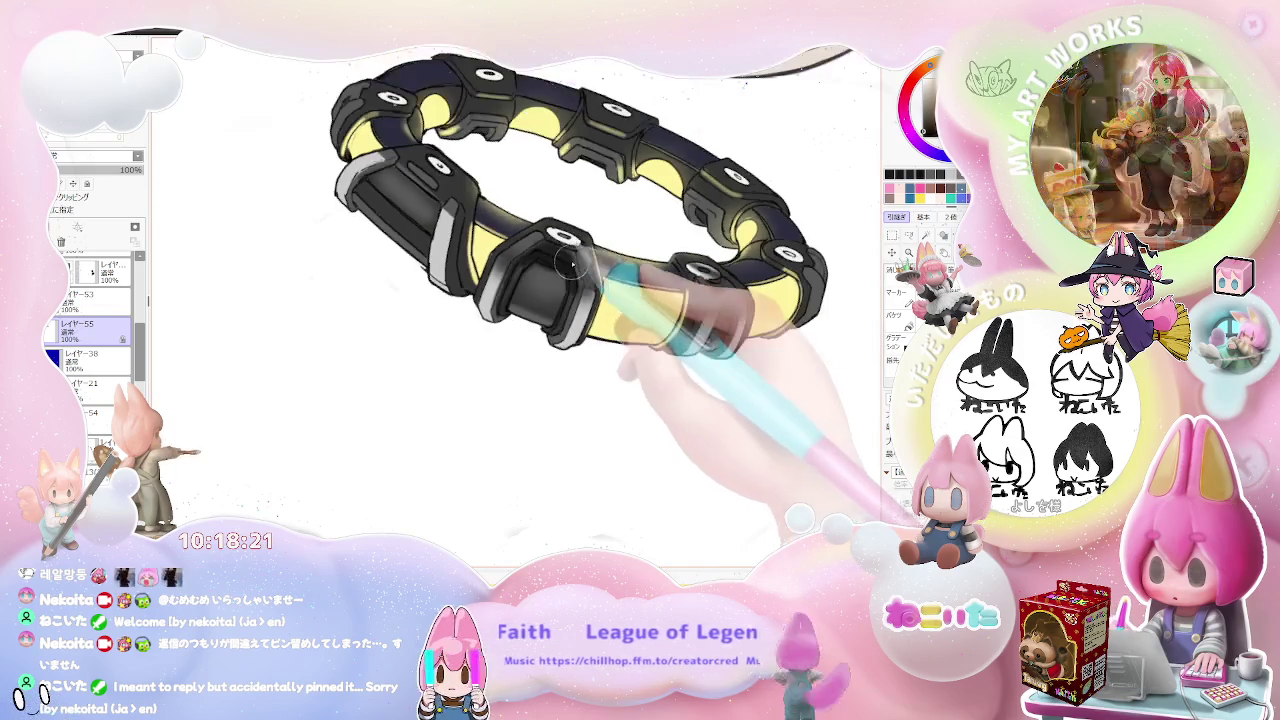
# Step: Zoom in and out over the halo to inspect the black connector blocks
pyautogui.scroll(-1, 652, 300)
pyautogui.scroll(1, 640, 300)
pyautogui.scroll(1, 590, 300)
pyautogui.scroll(2, 540, 320)
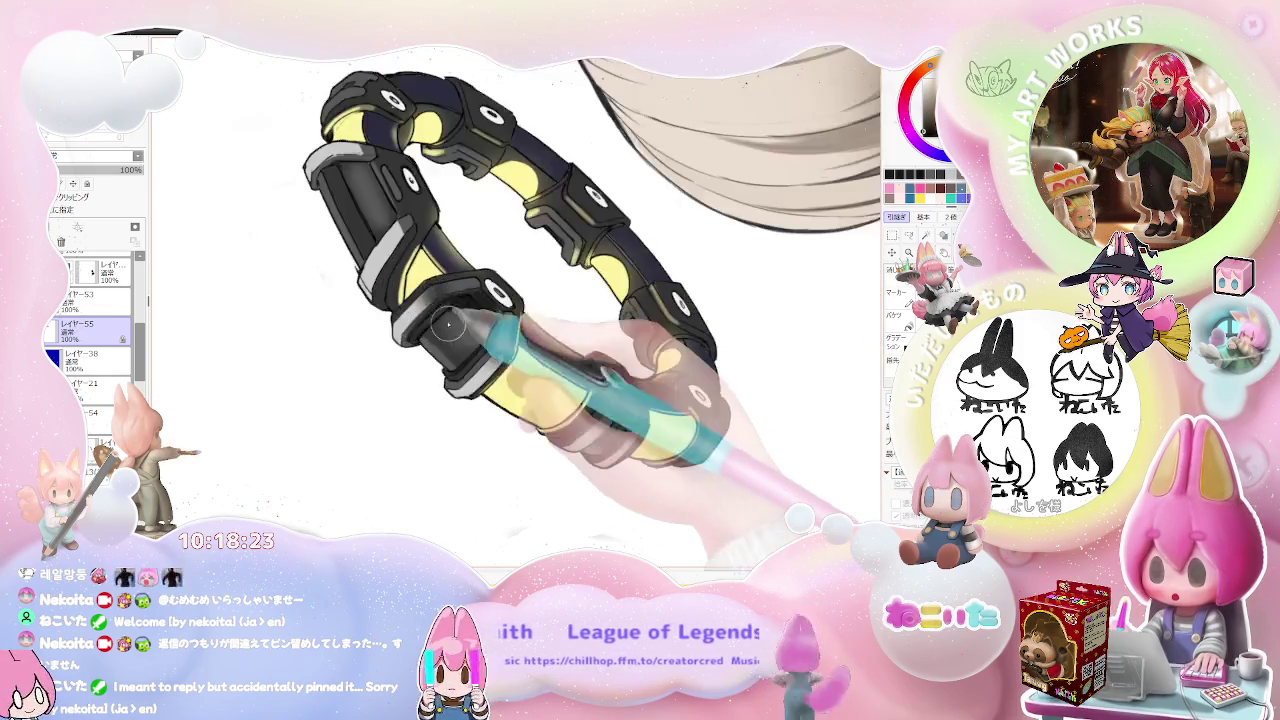
pyautogui.scroll(2, 430, 315)
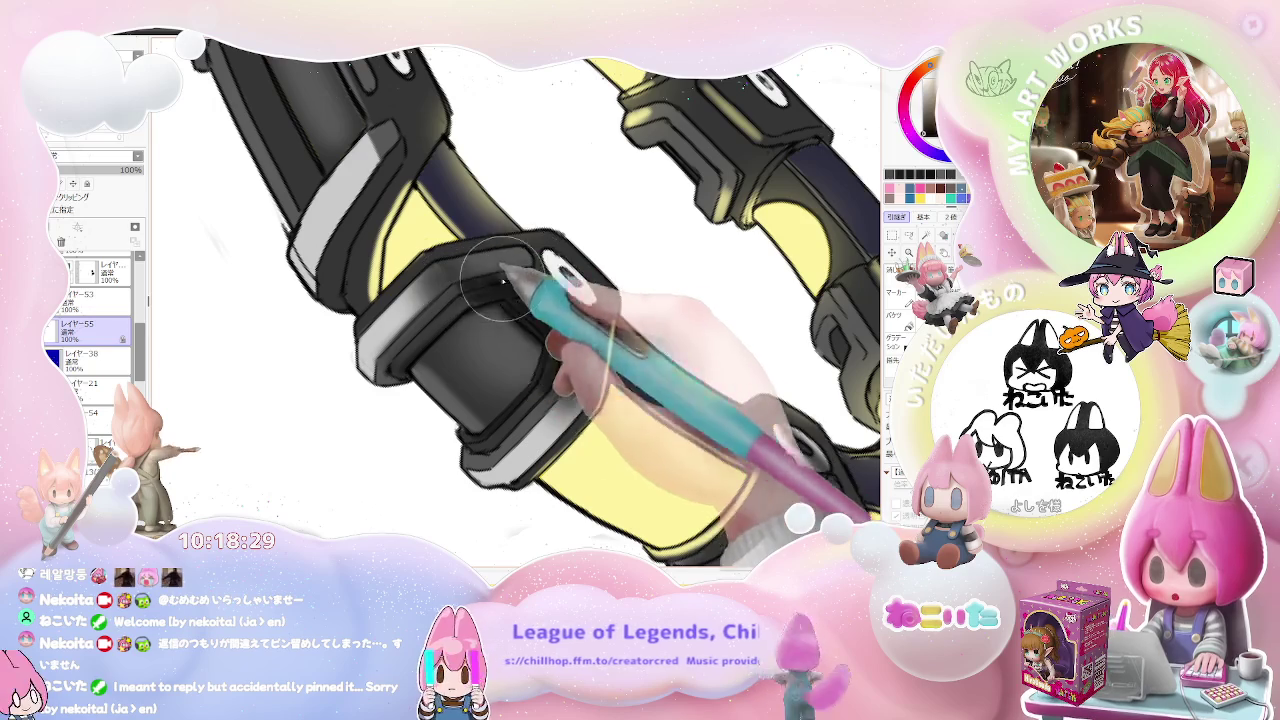
pyautogui.scroll(-5, 607, 294)
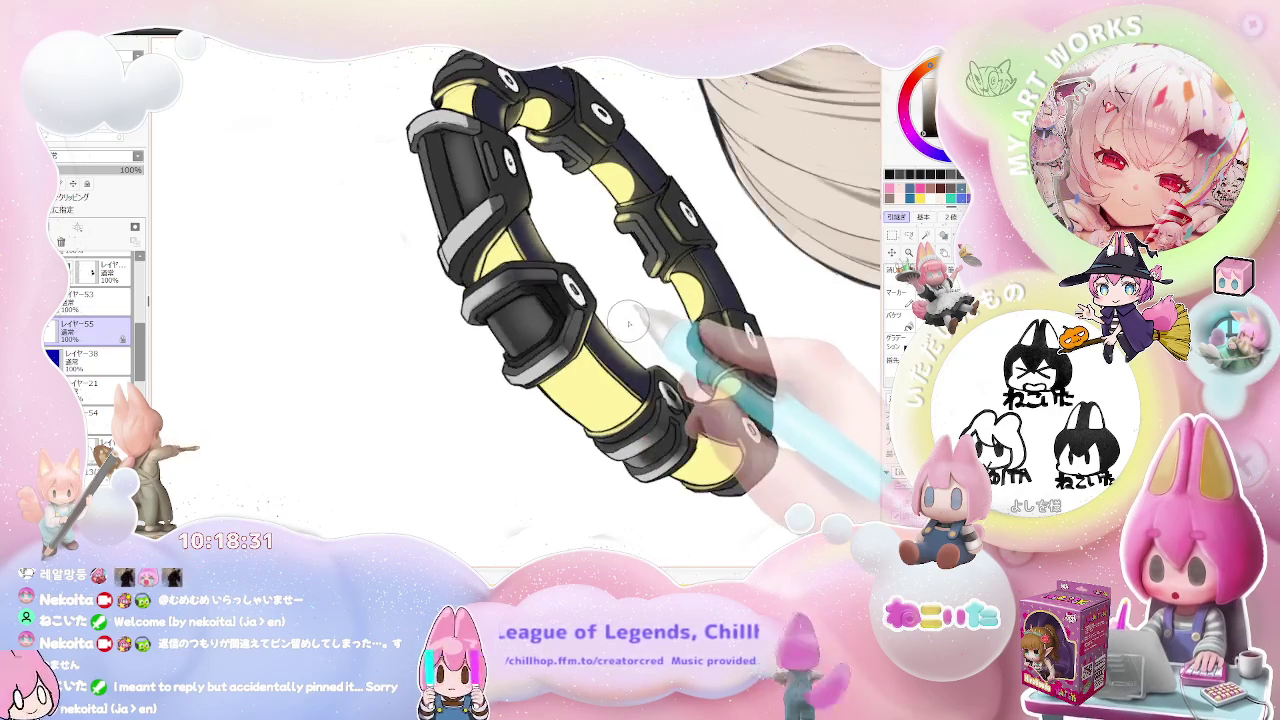
pyautogui.scroll(3, 604, 296)
pyautogui.scroll(2, 540, 323)
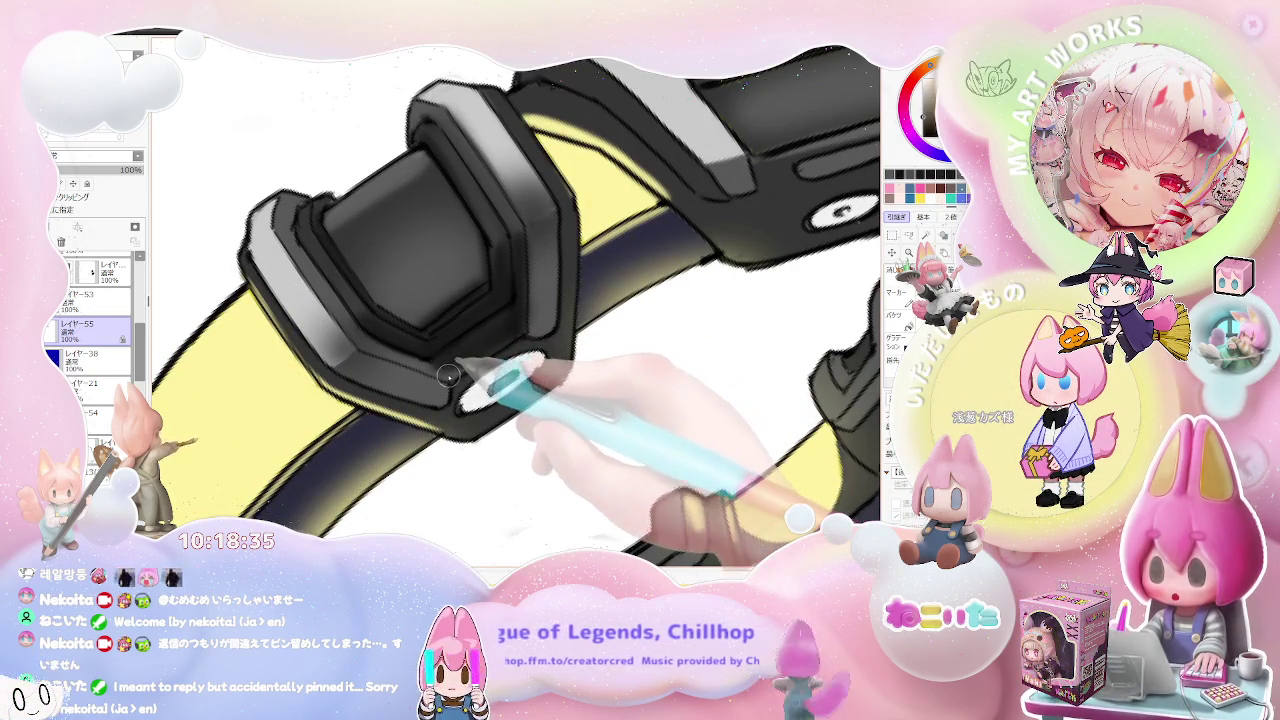
pyautogui.scroll(-2, 447, 378)
pyautogui.scroll(-2, 447, 378)
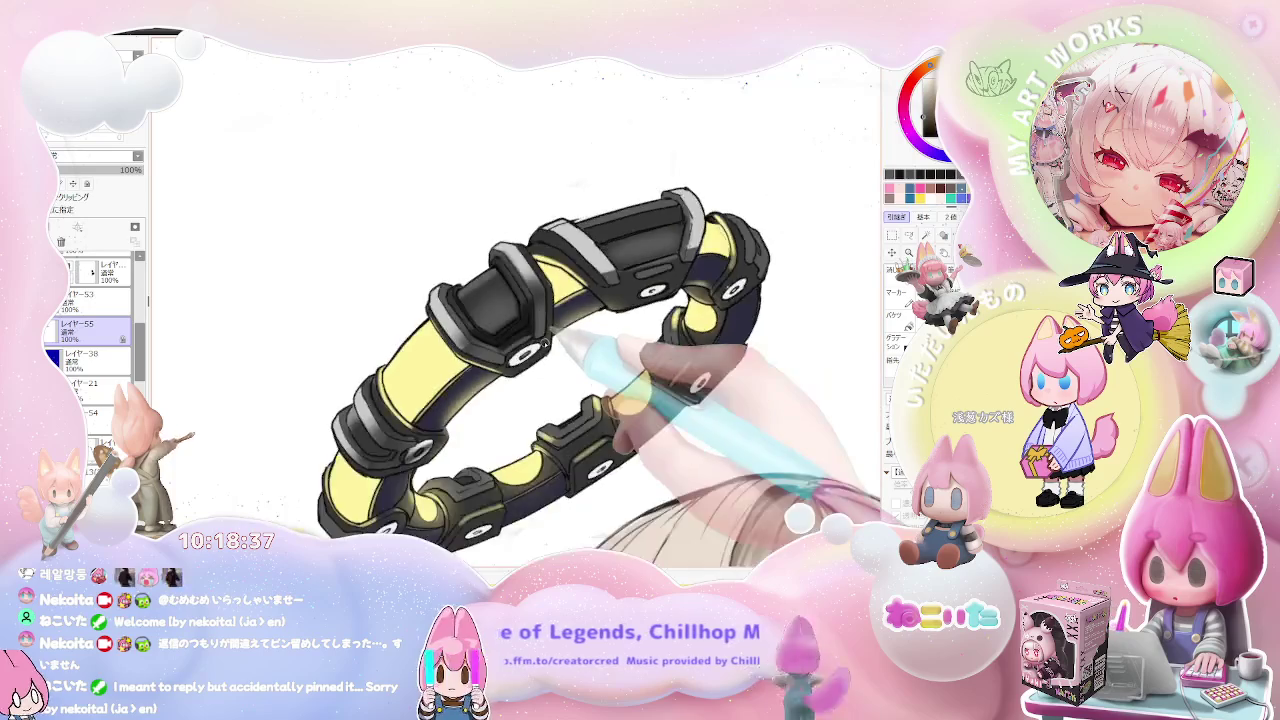
pyautogui.scroll(-1, 447, 378)
pyautogui.scroll(-1, 447, 378)
pyautogui.scroll(1, 565, 350)
pyautogui.scroll(1, 540, 360)
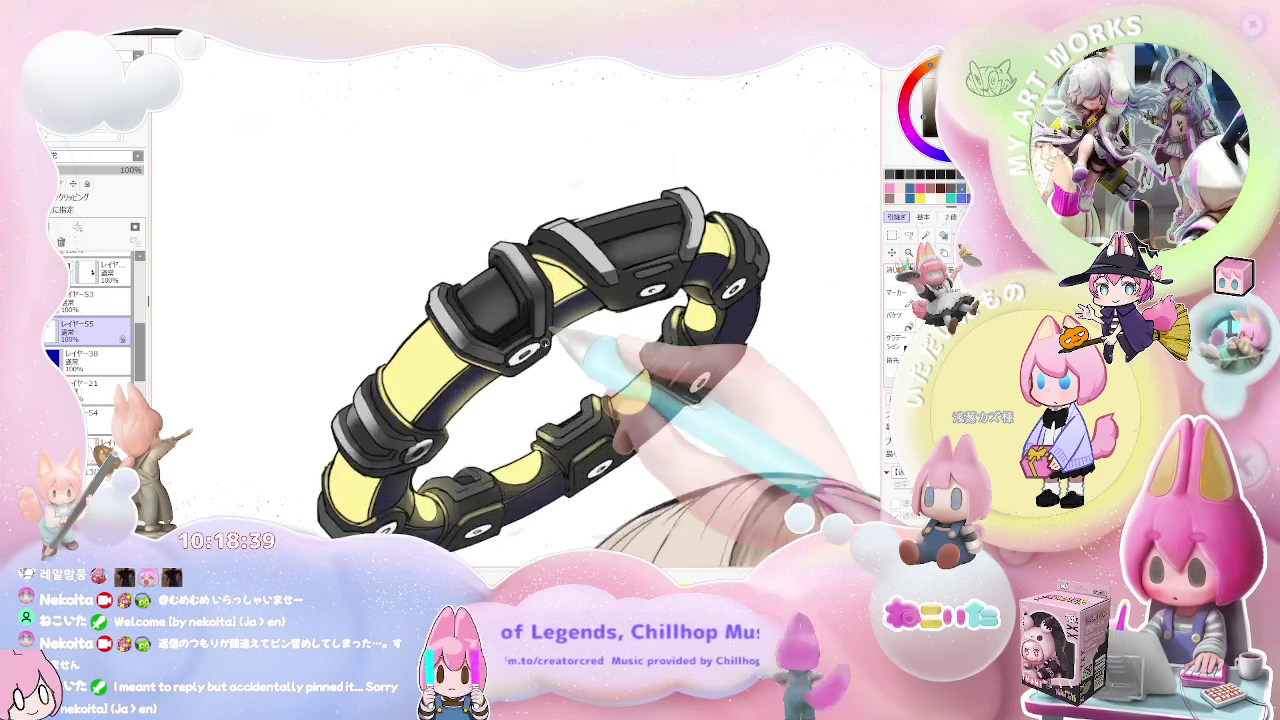
pyautogui.scroll(2, 510, 380)
pyautogui.scroll(1, 468, 404)
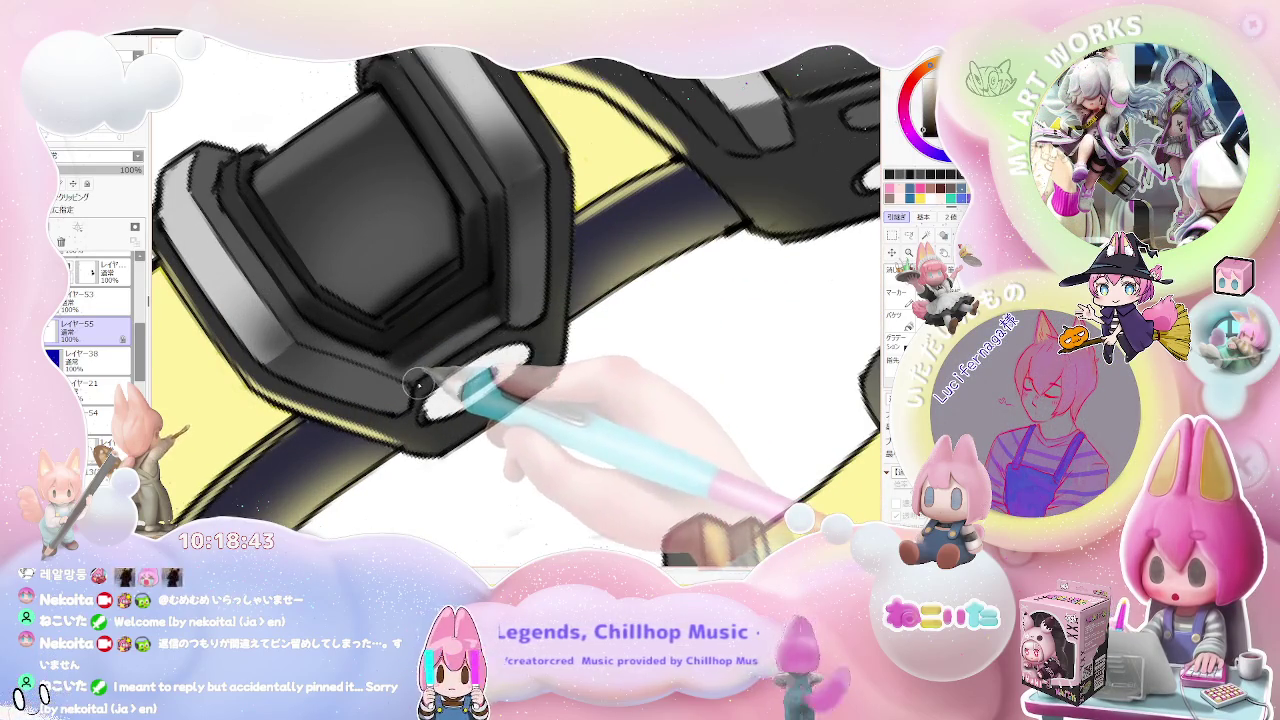
pyautogui.scroll(-1, 489, 343)
pyautogui.scroll(-1, 475, 368)
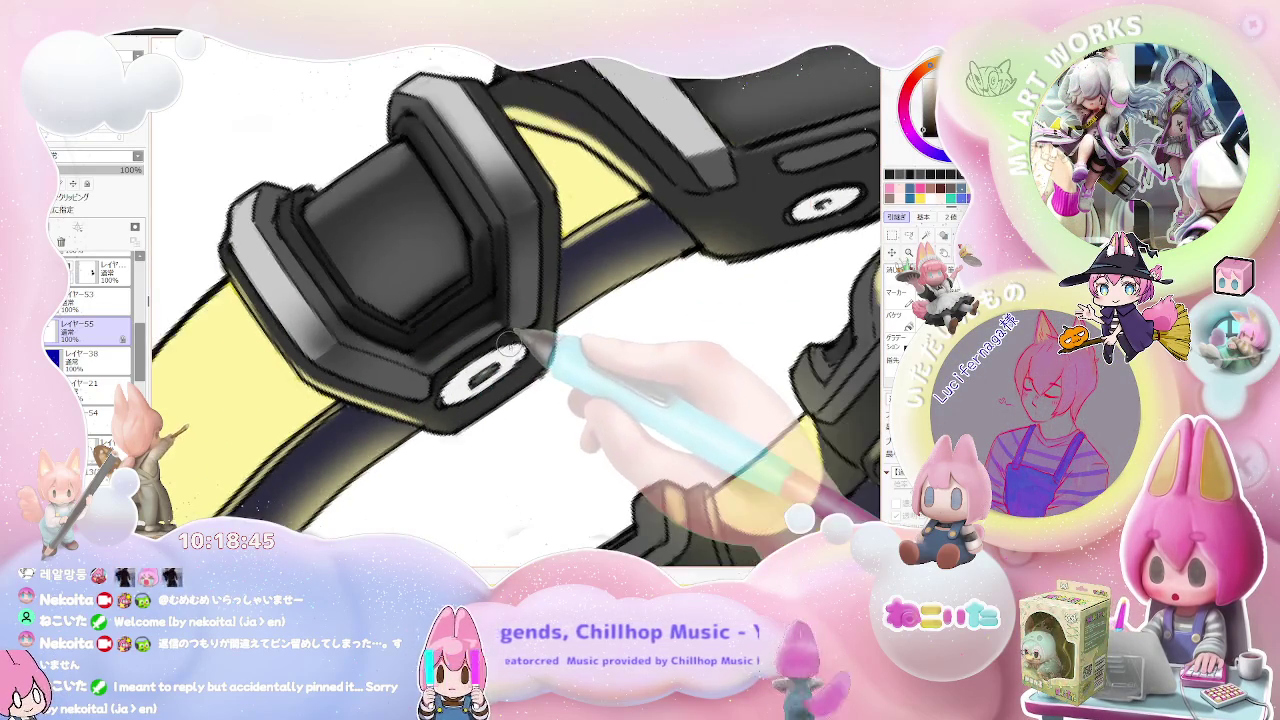
pyautogui.scroll(-1, 510, 343)
pyautogui.scroll(-2, 505, 345)
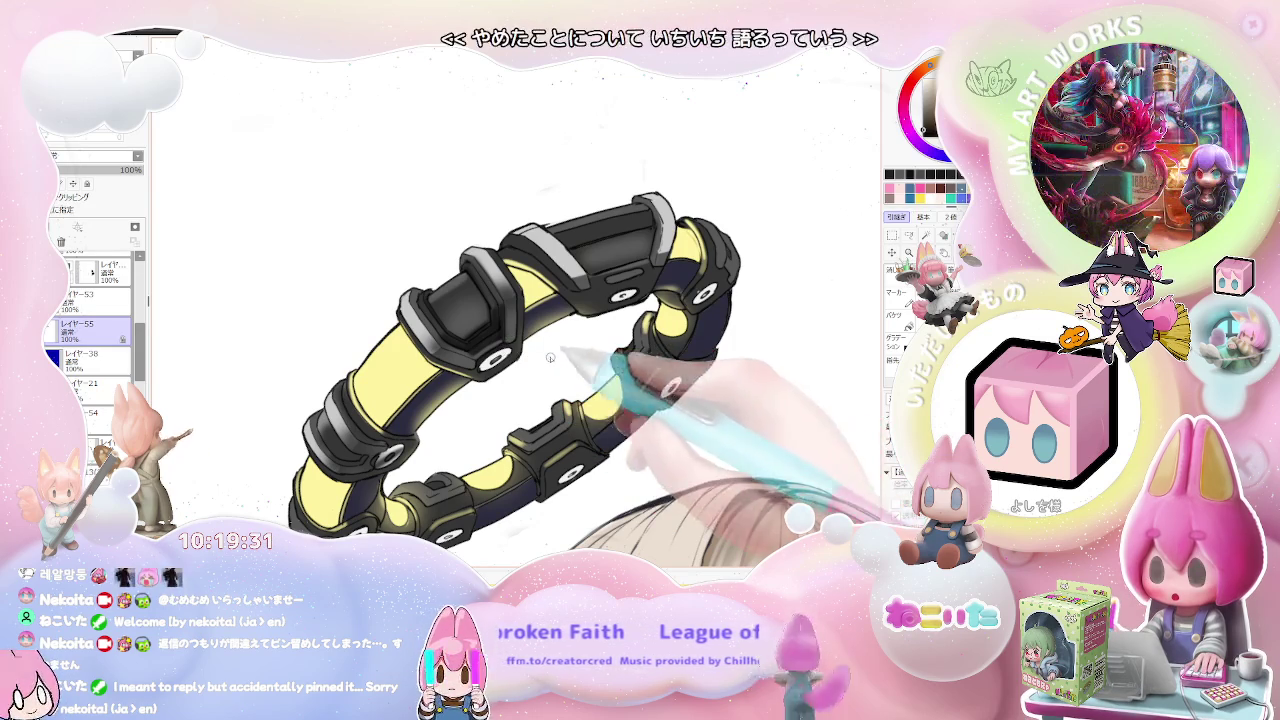
pyautogui.scroll(4, 475, 250)
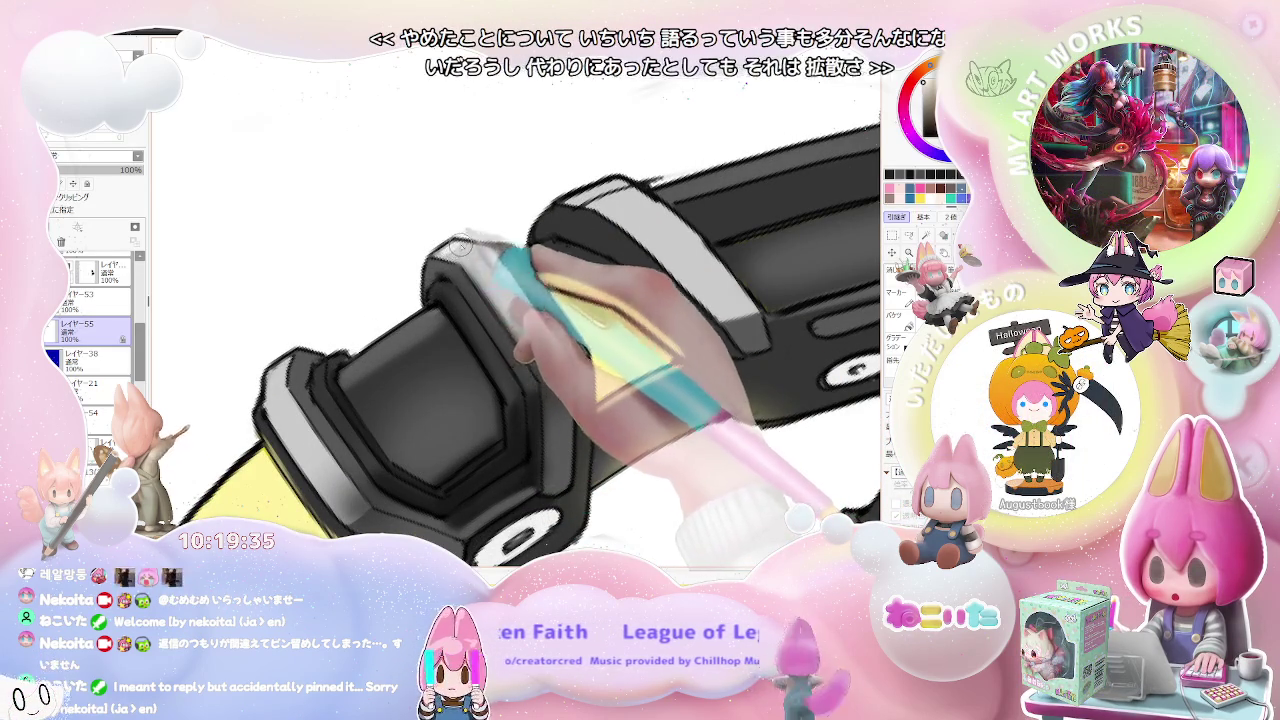
pyautogui.scroll(-3, 459, 254)
pyautogui.scroll(-3, 520, 300)
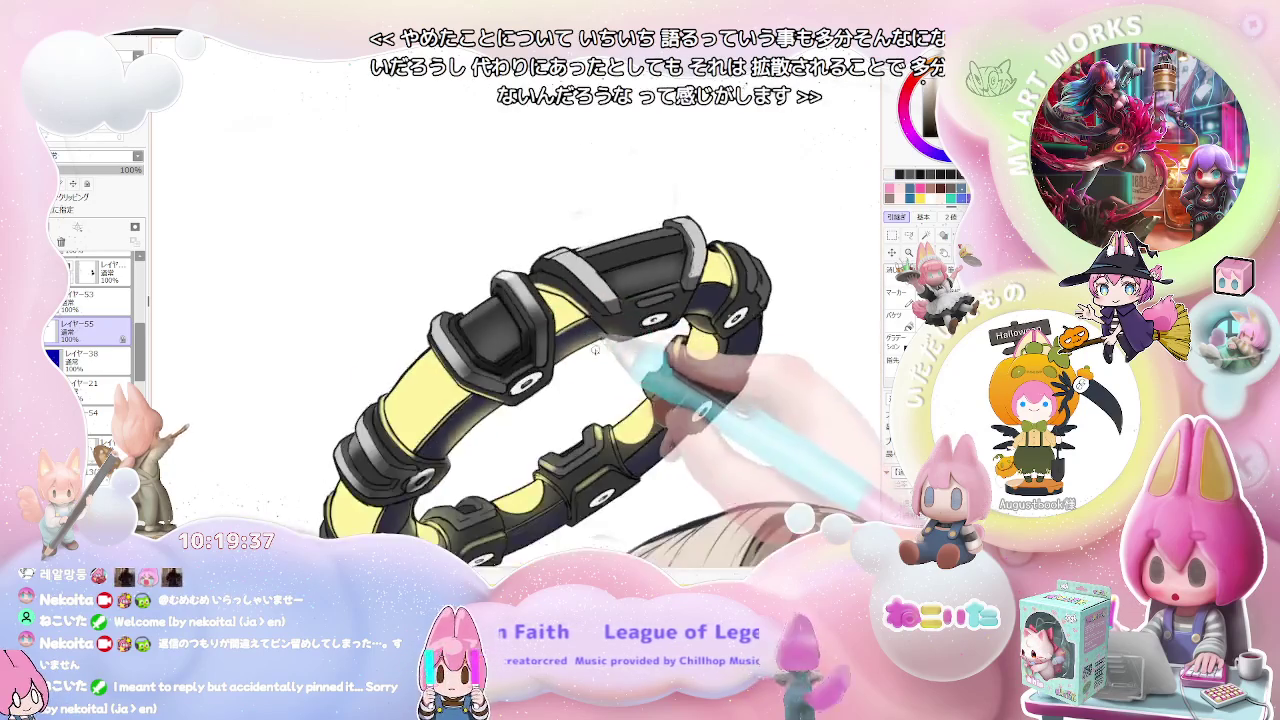
pyautogui.scroll(-2, 600, 350)
pyautogui.scroll(2, 640, 370)
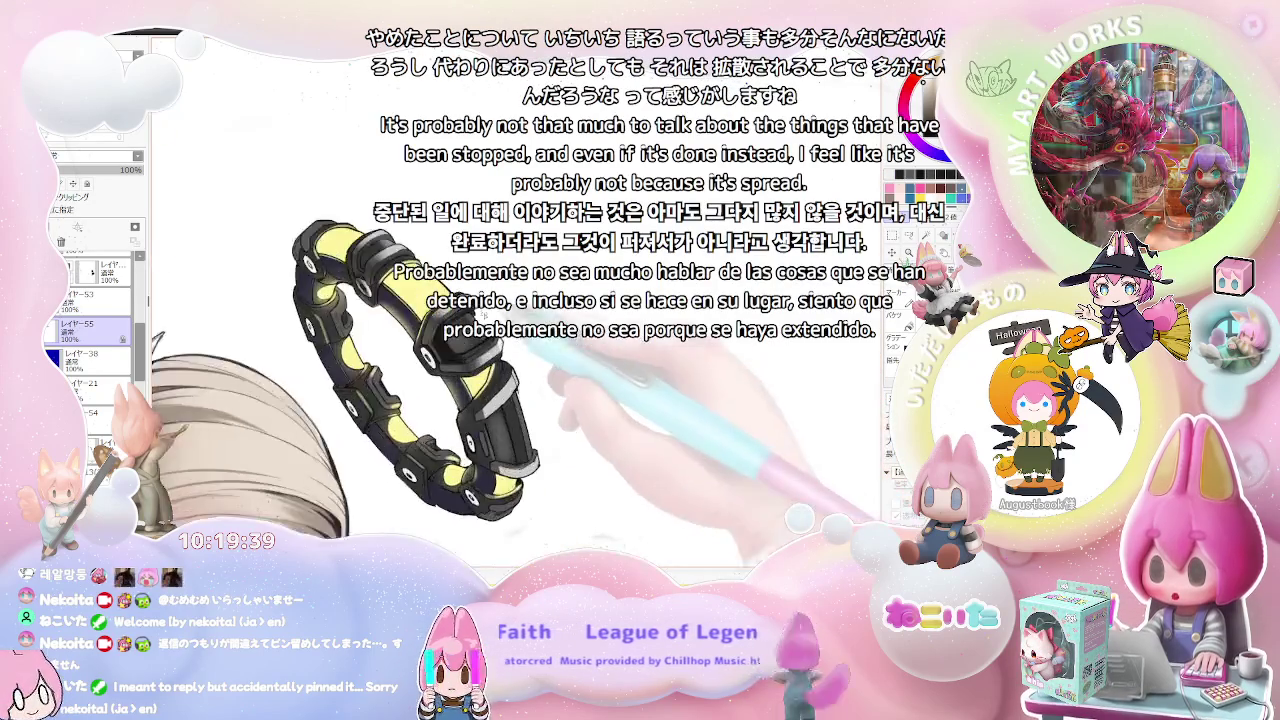
pyautogui.scroll(2, 560, 360)
pyautogui.scroll(2, 450, 350)
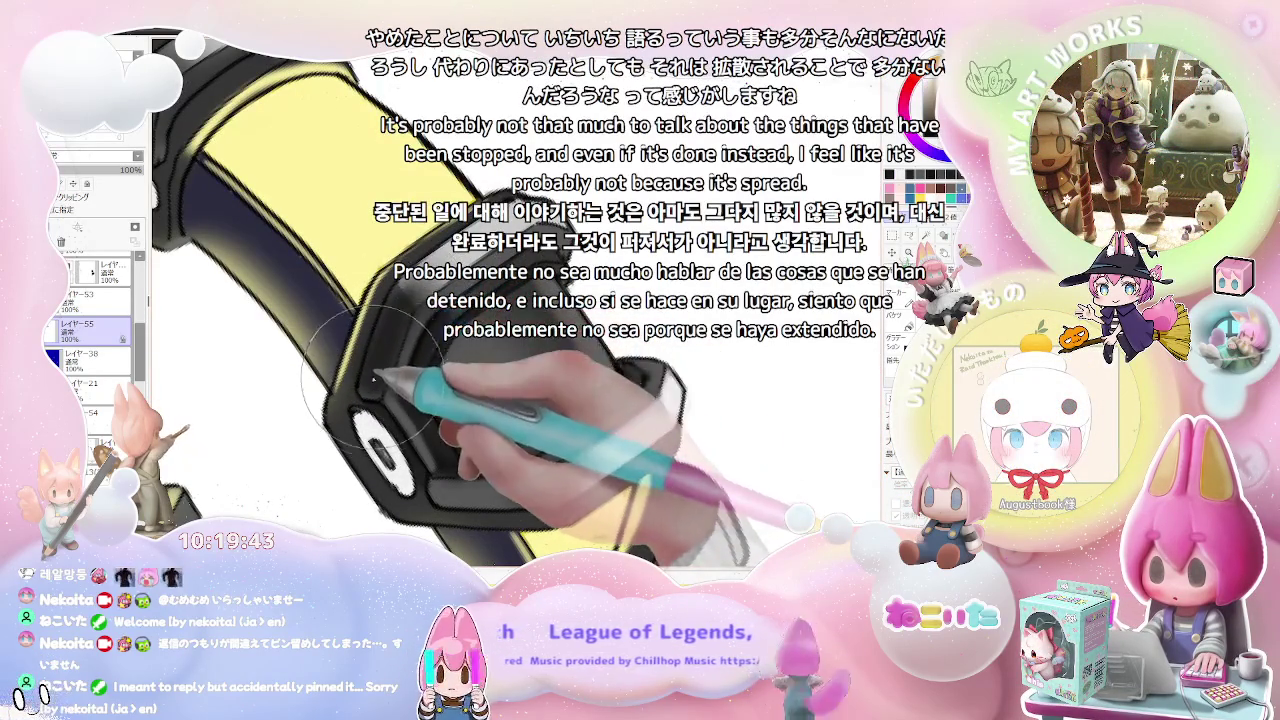
pyautogui.scroll(-2, 616, 292)
pyautogui.scroll(-3, 616, 292)
pyautogui.scroll(-2, 616, 292)
# Step: Rotate the canvas so the halo ring lies horizontal beside the character
pyautogui.moveTo(616, 292)
pyautogui.mouseDown()
pyautogui.moveTo(600, 270)
pyautogui.moveTo(485, 410)
pyautogui.mouseUp()
pyautogui.scroll(5, 490, 410)
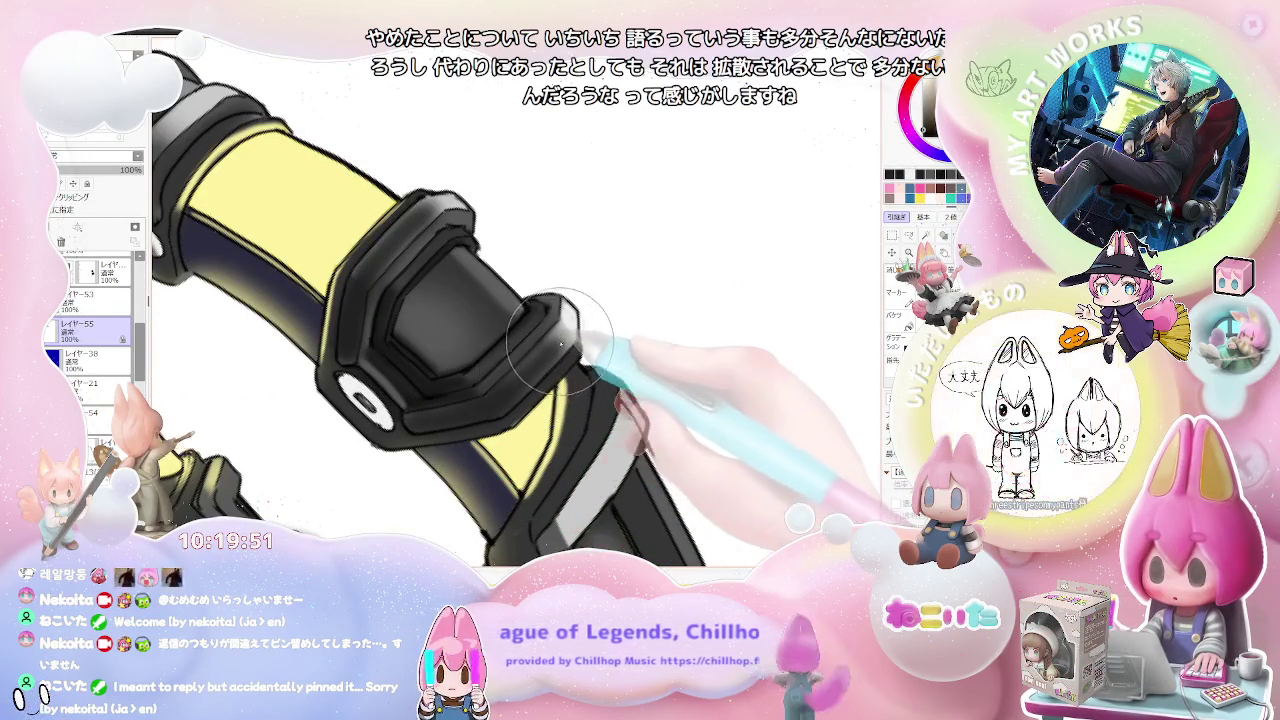
pyautogui.scroll(-3, 560, 345)
pyautogui.scroll(-2, 560, 345)
pyautogui.moveTo(570, 348)
pyautogui.mouseDown()
pyautogui.moveTo(640, 358)
pyautogui.moveTo(585, 400)
pyautogui.mouseUp()
pyautogui.scroll(3, 585, 430)
pyautogui.scroll(3, 510, 428)
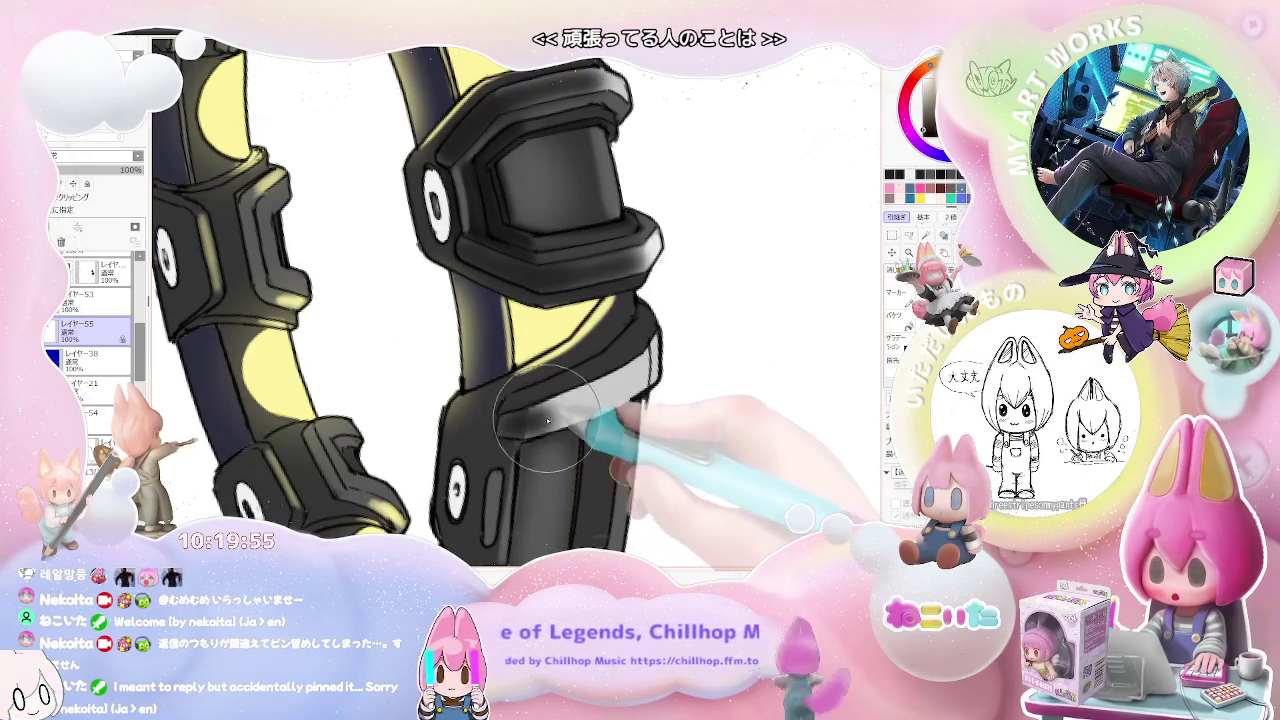
pyautogui.scroll(-3, 612, 392)
pyautogui.scroll(-1, 590, 440)
pyautogui.scroll(3, 570, 485)
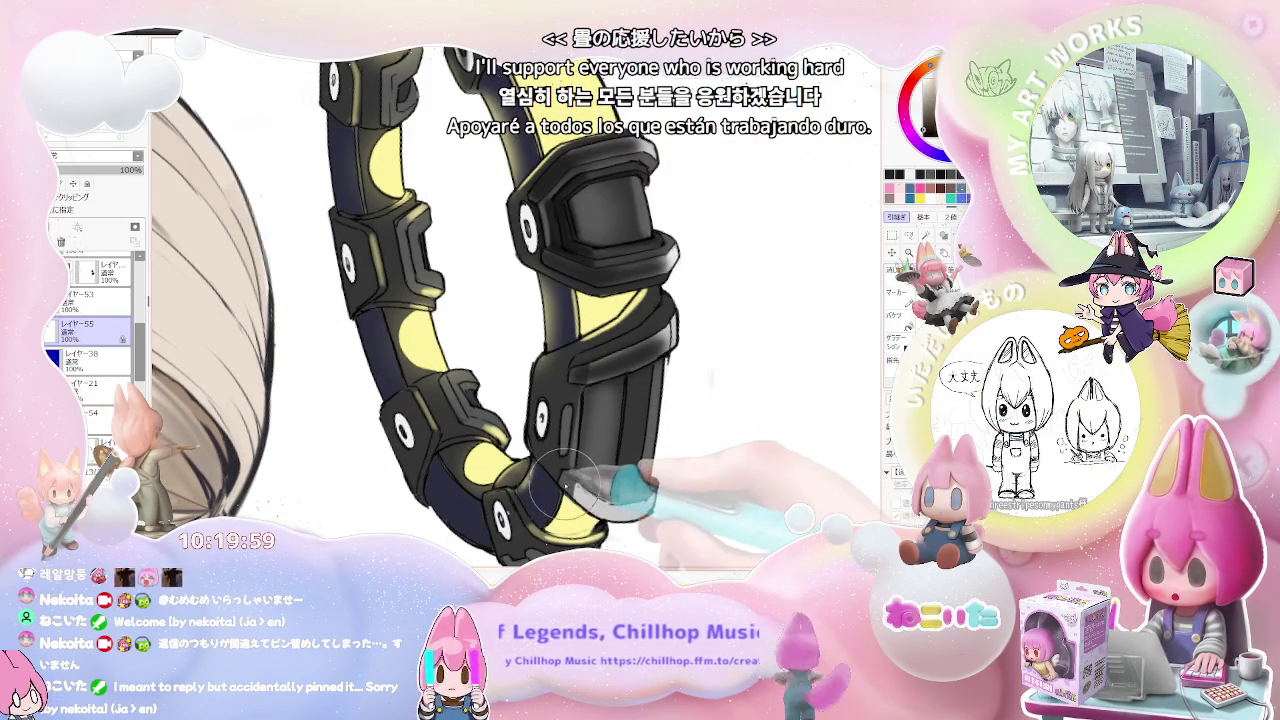
pyautogui.scroll(-3, 666, 510)
pyautogui.moveTo(666, 510)
pyautogui.mouseDown()
pyautogui.moveTo(707, 511)
pyautogui.moveTo(620, 440)
pyautogui.mouseUp()
pyautogui.scroll(2, 600, 440)
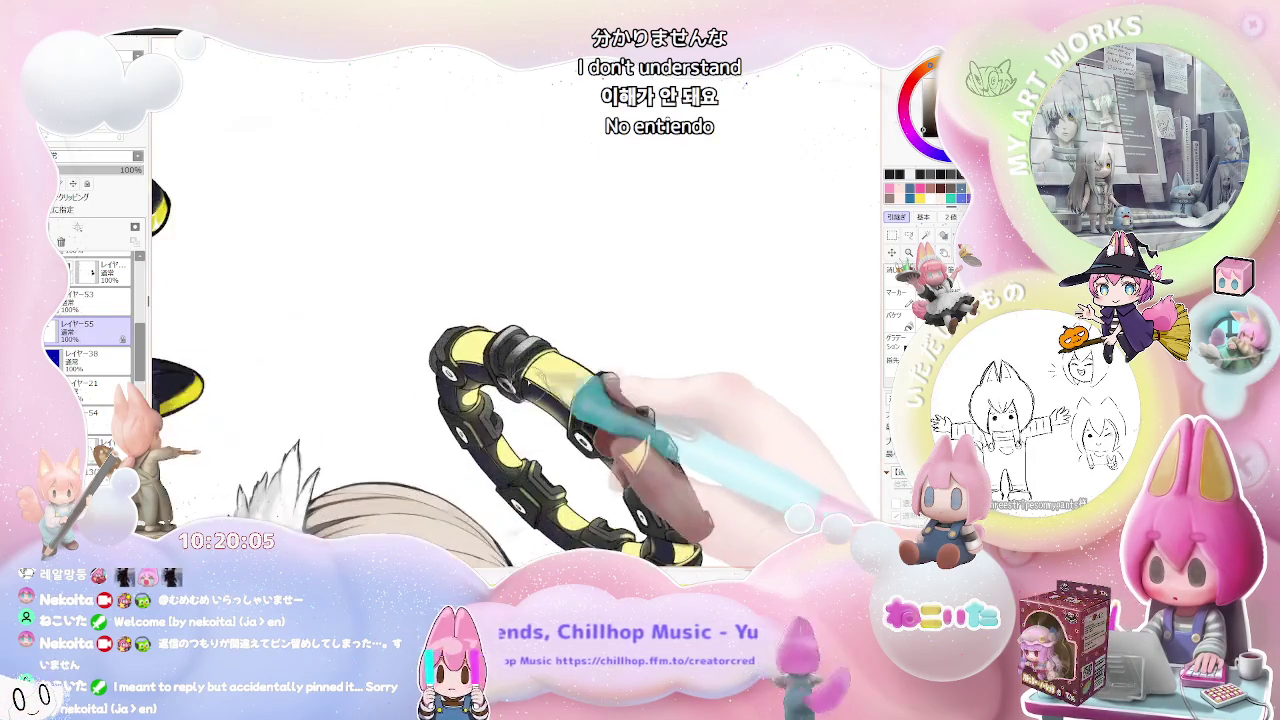
pyautogui.scroll(2, 560, 430)
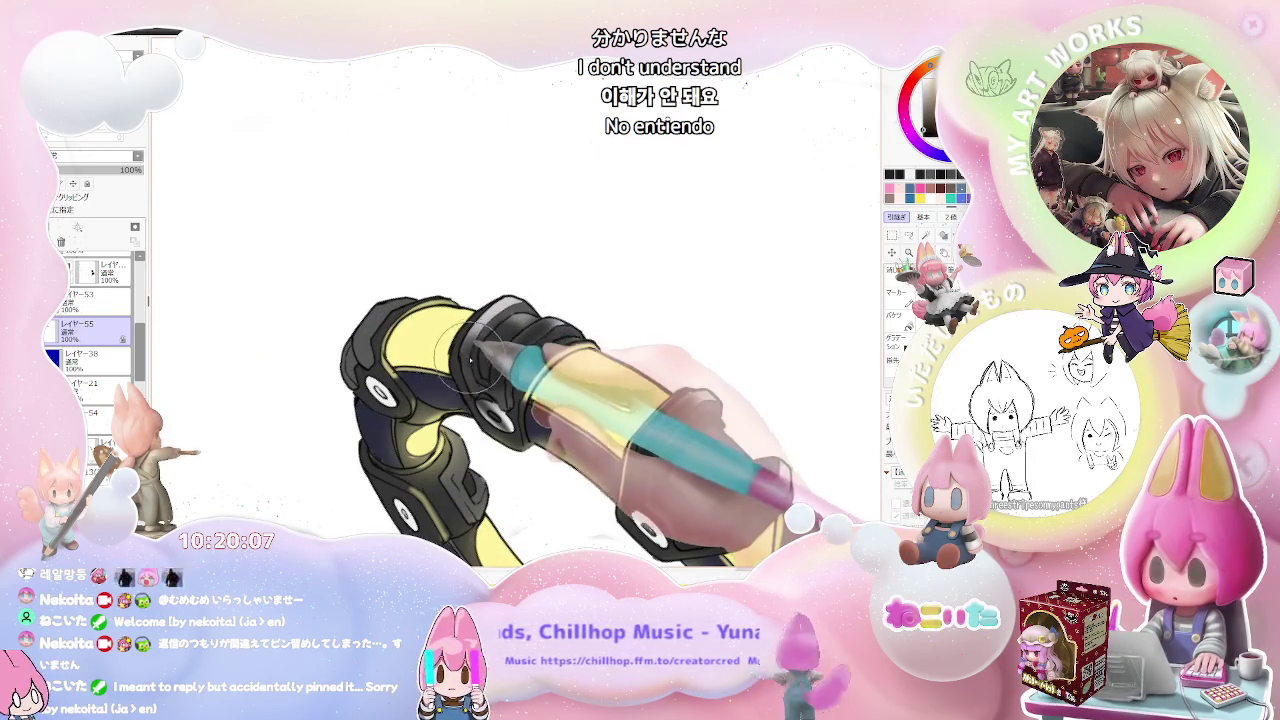
# Step: Turn the view around the whole ring toward one yellow-black segment
pyautogui.moveTo(470, 370); pyautogui.dragTo(560, 330)
pyautogui.scroll(-2, 650, 340)
pyautogui.scroll(-2, 745, 362)
pyautogui.moveTo(783, 399); pyautogui.dragTo(700, 450)
pyautogui.scroll(3, 640, 460)
pyautogui.scroll(1, 595, 474)
pyautogui.moveTo(595, 474); pyautogui.dragTo(570, 483)
pyautogui.scroll(2, 454, 461)
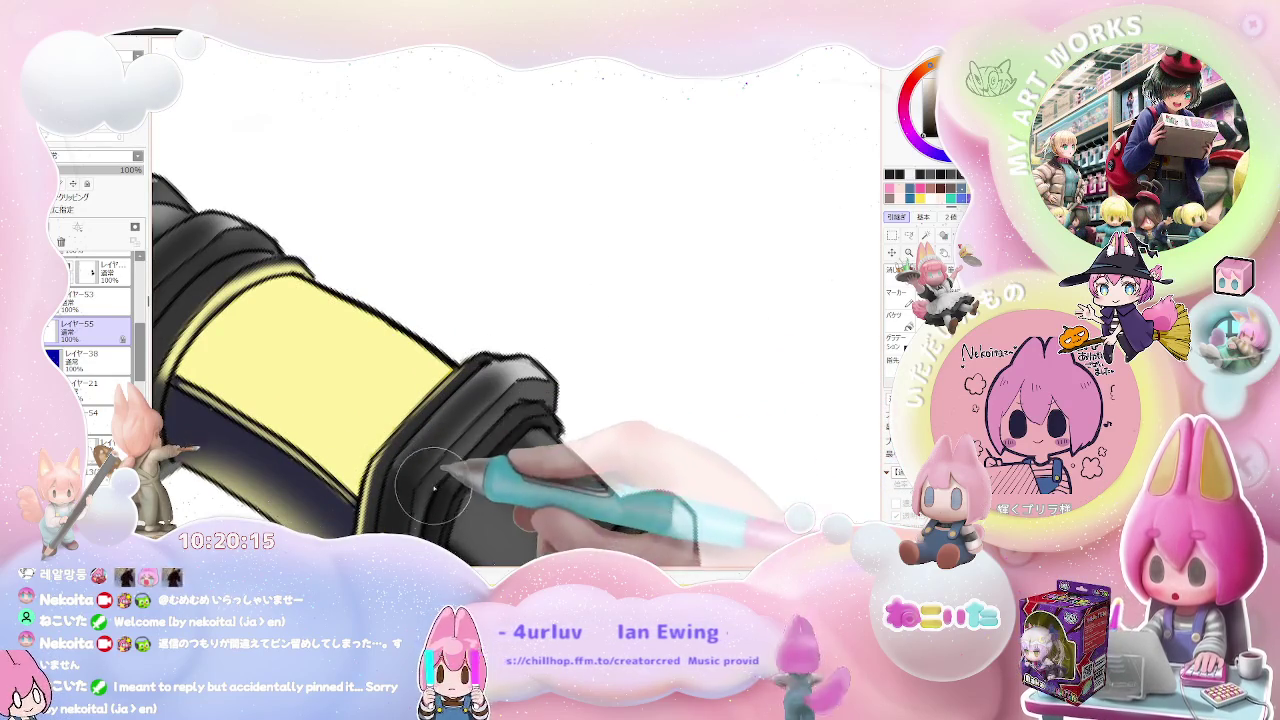
pyautogui.scroll(-2, 530, 405)
pyautogui.scroll(-2, 600, 415)
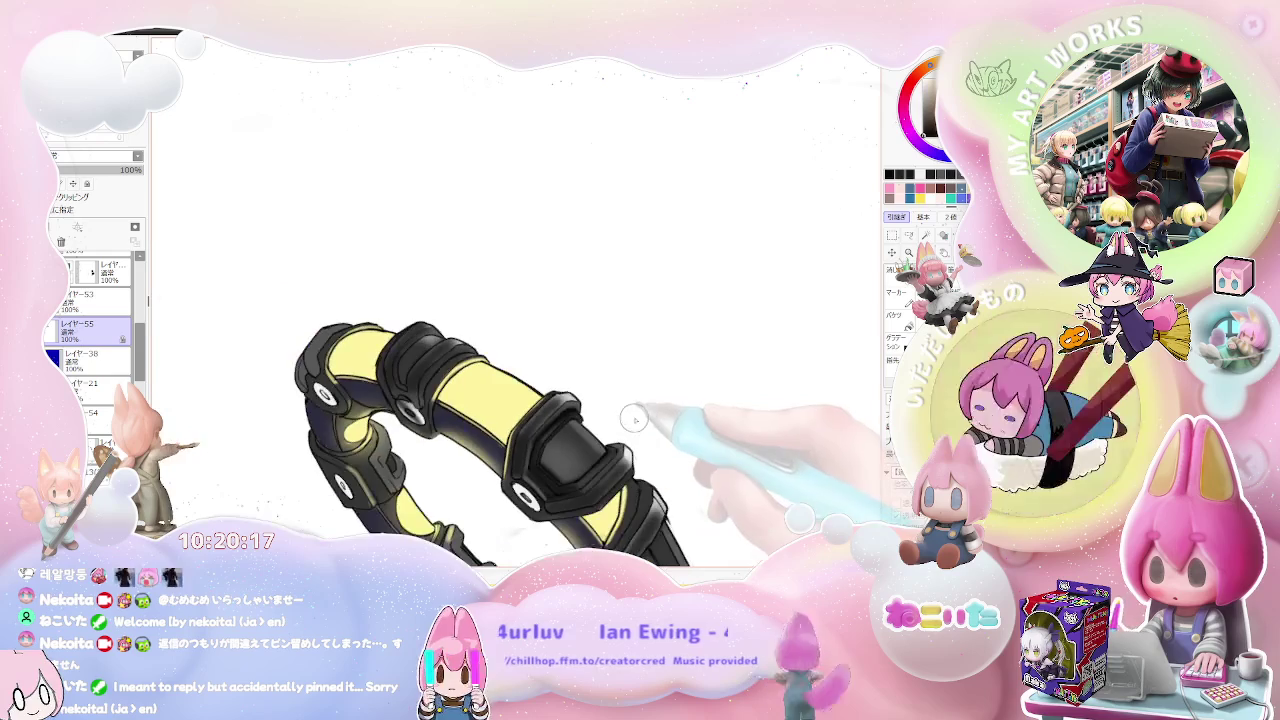
pyautogui.moveTo(662, 429)
pyautogui.mouseDown()
pyautogui.moveTo(674, 429)
pyautogui.moveTo(651, 457)
pyautogui.mouseUp()
pyautogui.scroll(2, 651, 457)
pyautogui.scroll(2, 446, 398)
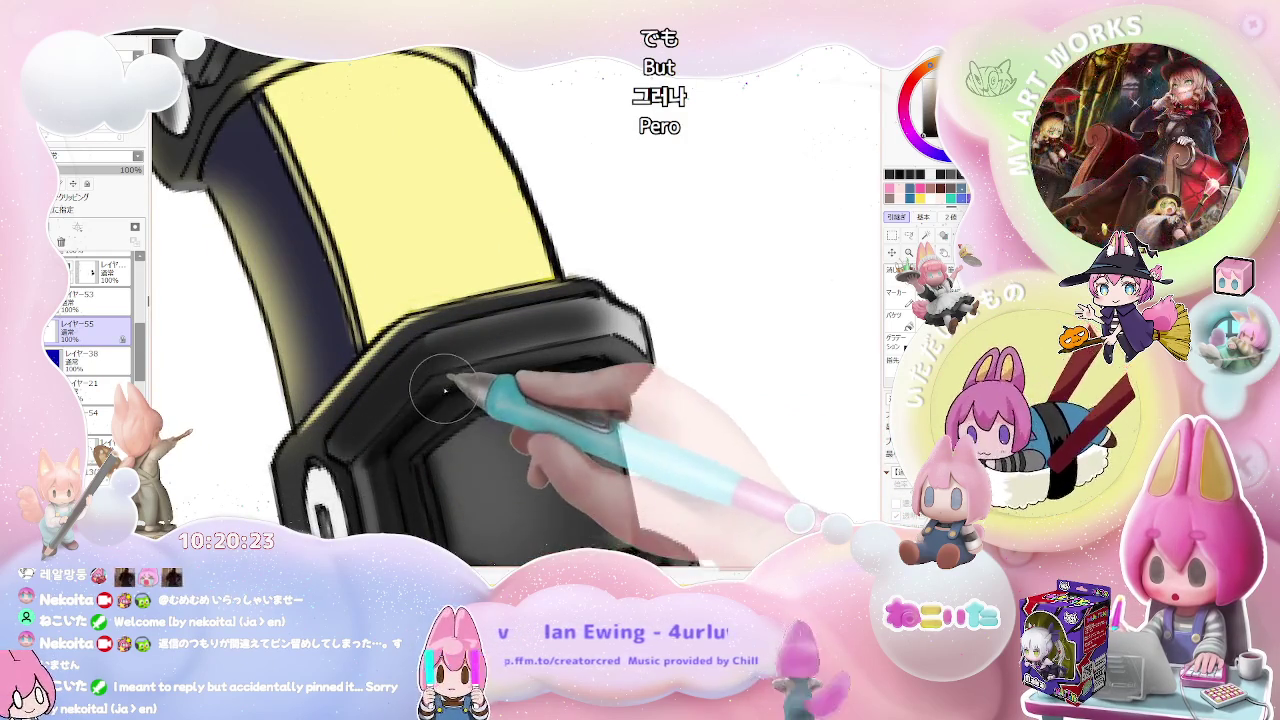
pyautogui.scroll(-3, 441, 389)
pyautogui.scroll(-1, 587, 378)
# Step: Rotate the canvas so a black connector segment runs horizontally
pyautogui.moveTo(587, 378); pyautogui.dragTo(543, 528)
pyautogui.scroll(3, 484, 431)
pyautogui.moveTo(484, 431)
pyautogui.mouseDown()
pyautogui.moveTo(457, 394)
pyautogui.moveTo(371, 337)
pyautogui.mouseUp()
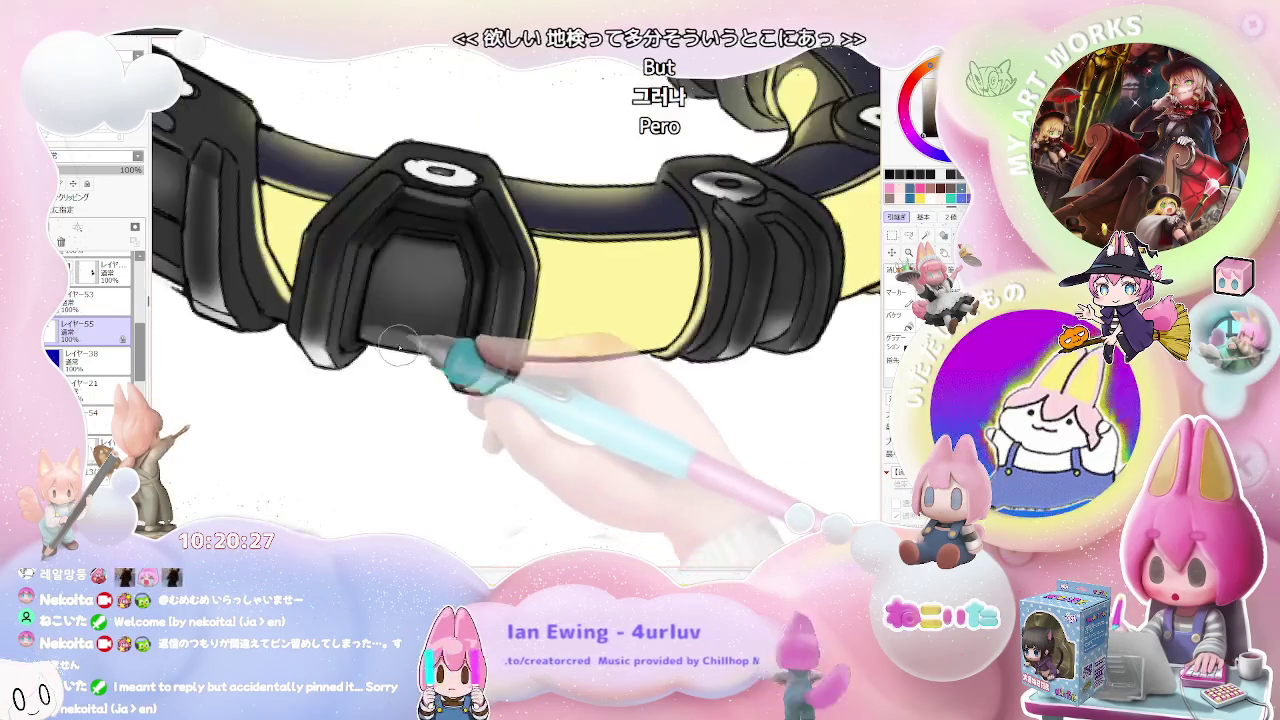
pyautogui.scroll(2, 343, 251)
pyautogui.scroll(2, 367, 222)
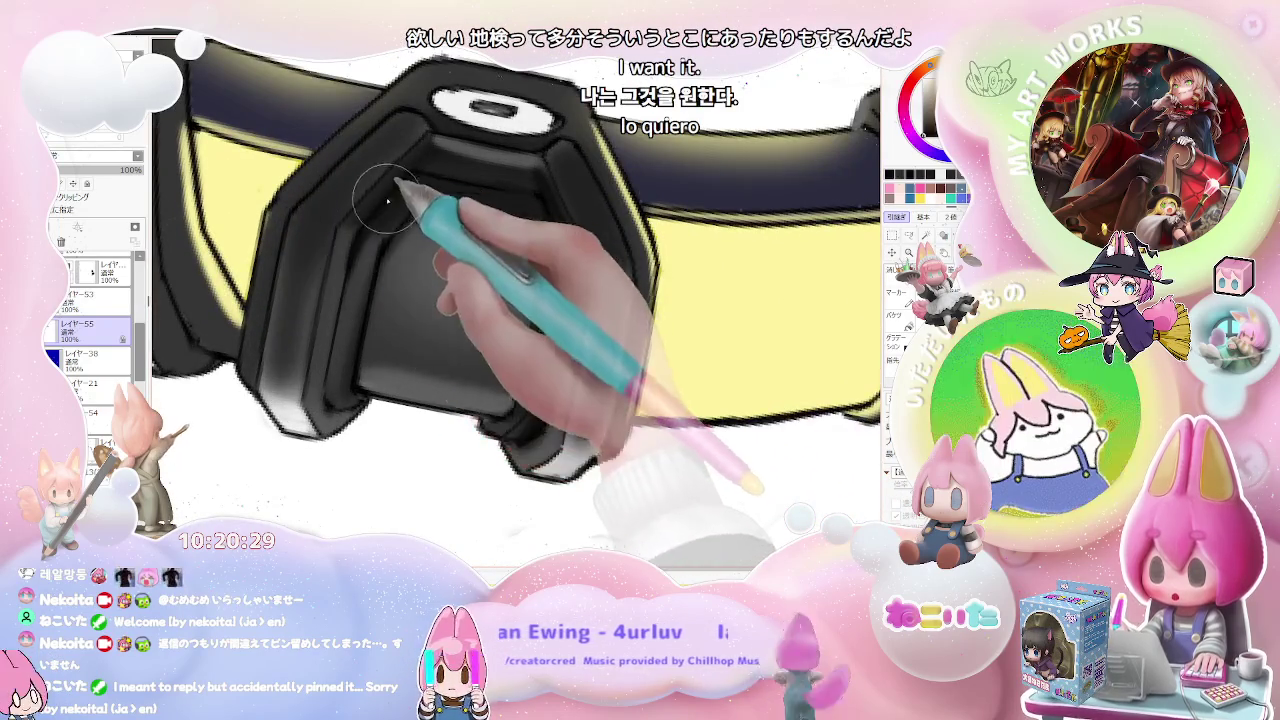
pyautogui.scroll(-2, 386, 220)
pyautogui.scroll(-1, 514, 200)
pyautogui.moveTo(551, 218)
pyautogui.mouseDown()
pyautogui.moveTo(605, 275)
pyautogui.moveTo(630, 450)
pyautogui.moveTo(557, 386)
pyautogui.mouseUp()
pyautogui.scroll(3, 450, 262)
pyautogui.scroll(2, 448, 258)
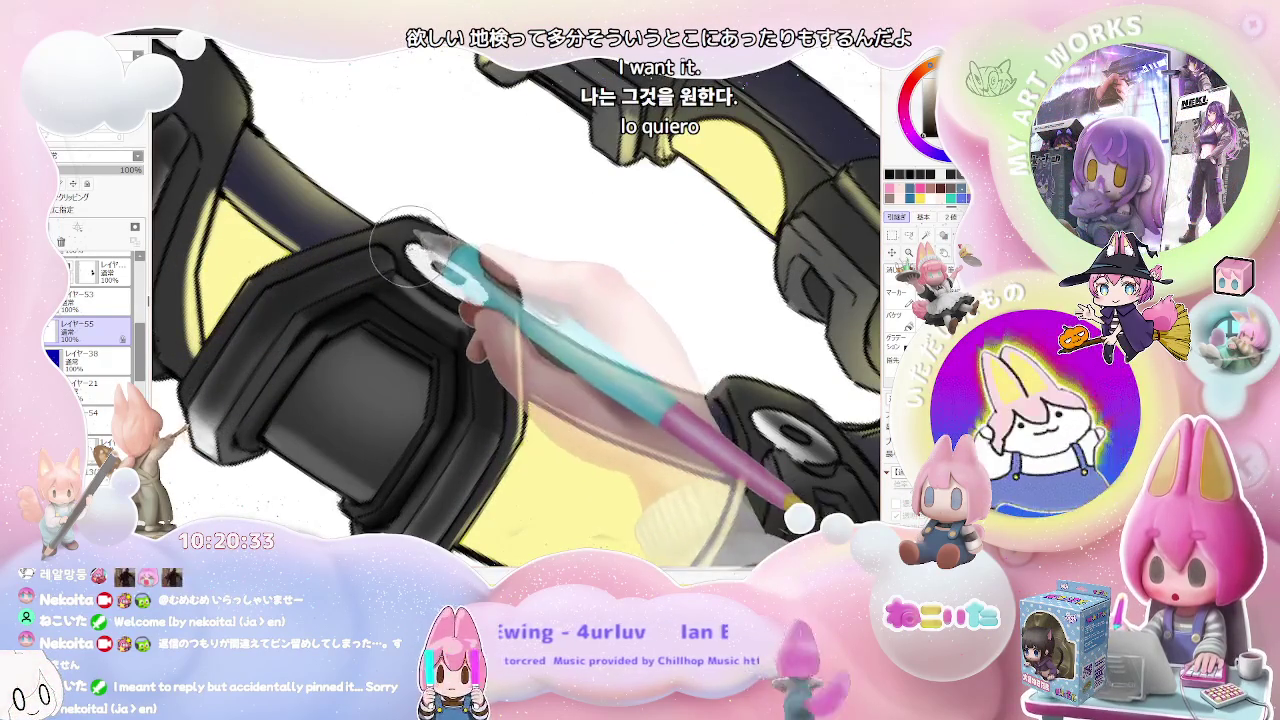
pyautogui.scroll(-2, 480, 290)
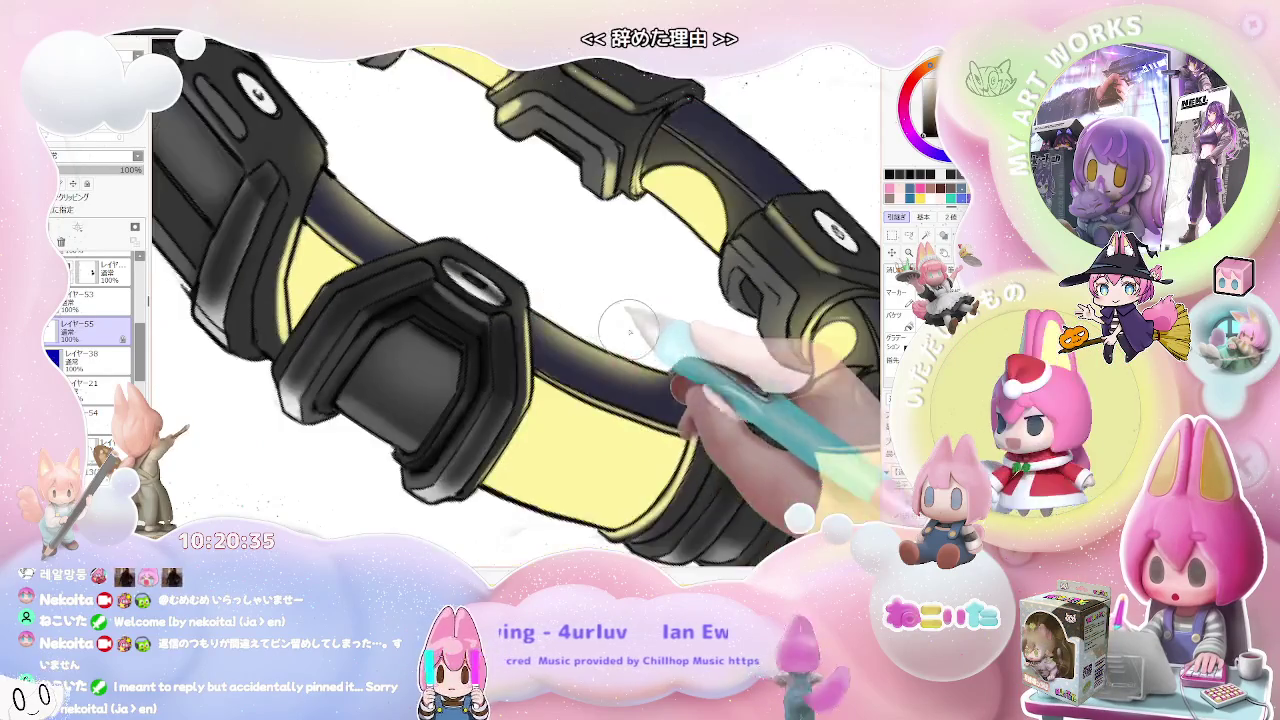
pyautogui.scroll(-2, 614, 357)
pyautogui.moveTo(743, 400); pyautogui.dragTo(732, 424)
# Step: Zoom over the connector blocks to review their gray edge highlights
pyautogui.scroll(2, 732, 424)
pyautogui.scroll(2, 600, 286)
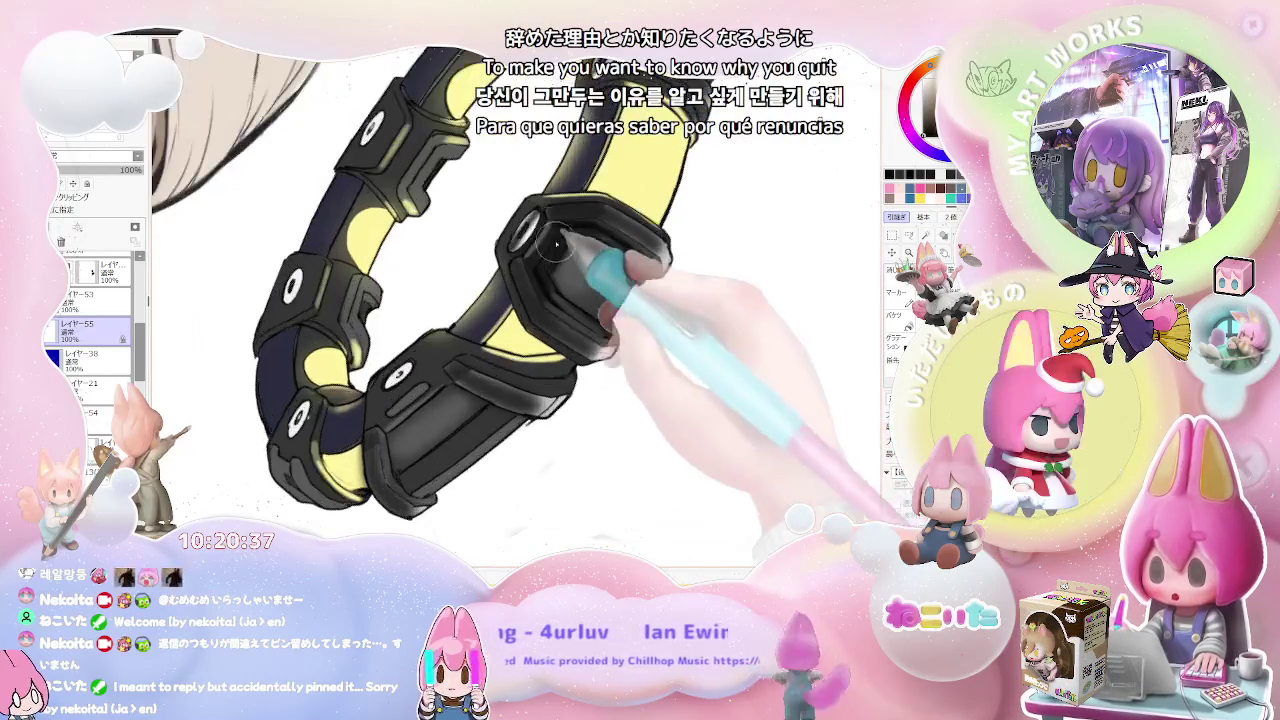
pyautogui.scroll(2, 527, 222)
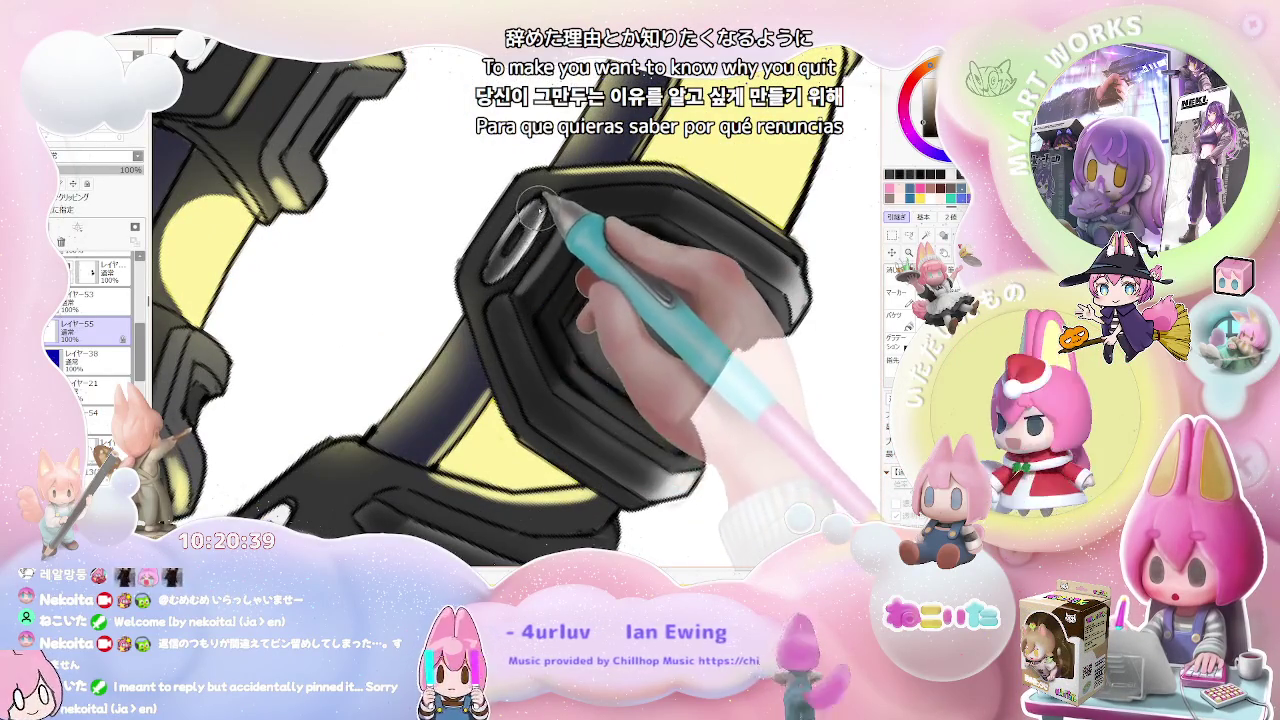
pyautogui.scroll(-2, 500, 272)
pyautogui.scroll(-2, 560, 275)
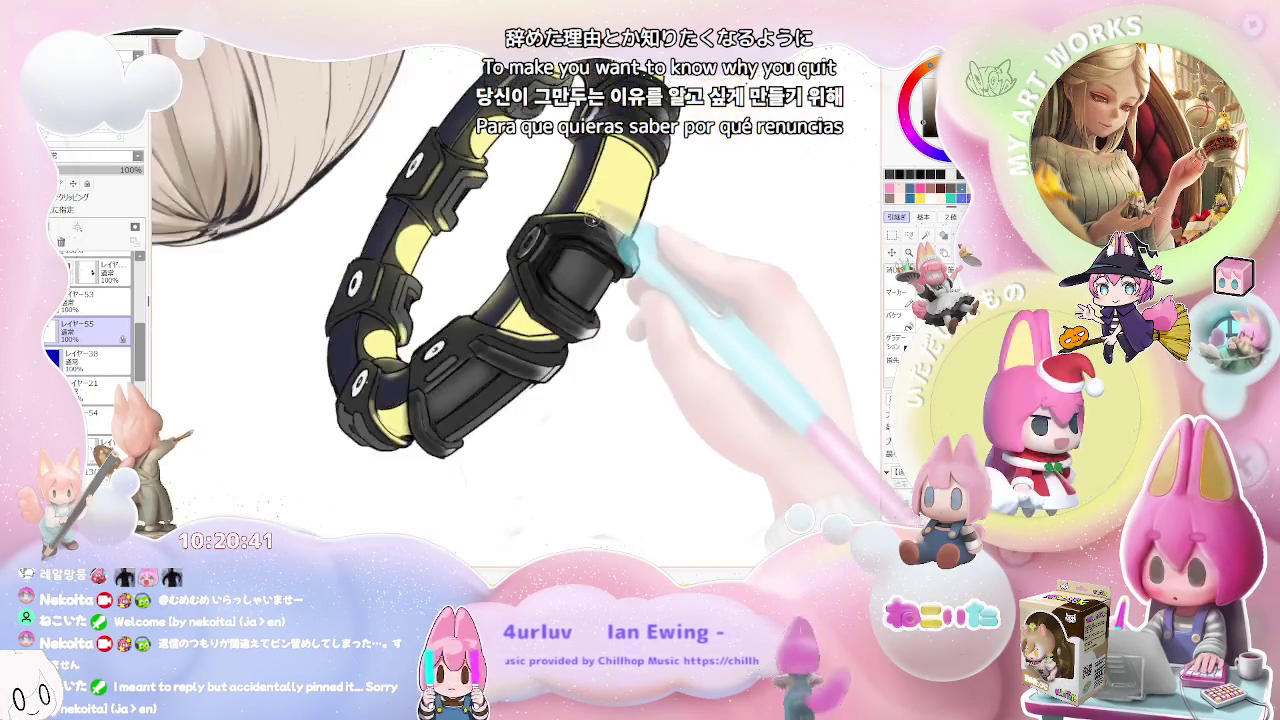
pyautogui.scroll(2, 592, 277)
pyautogui.scroll(2, 450, 340)
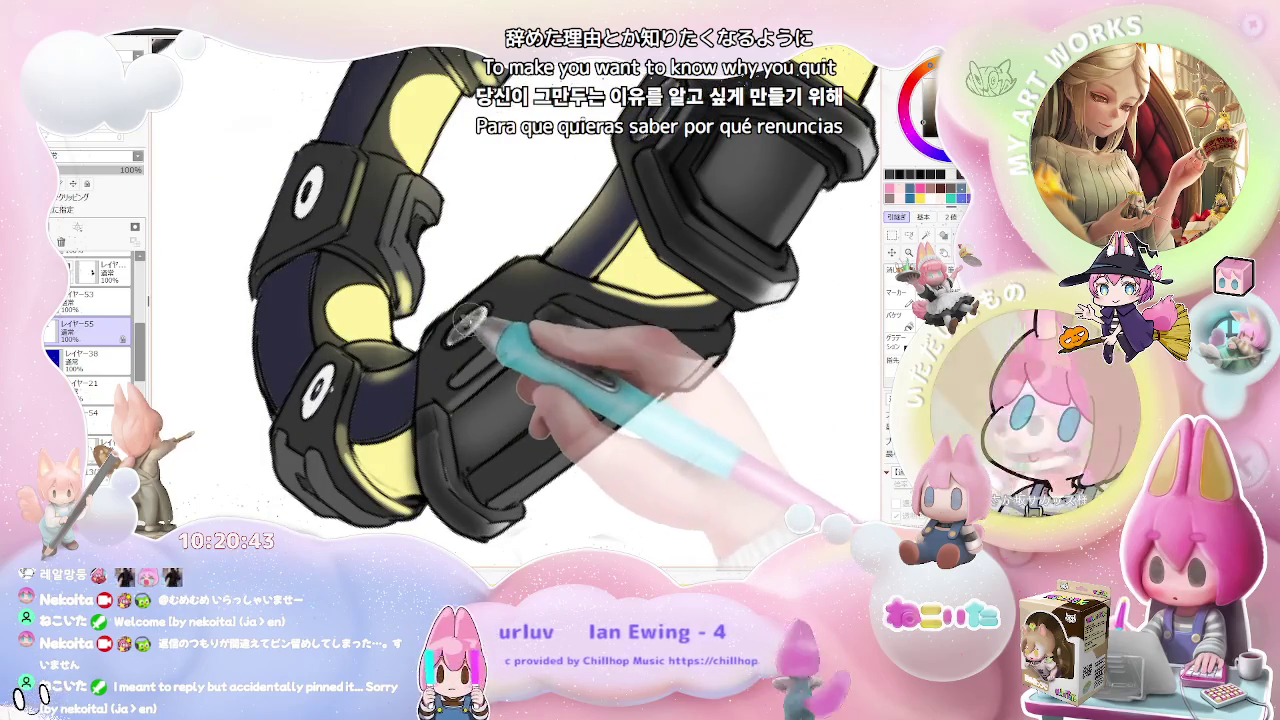
pyautogui.scroll(-2, 481, 316)
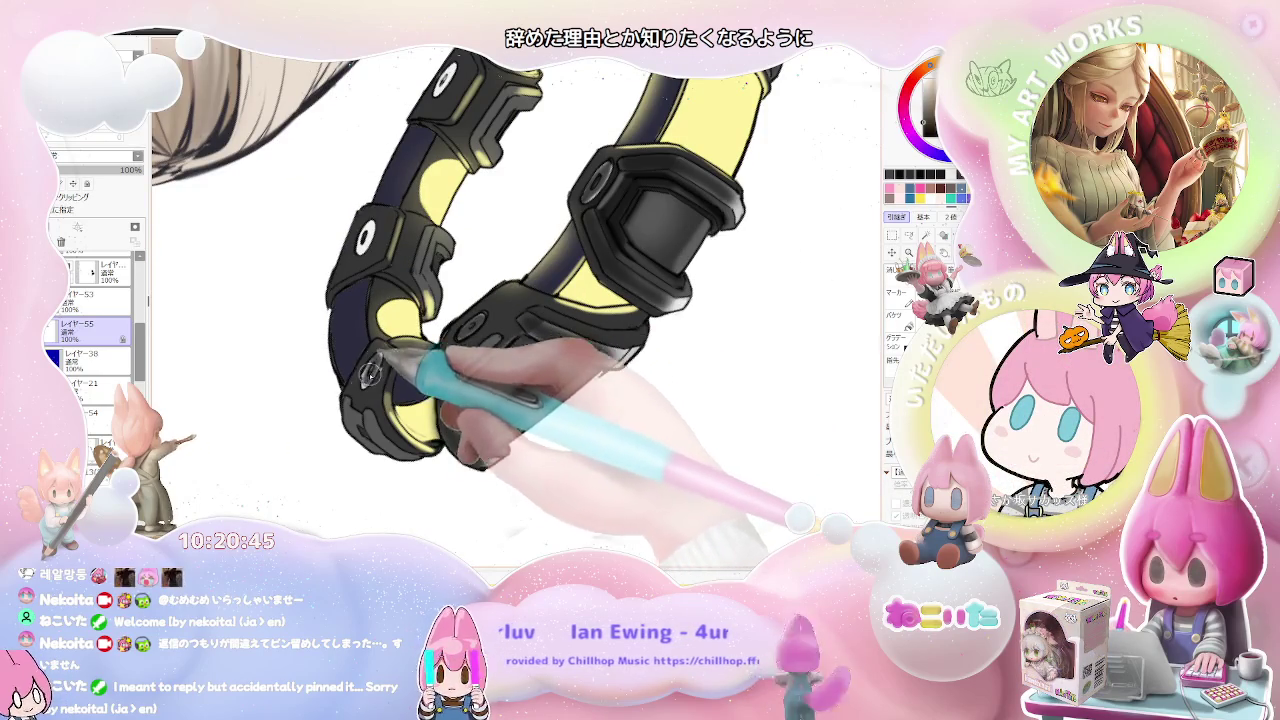
pyautogui.scroll(-1, 408, 297)
pyautogui.scroll(-2, 375, 260)
pyautogui.scroll(-2, 395, 260)
pyautogui.scroll(-1, 385, 240)
pyautogui.scroll(-1, 378, 320)
pyautogui.scroll(3, 360, 332)
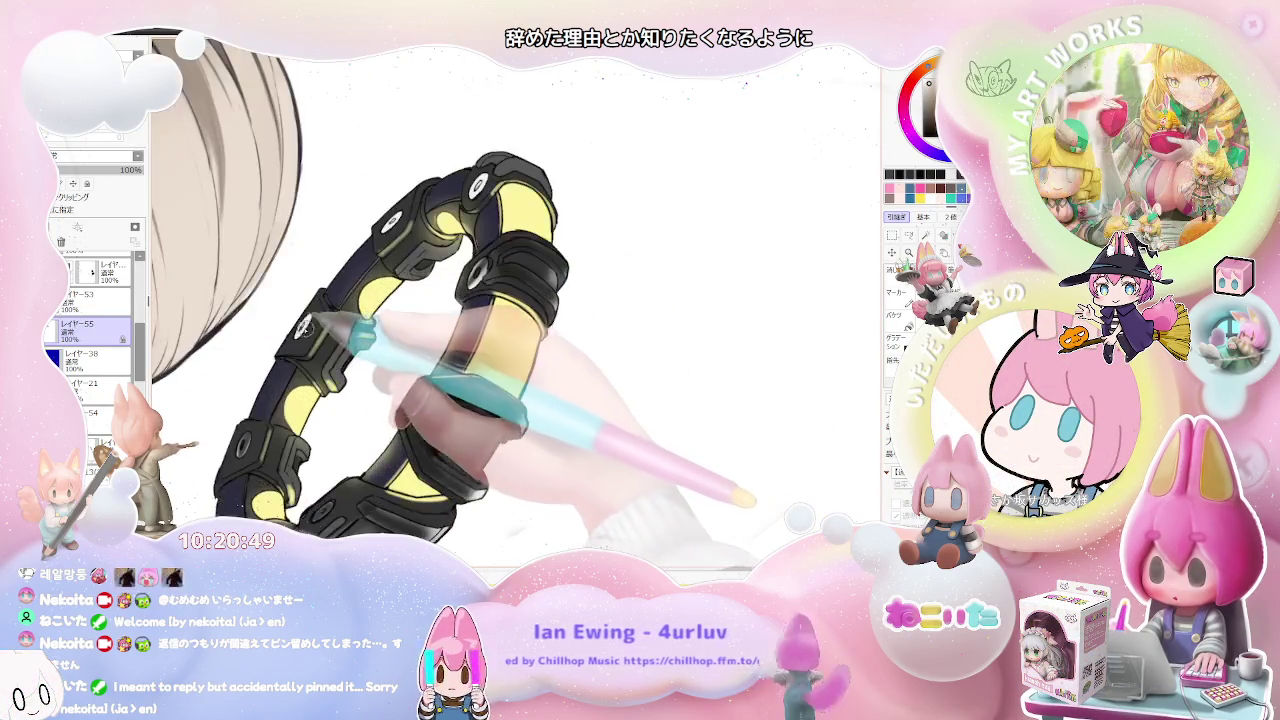
pyautogui.scroll(2, 310, 335)
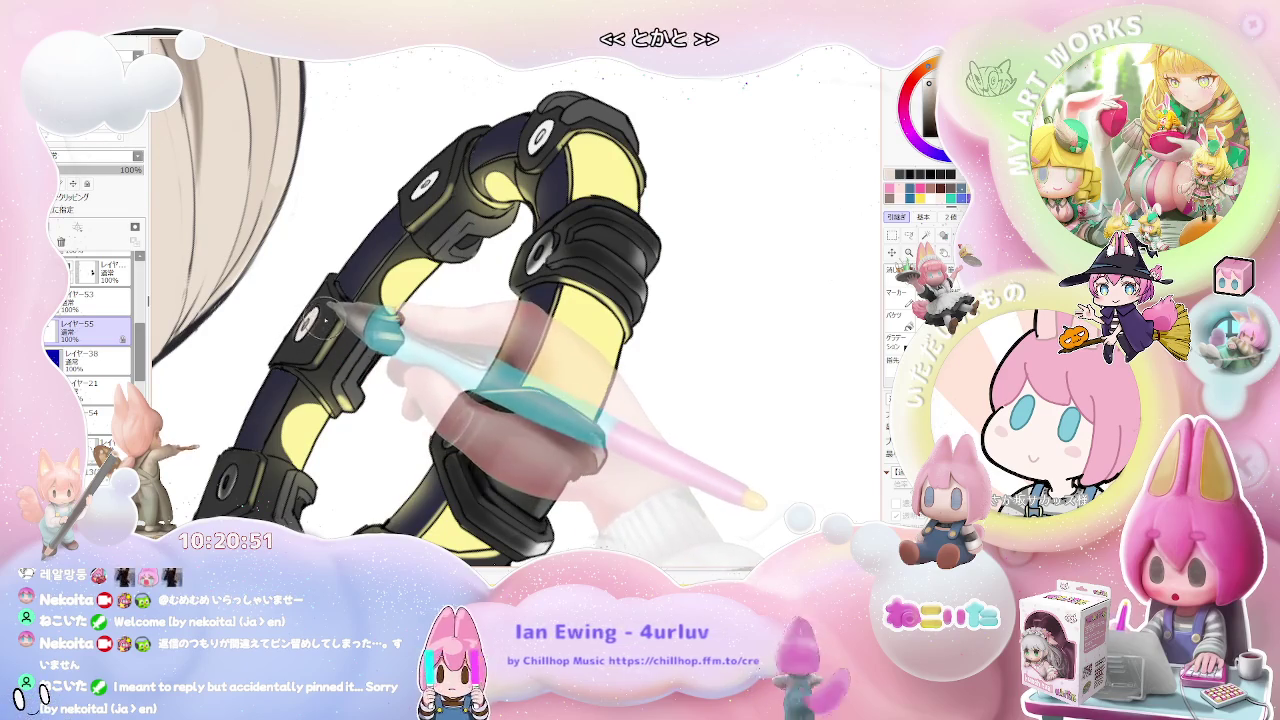
pyautogui.scroll(-2, 312, 318)
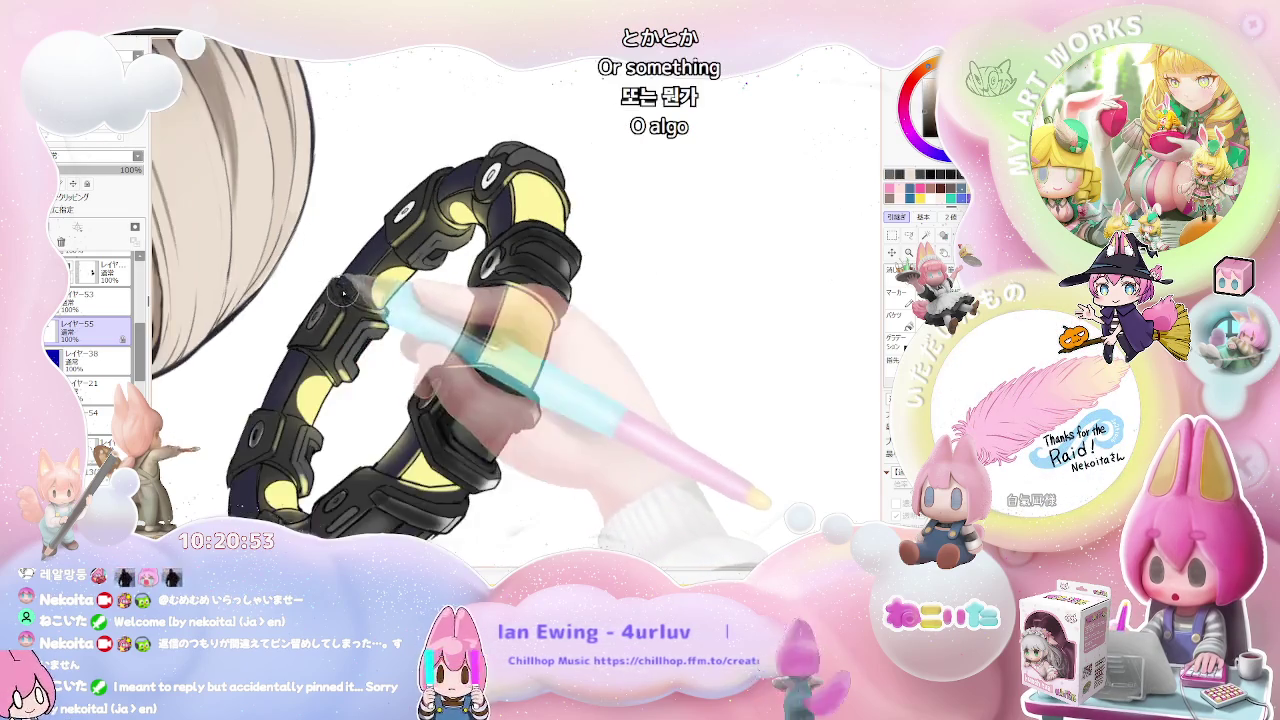
pyautogui.scroll(-1, 420, 290)
pyautogui.scroll(2, 420, 270)
pyautogui.scroll(2, 376, 226)
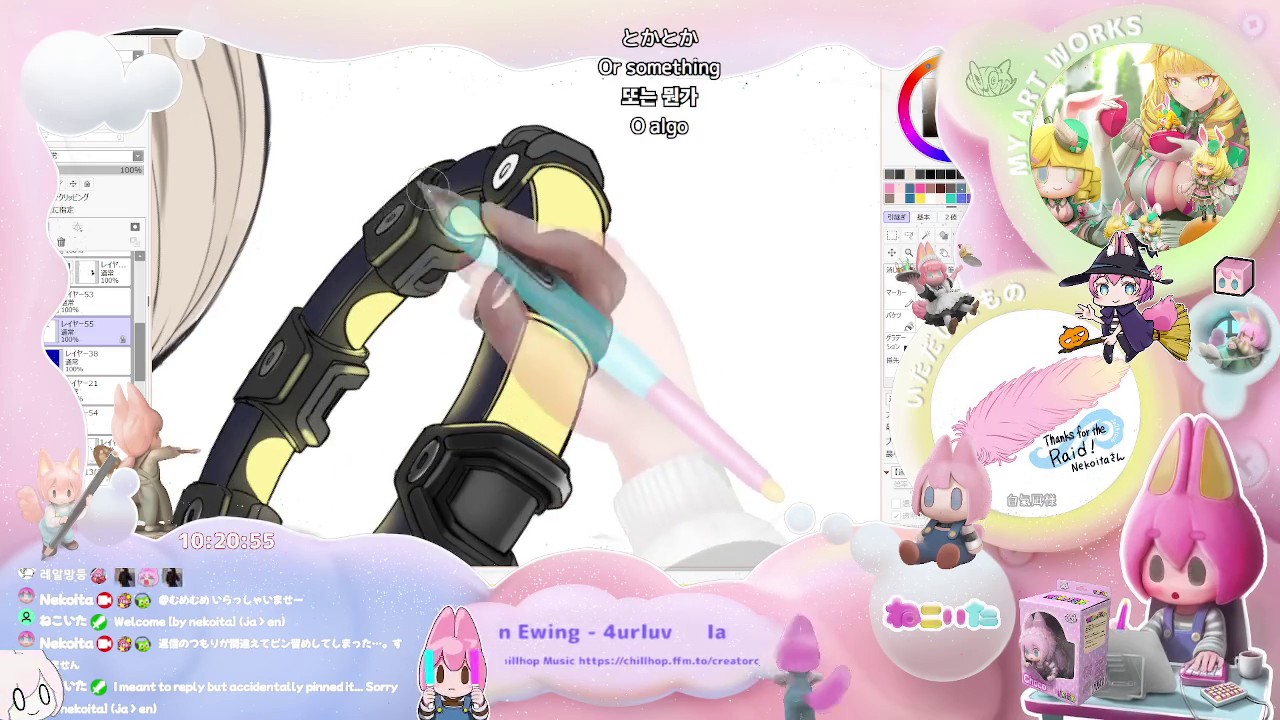
pyautogui.scroll(-1, 412, 198)
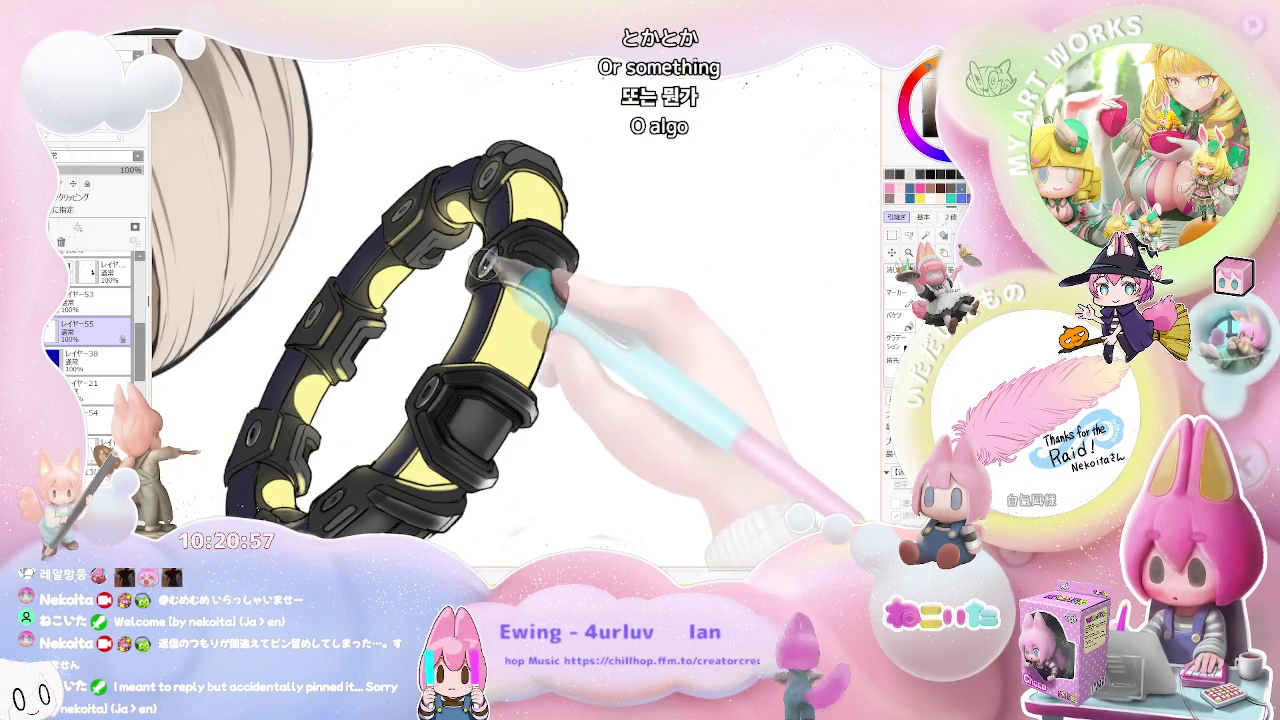
pyautogui.scroll(-2, 480, 264)
pyautogui.scroll(-1, 558, 292)
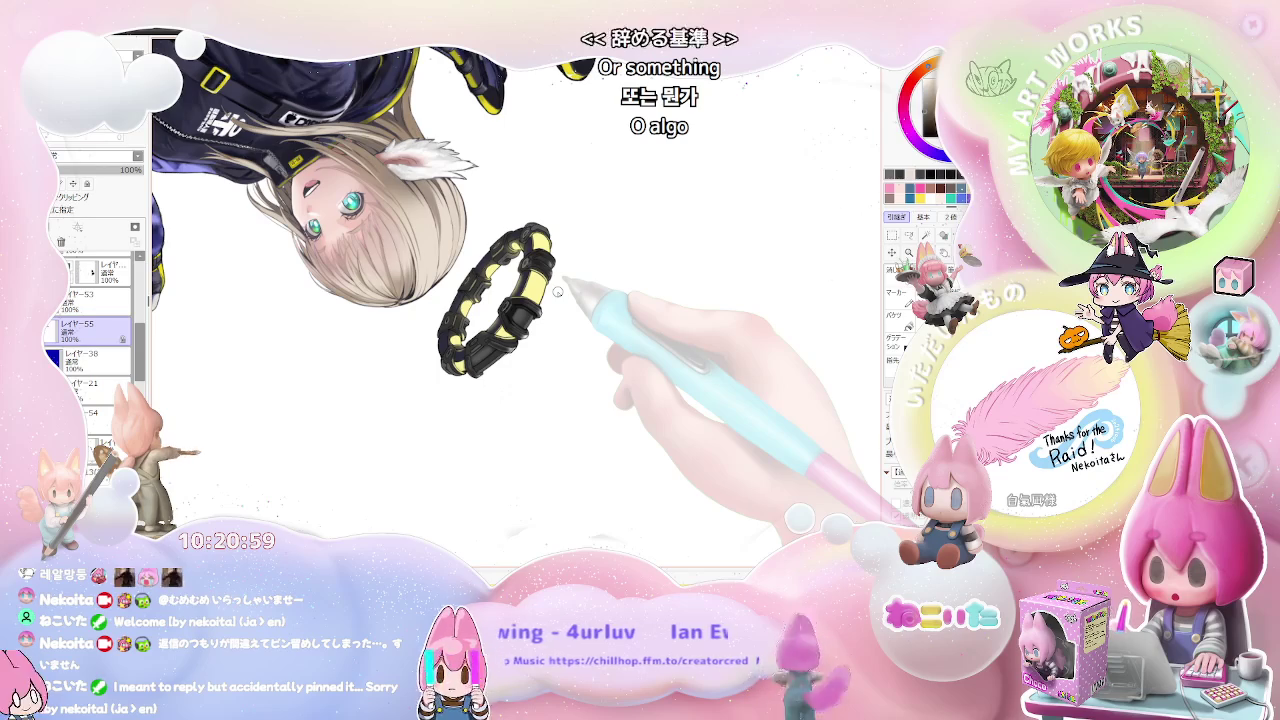
# Step: Zoom around the halo, then reset the canvas rotation so the face sits upright
pyautogui.scroll(1, 558, 292)
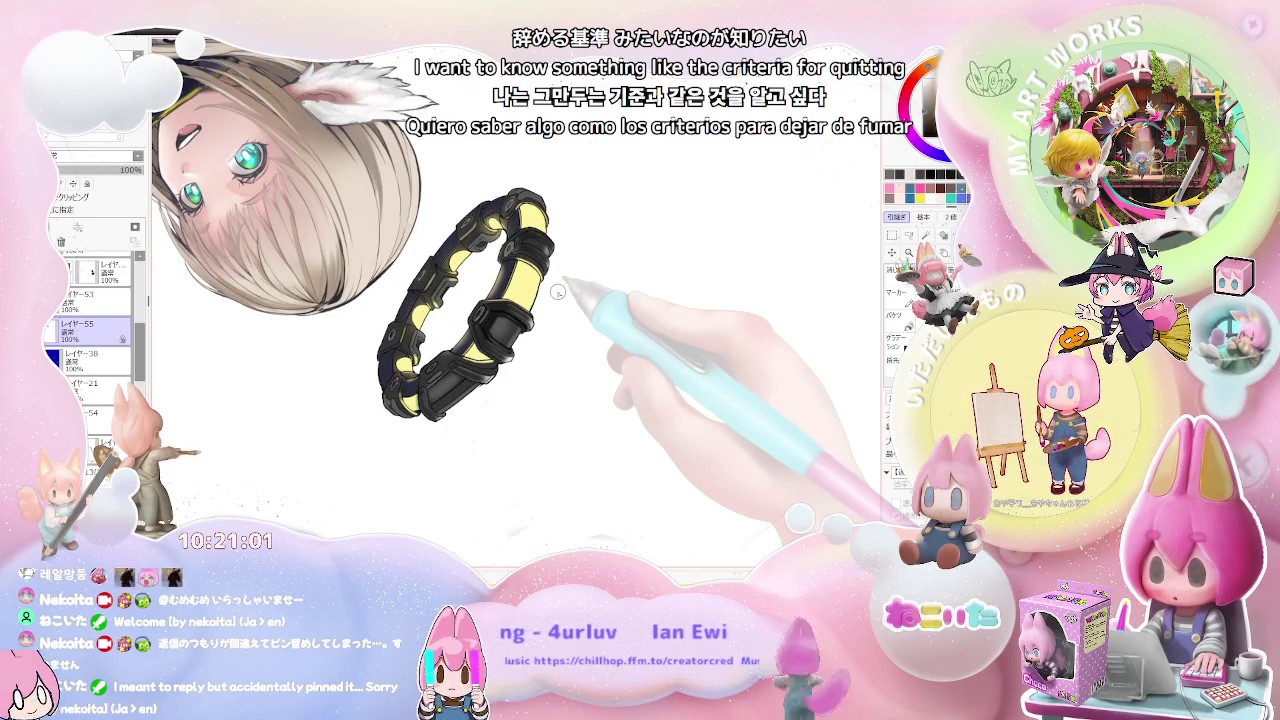
pyautogui.scroll(1, 558, 292)
pyautogui.scroll(1, 540, 285)
pyautogui.scroll(1, 502, 270)
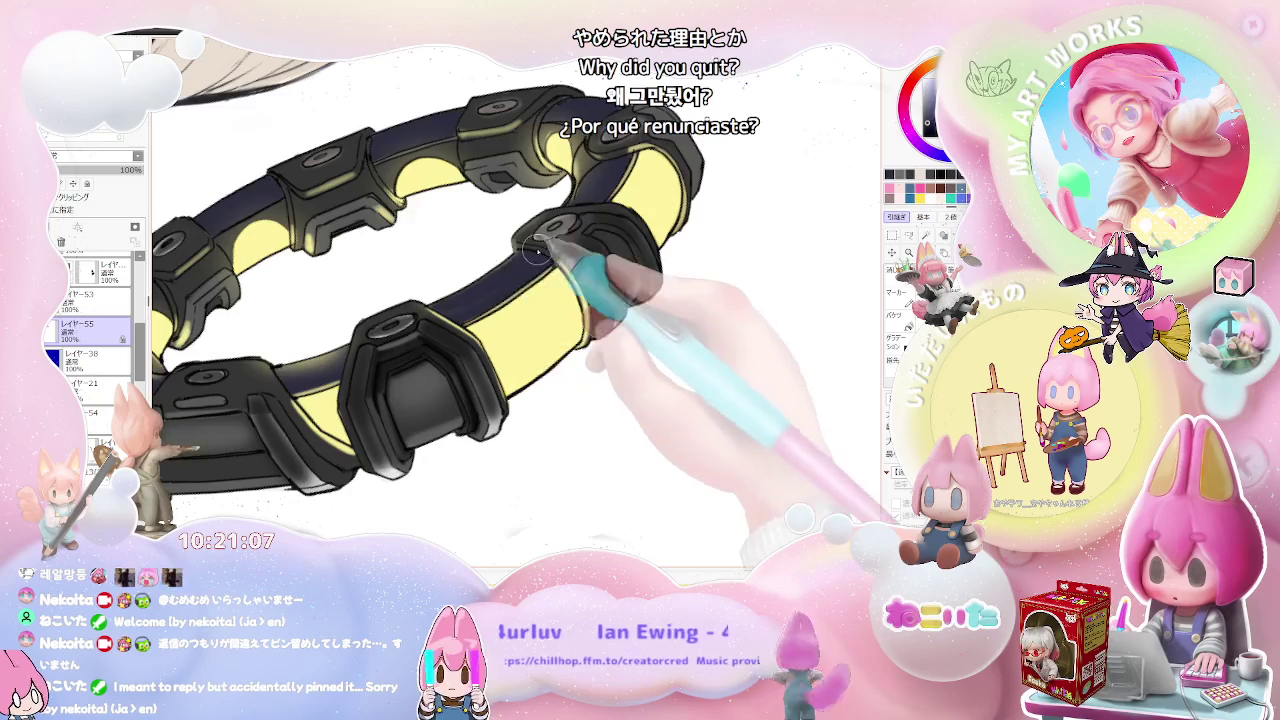
pyautogui.scroll(-3, 537, 252)
pyautogui.scroll(-1, 580, 270)
pyautogui.scroll(-3, 628, 289)
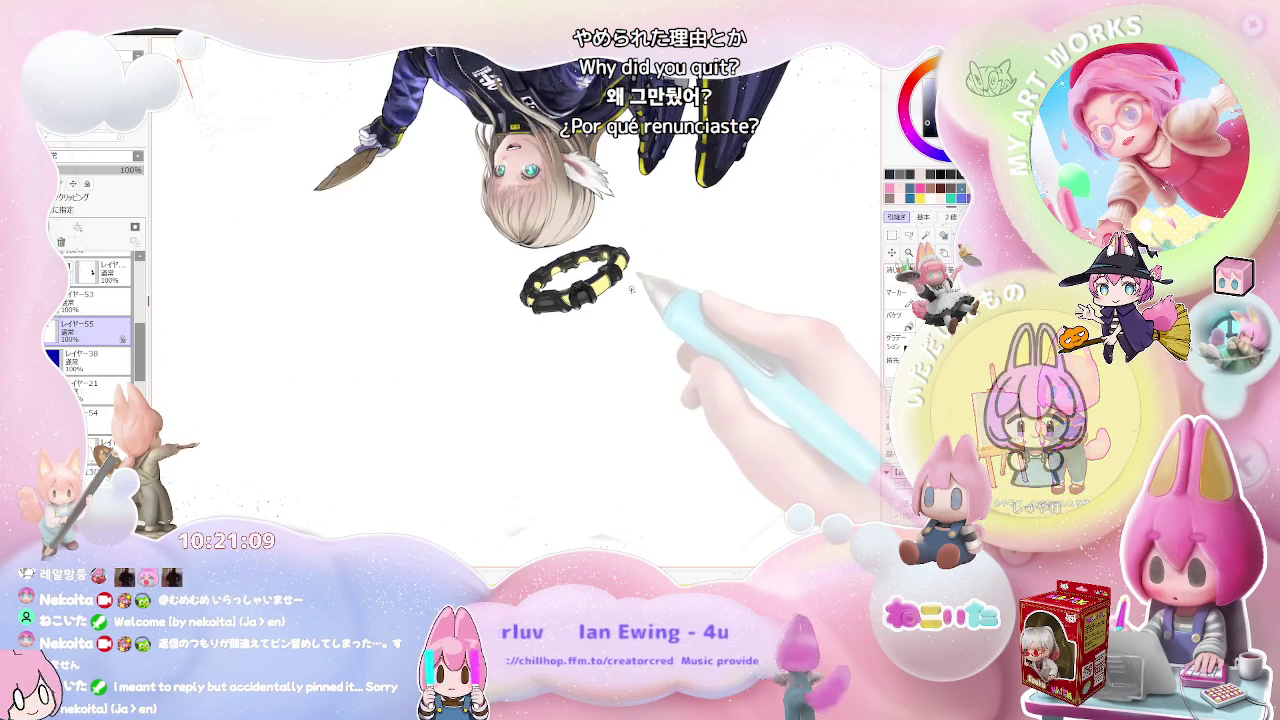
pyautogui.scroll(2, 600, 271)
pyautogui.scroll(2, 437, 257)
pyautogui.scroll(2, 457, 371)
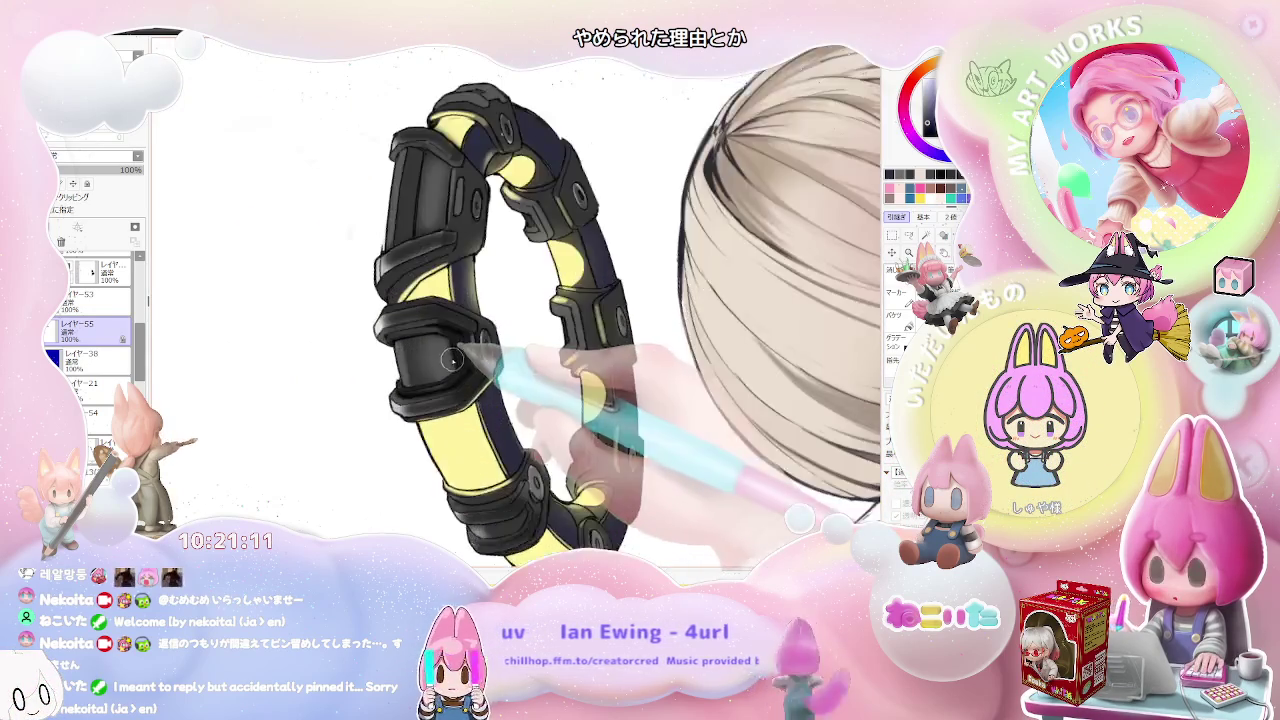
pyautogui.scroll(2, 453, 358)
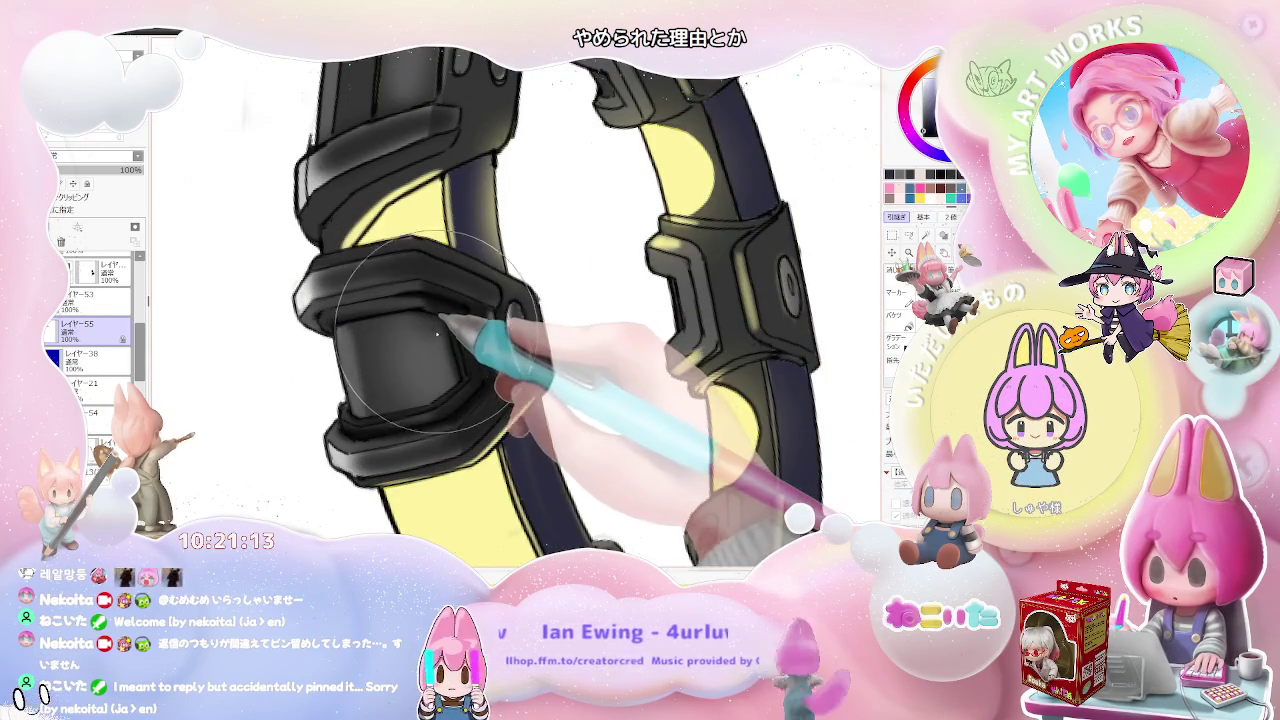
pyautogui.scroll(-2, 452, 372)
pyautogui.scroll(-2, 500, 360)
pyautogui.scroll(-1, 560, 355)
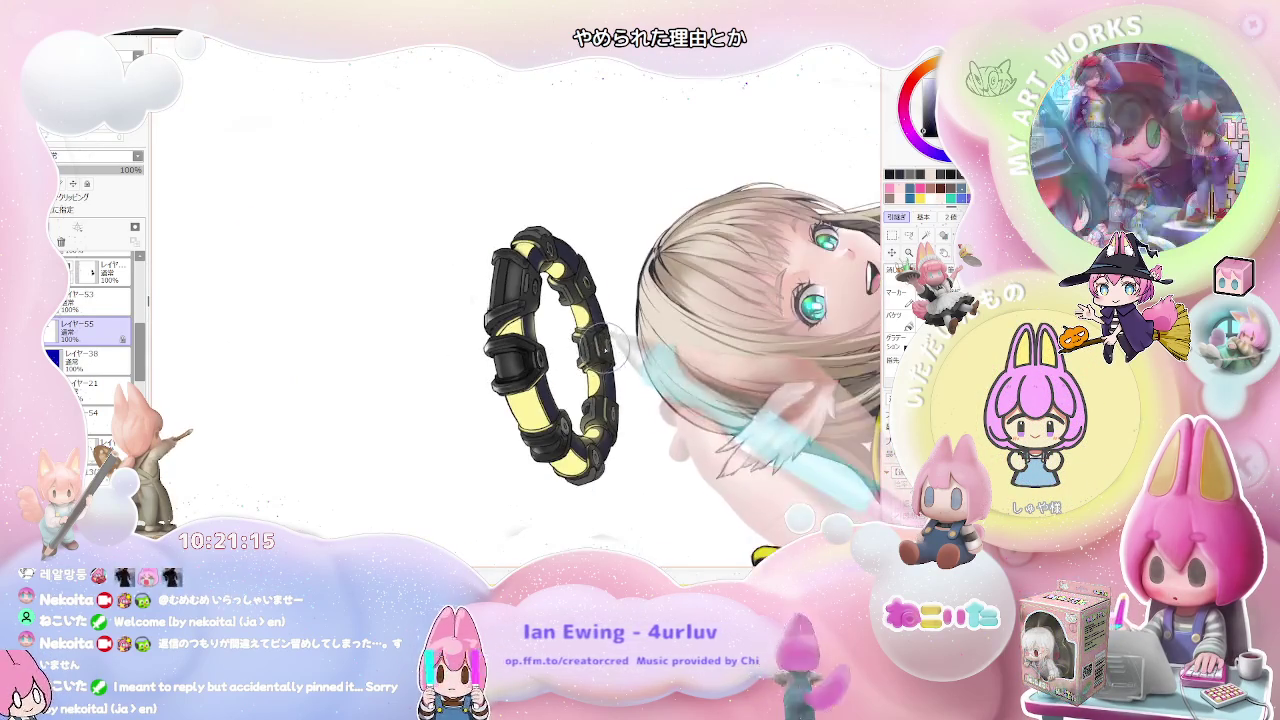
pyautogui.press('Home')
# Step: Enlarge the airbrush size for broader soft shading on the black halo blocks
pyautogui.scroll(3, 481, 342)
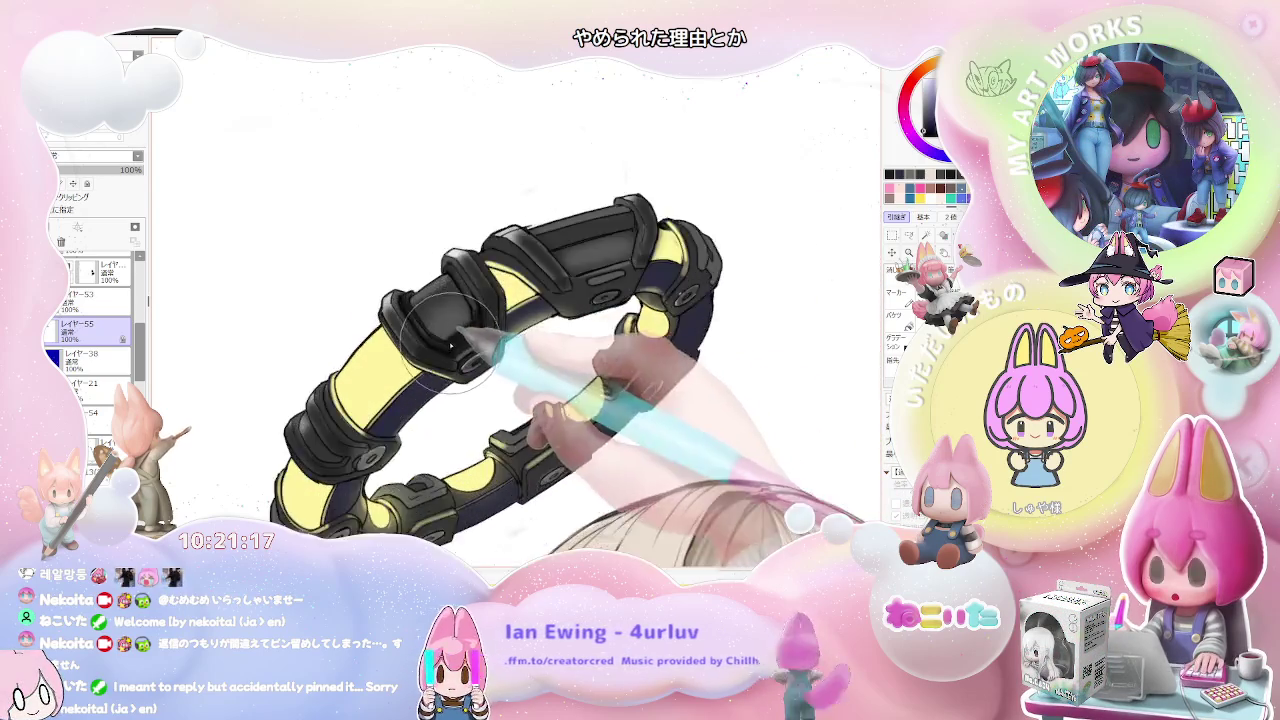
pyautogui.scroll(2, 480, 330)
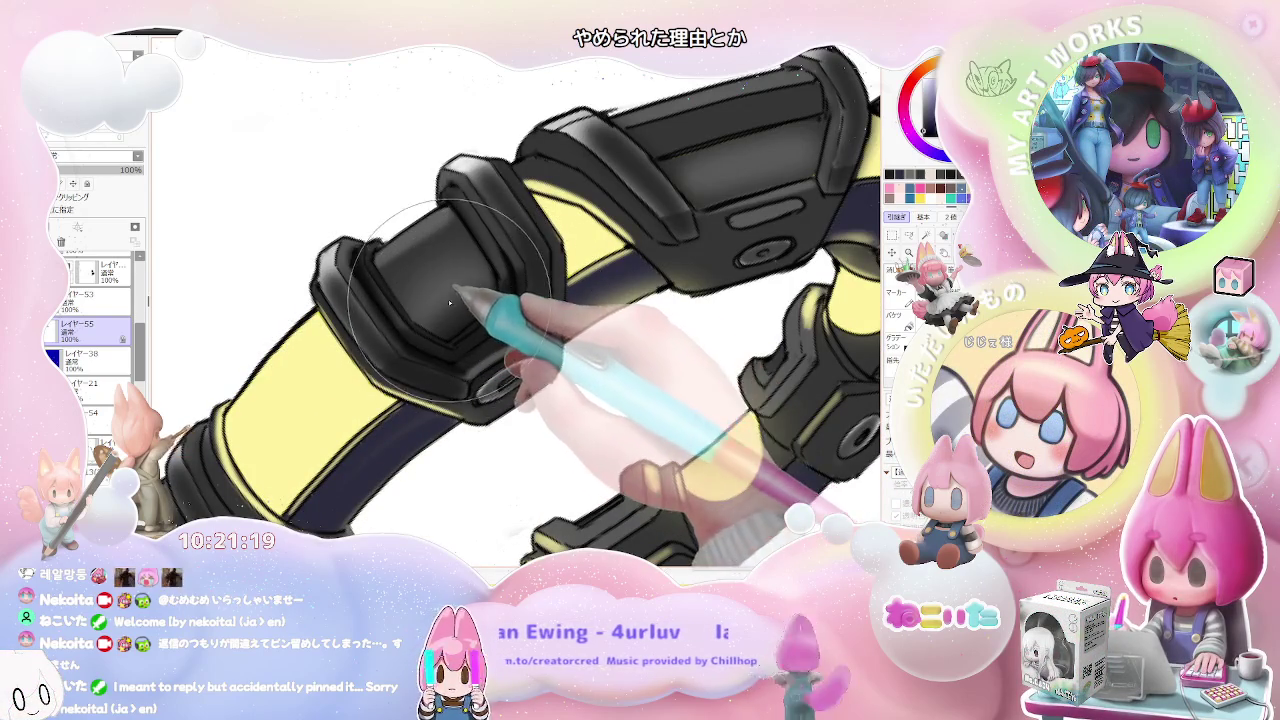
pyautogui.moveTo(415, 322); pyautogui.dragTo(439, 318)
pyautogui.scroll(-1, 488, 289)
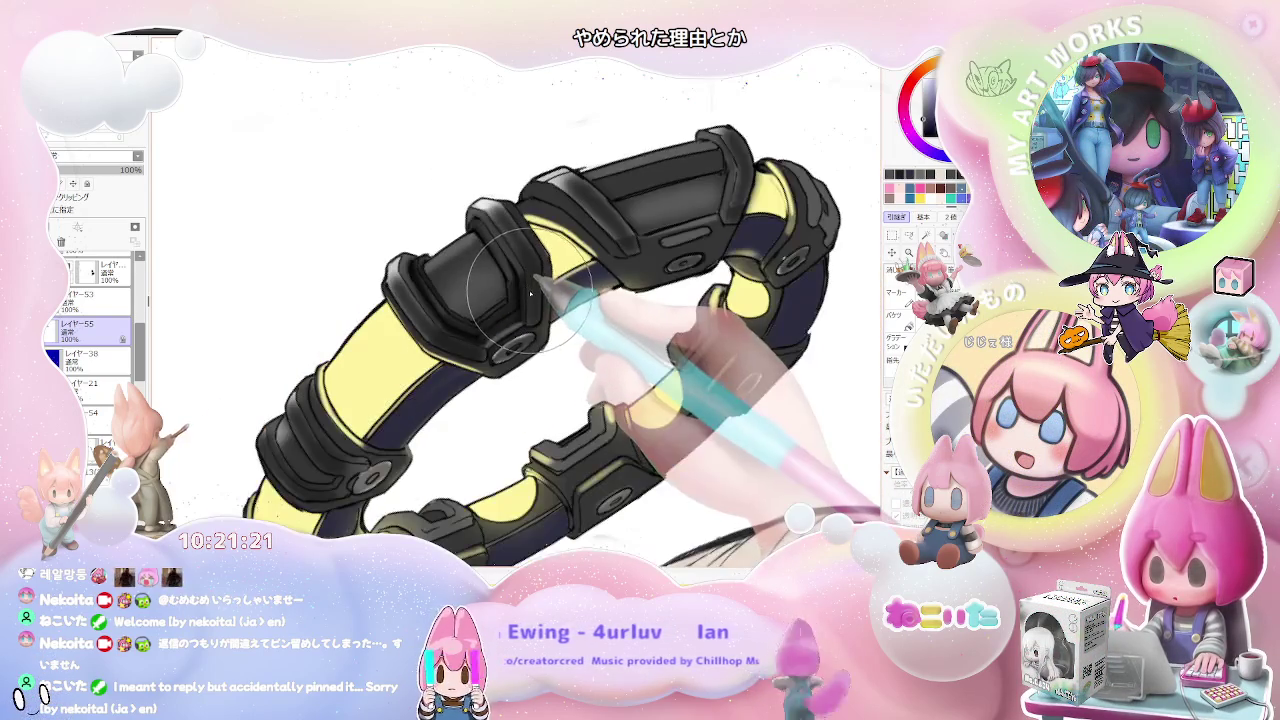
pyautogui.scroll(-1, 496, 270)
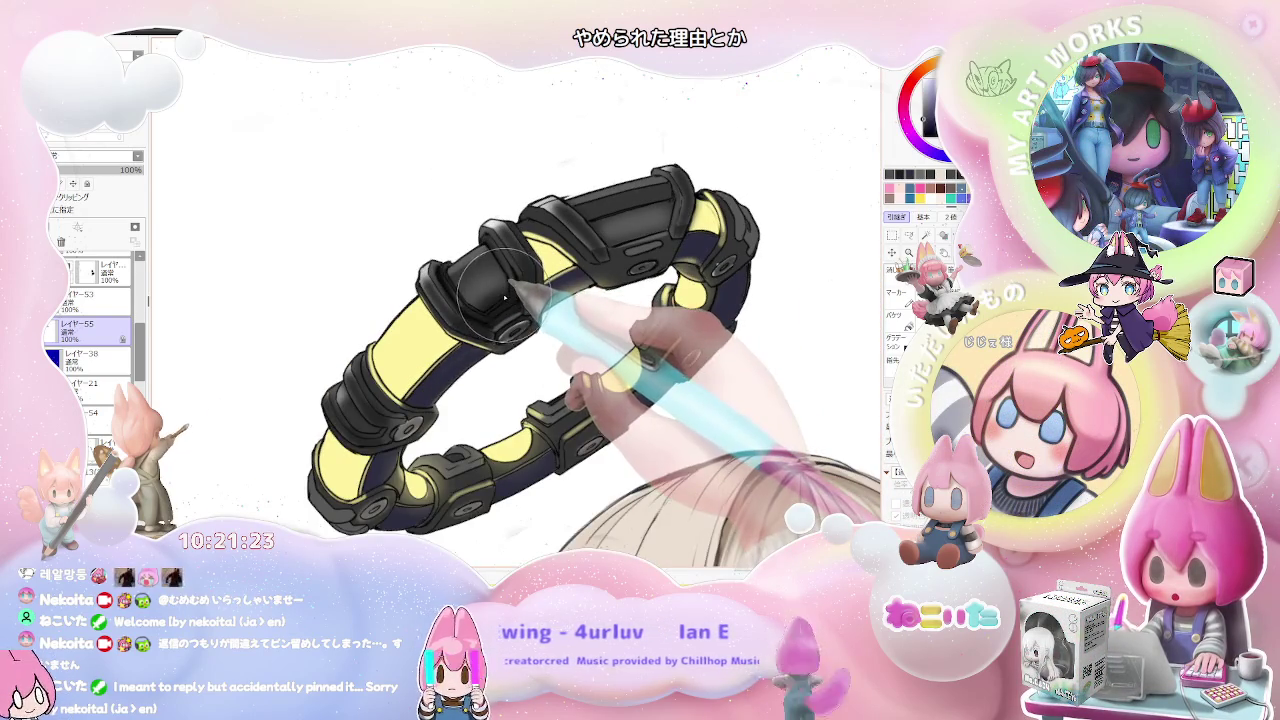
pyautogui.scroll(1, 505, 297)
pyautogui.scroll(1, 495, 302)
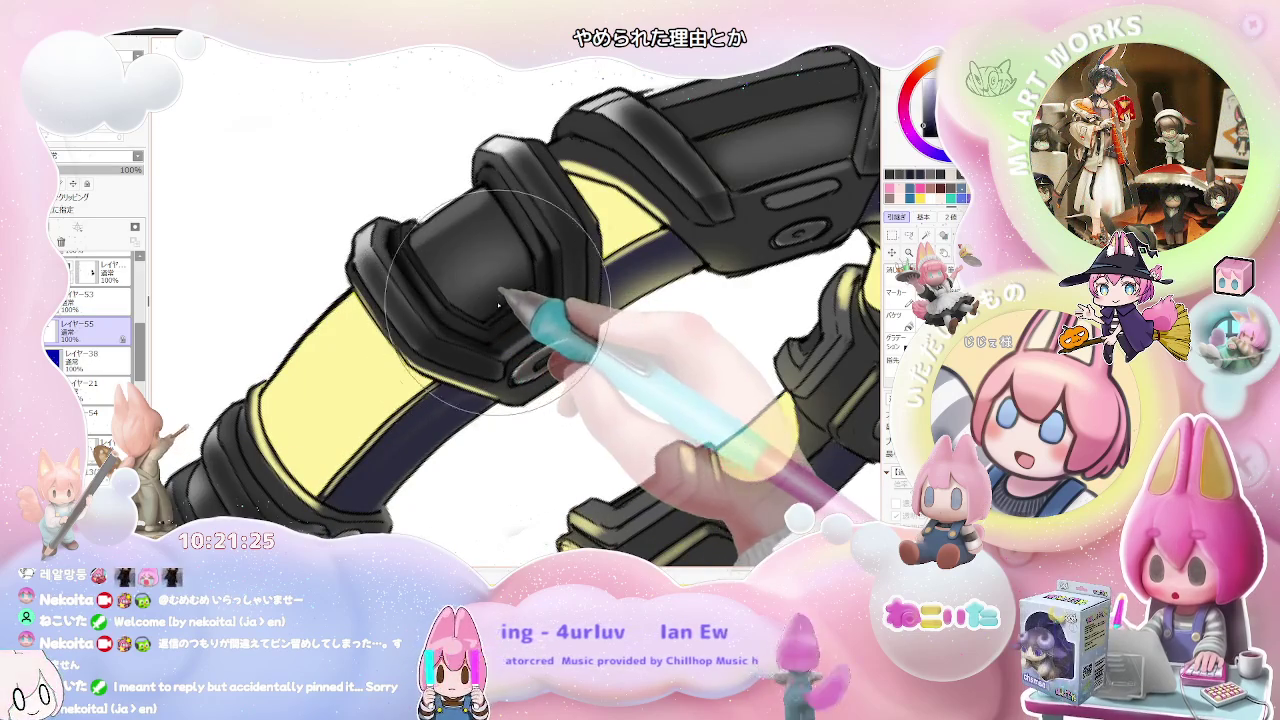
pyautogui.scroll(-2, 558, 264)
pyautogui.scroll(-1, 580, 275)
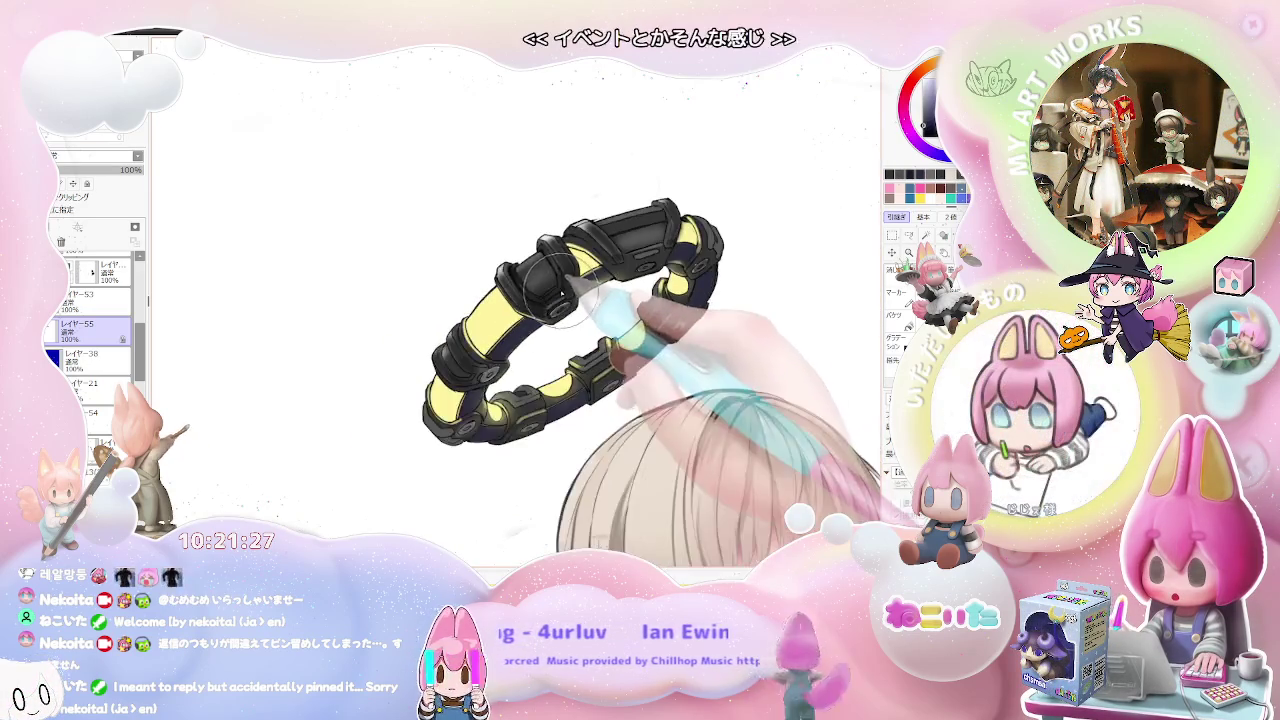
pyautogui.scroll(-1, 600, 285)
# Step: Zoom over the remaining halo connector blocks, tracing their bevels with lighter gray highlights
pyautogui.scroll(1, 560, 305)
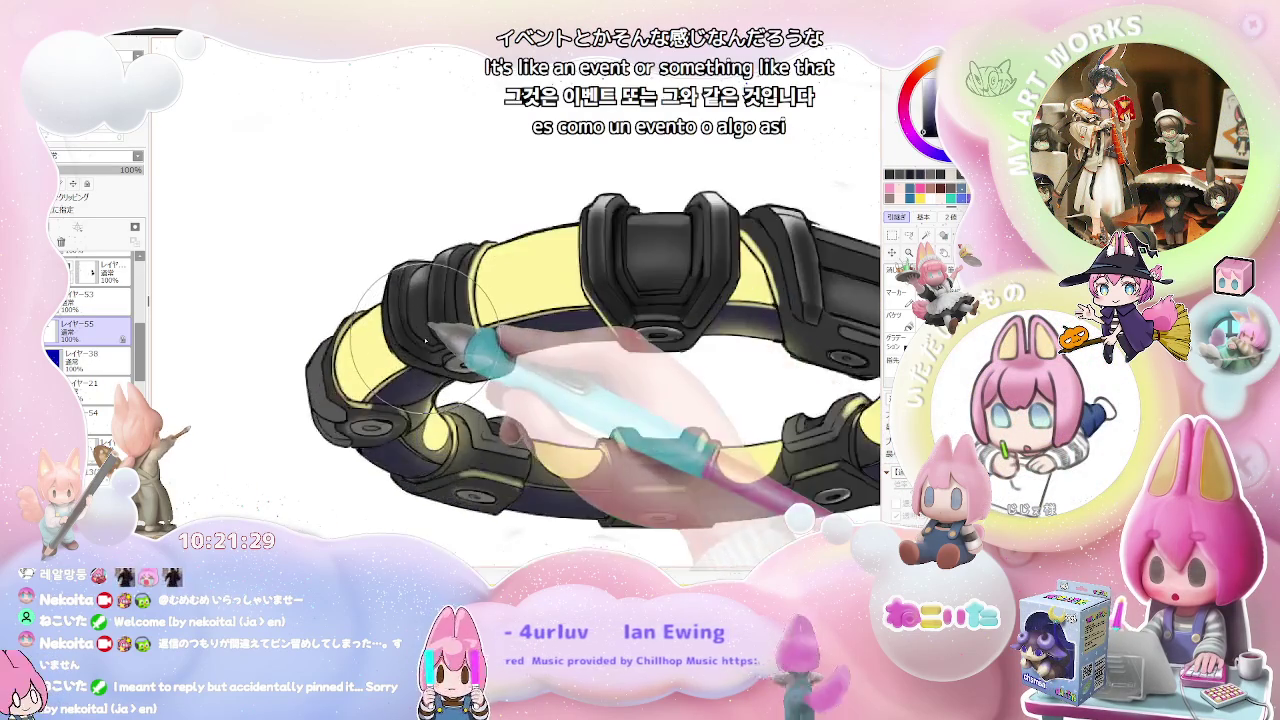
pyautogui.scroll(2, 470, 330)
pyautogui.scroll(-2, 454, 340)
pyautogui.scroll(-1, 520, 340)
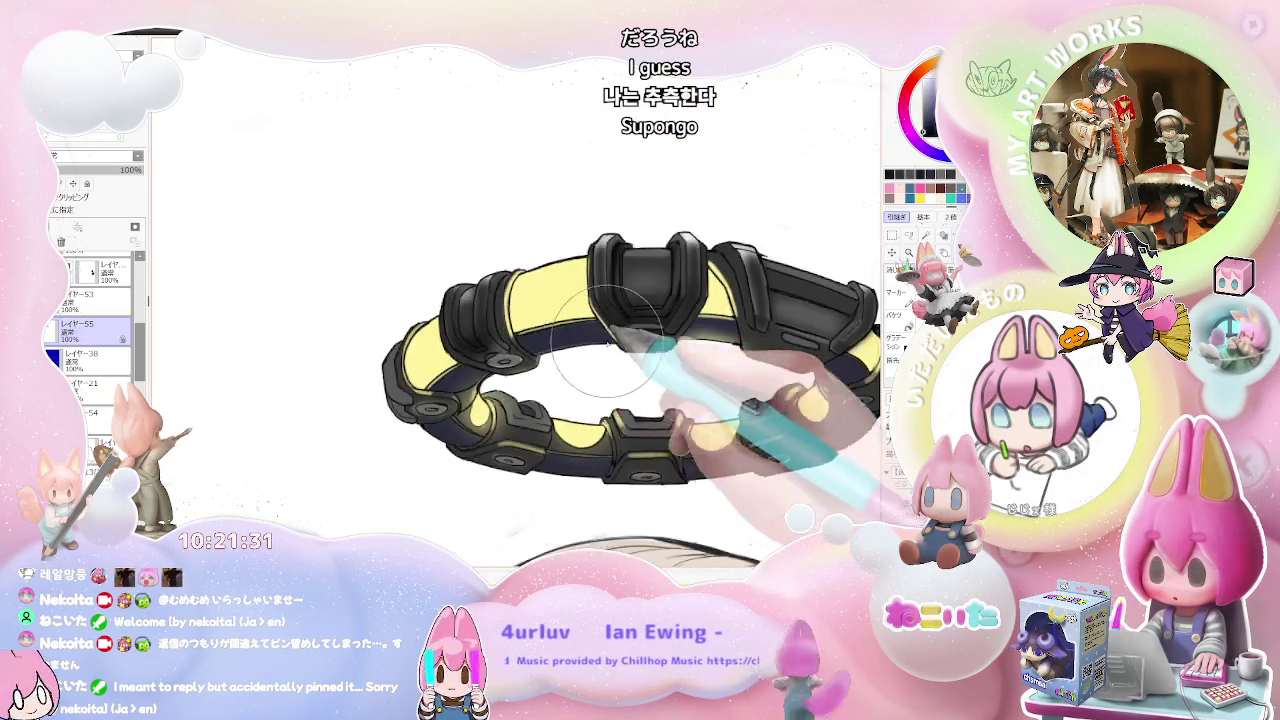
pyautogui.scroll(-1, 580, 345)
pyautogui.scroll(-1, 627, 348)
pyautogui.scroll(1, 700, 350)
pyautogui.scroll(1, 680, 370)
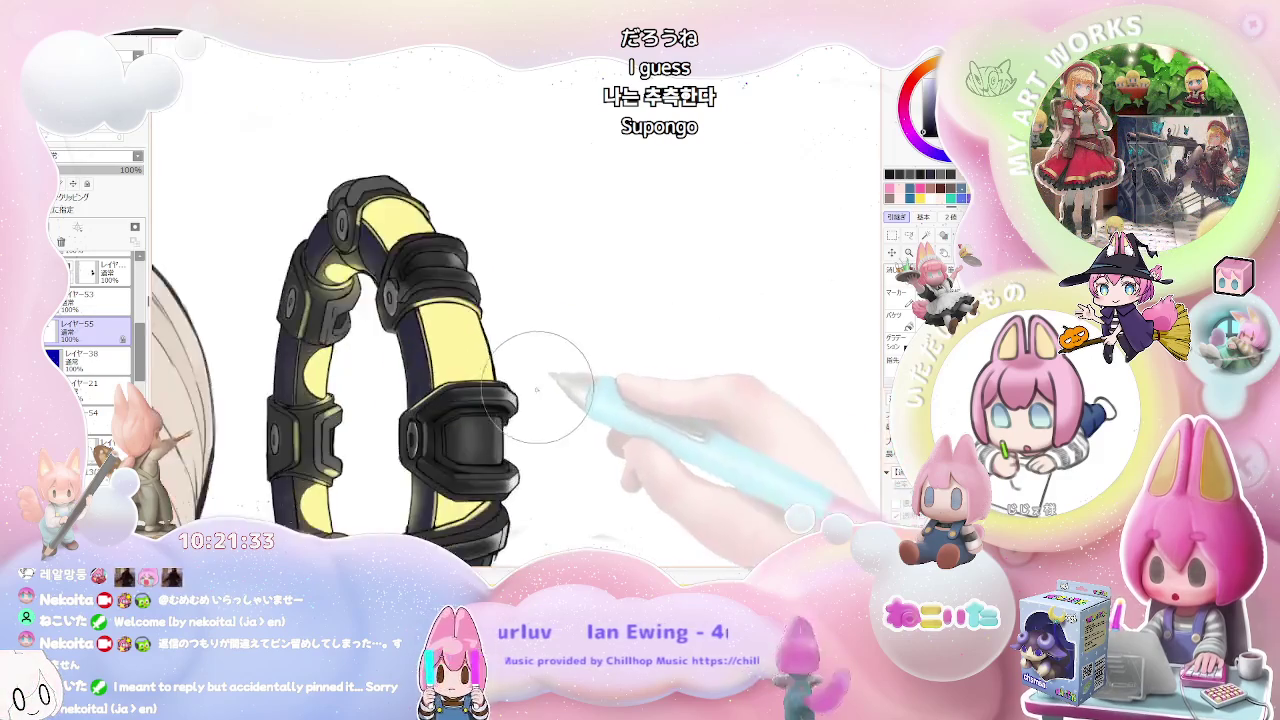
pyautogui.scroll(1, 530, 405)
pyautogui.scroll(1, 490, 400)
pyautogui.scroll(1, 390, 405)
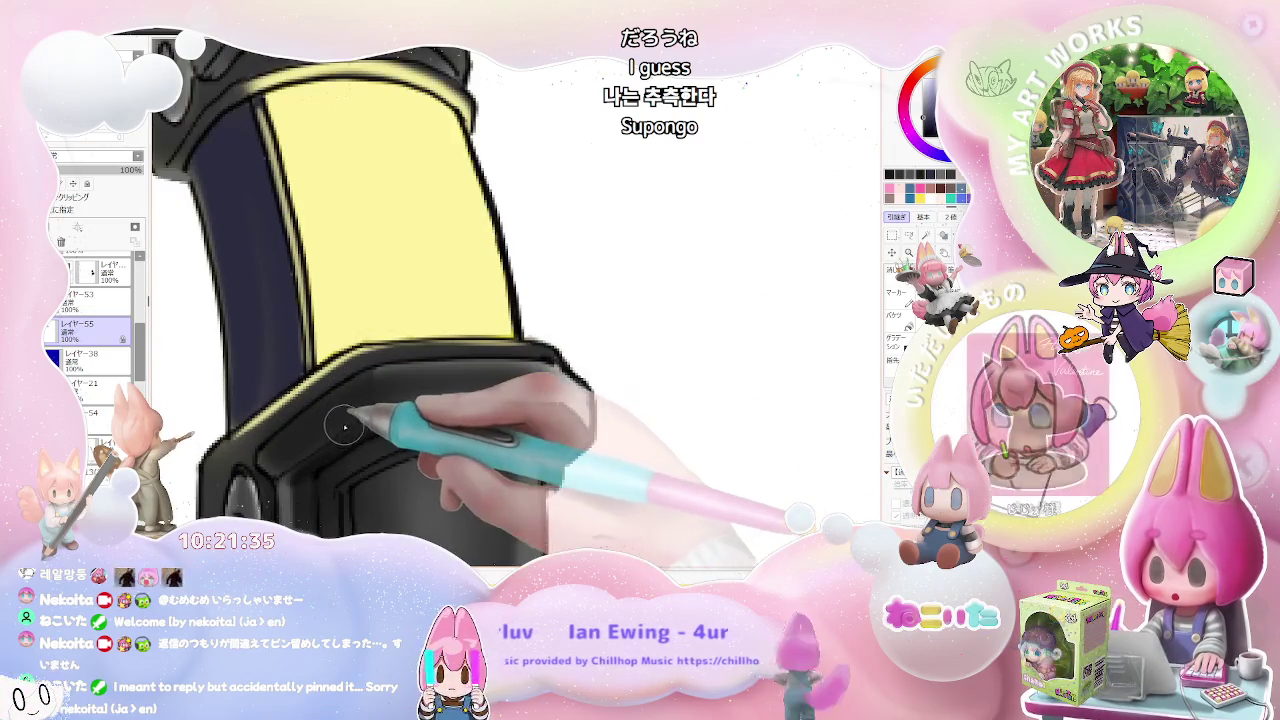
pyautogui.scroll(-1, 556, 398)
pyautogui.scroll(-2, 560, 380)
pyautogui.scroll(-1, 570, 360)
pyautogui.scroll(-1, 587, 338)
pyautogui.scroll(1, 560, 360)
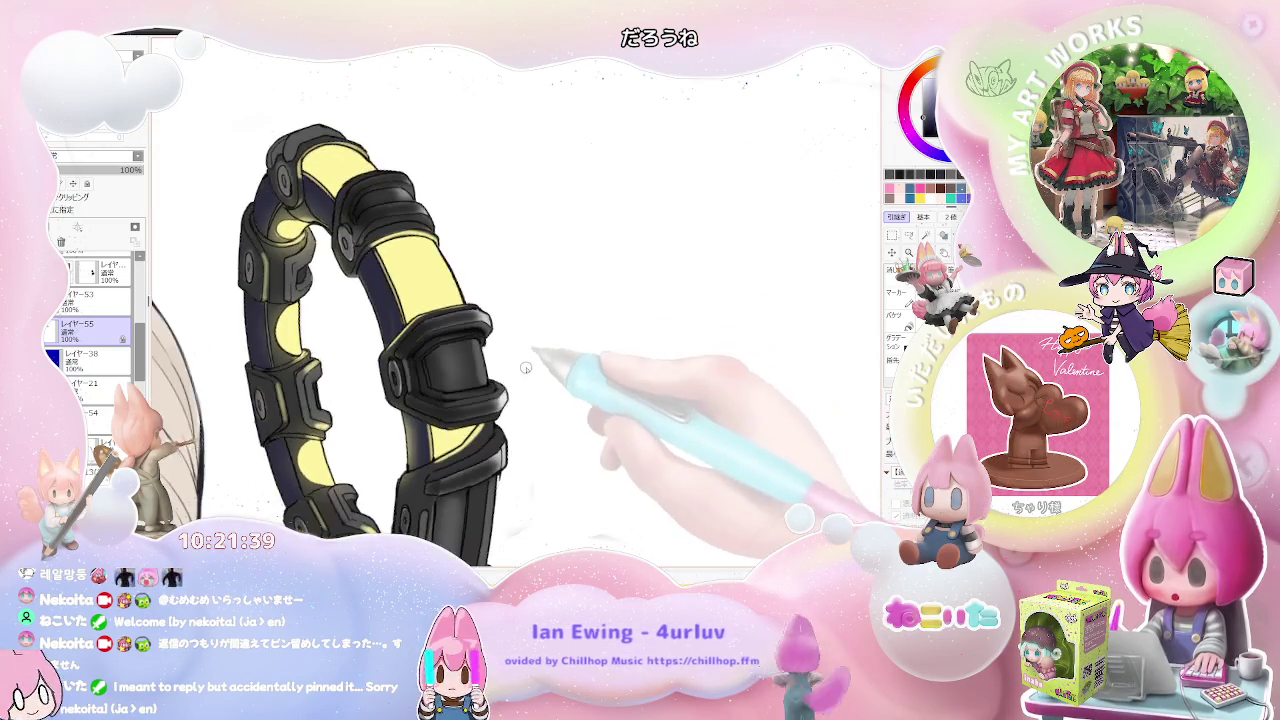
pyautogui.scroll(1, 490, 390)
pyautogui.scroll(2, 429, 418)
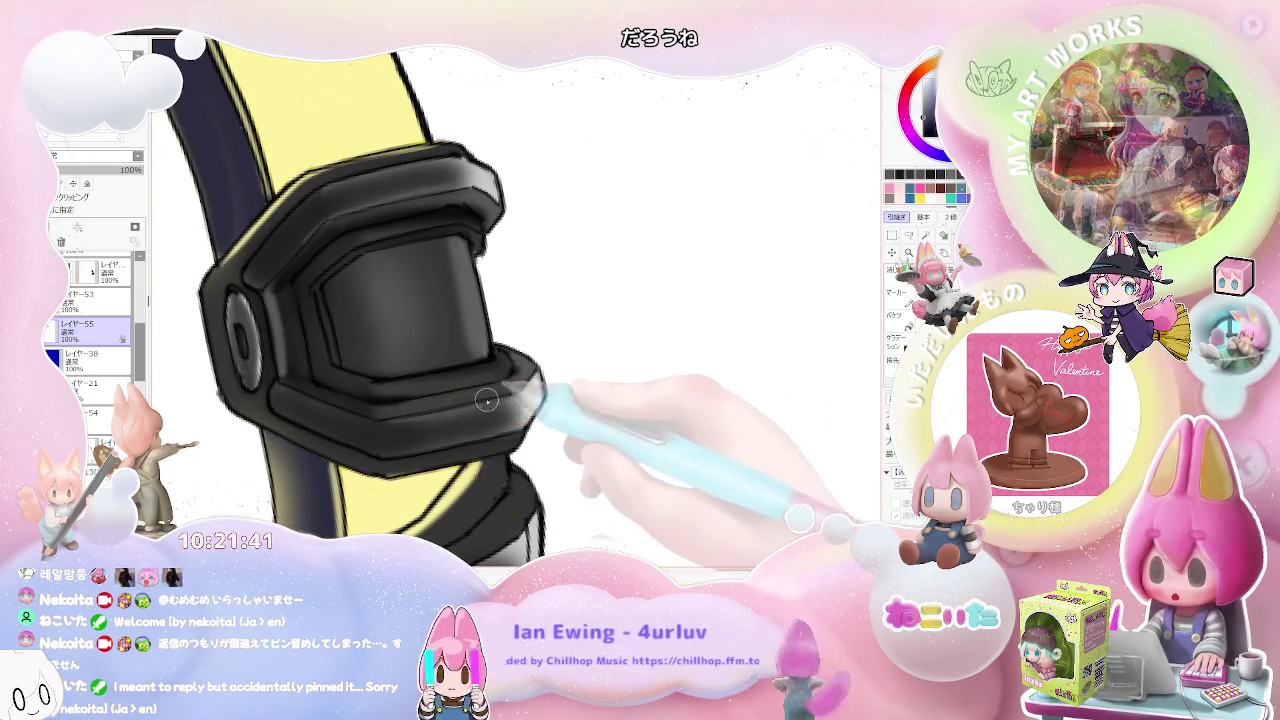
pyautogui.scroll(1, 430, 405)
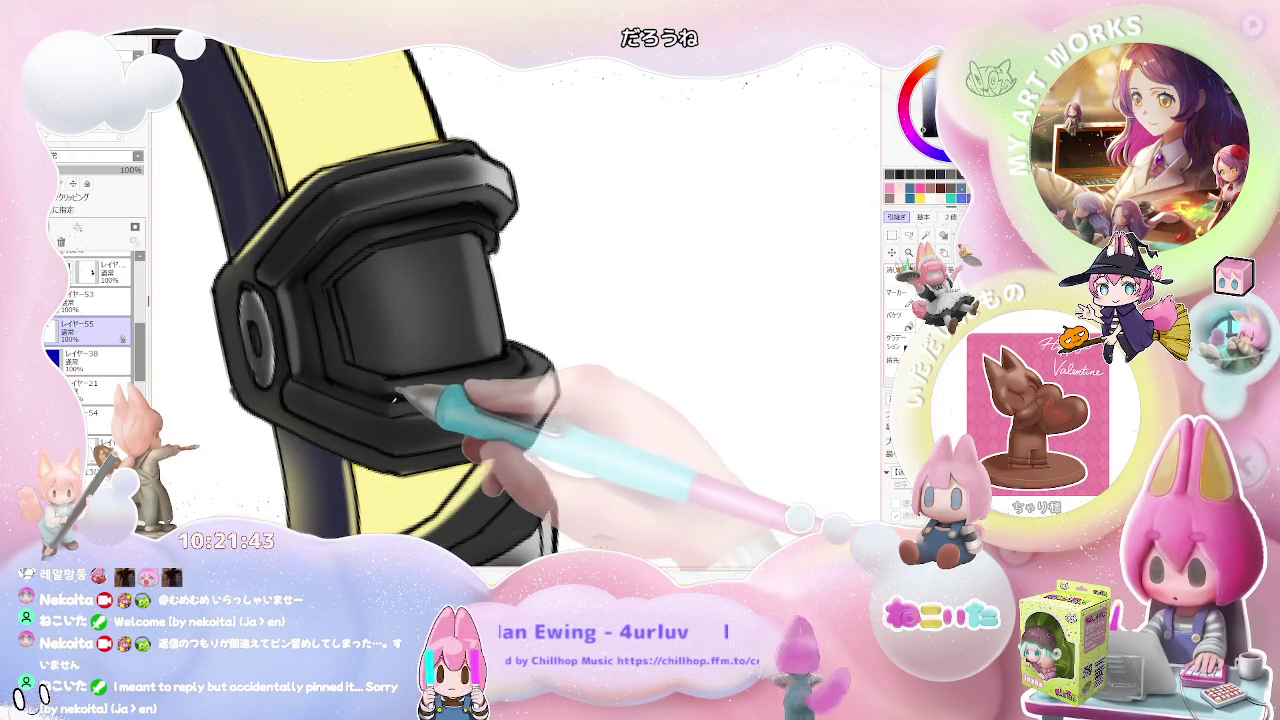
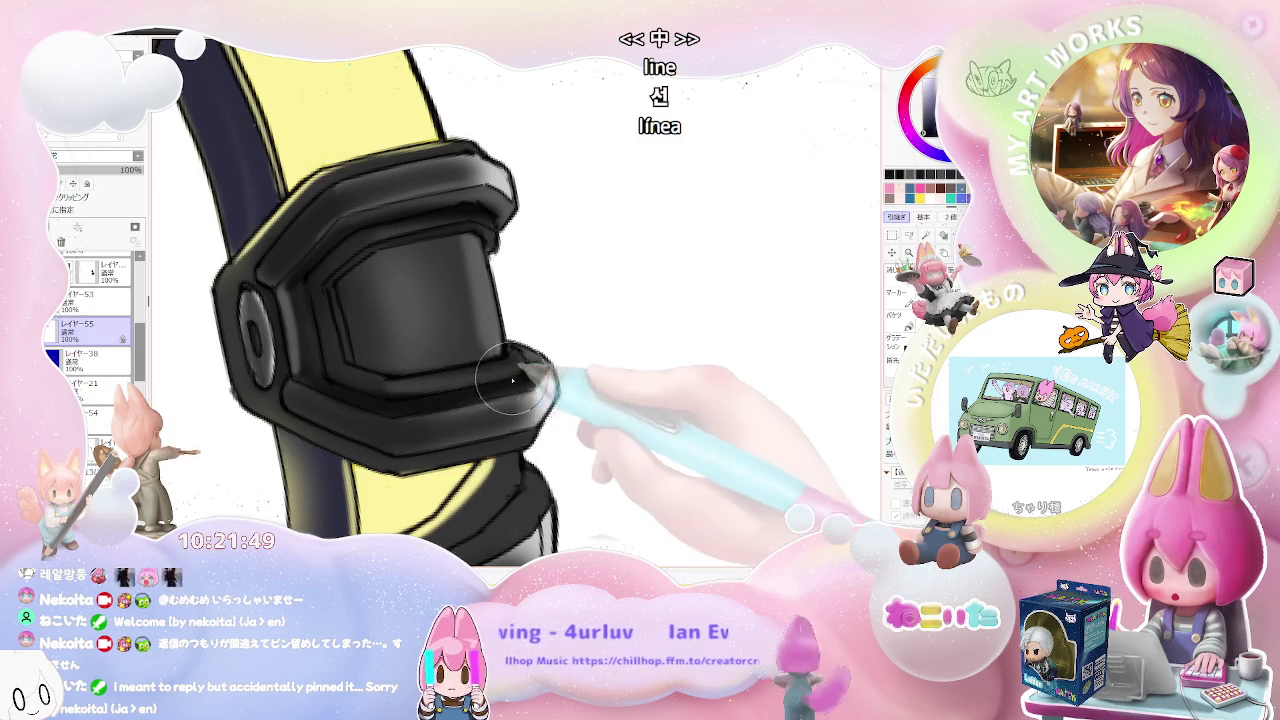
# Step: Lay the ring horizontal and shade the first black clasp with grey gradients
pyautogui.scroll(-3, 500, 375)
pyautogui.scroll(-2, 491, 363)
pyautogui.scroll(-2, 571, 371)
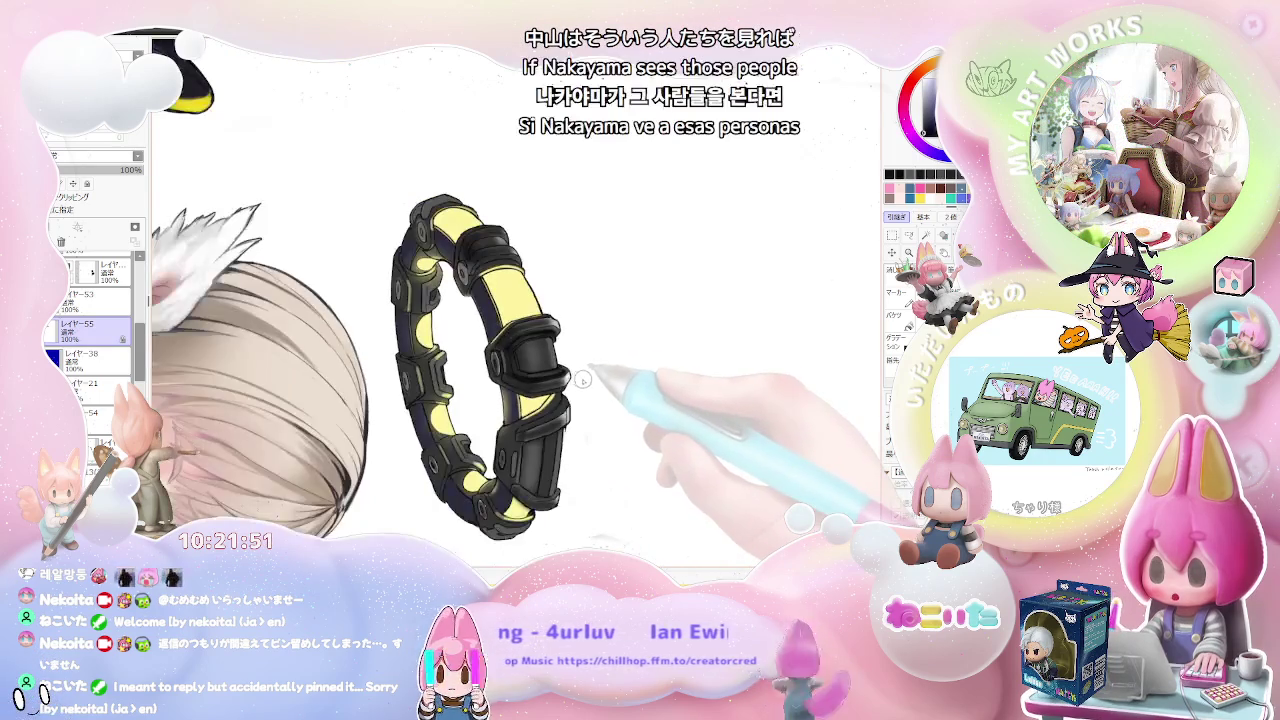
pyautogui.press('Delete')
pyautogui.press('Delete')
pyautogui.press('Delete')
pyautogui.press('Delete')
pyautogui.press('Delete')
pyautogui.scroll(2, 573, 441)
pyautogui.scroll(2, 573, 441)
pyautogui.scroll(1, 562, 357)
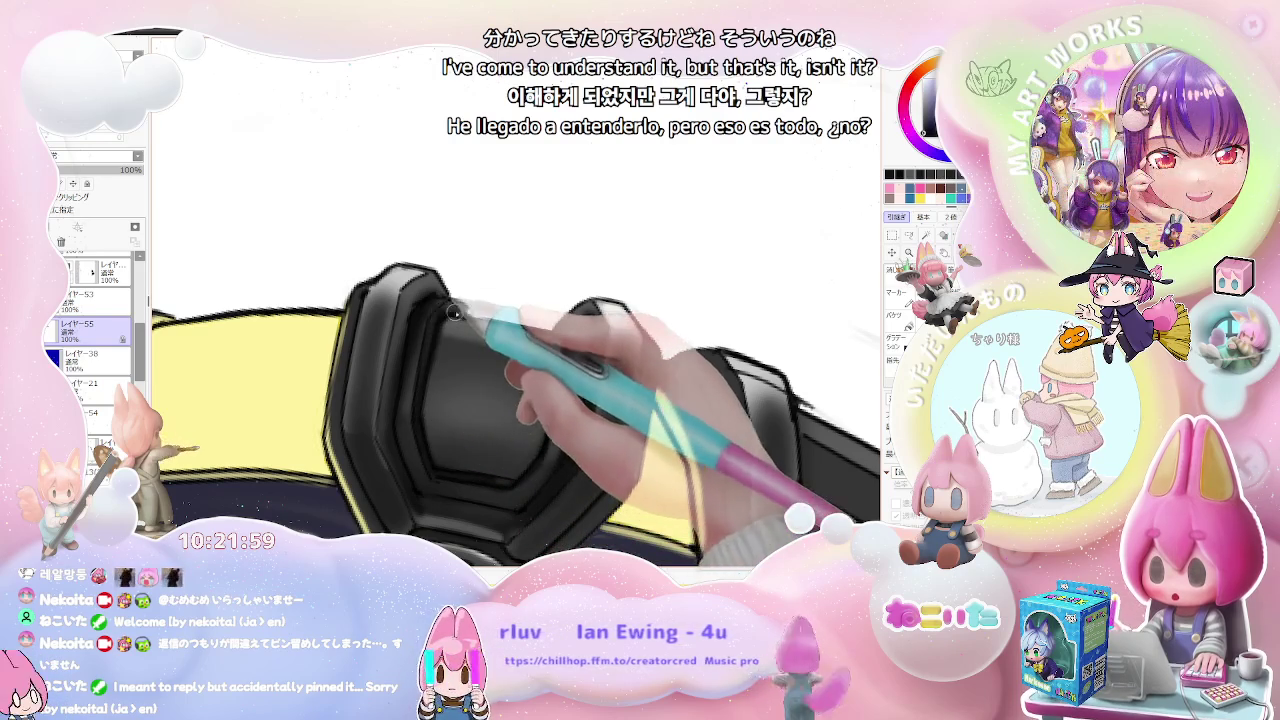
pyautogui.scroll(-2, 489, 315)
pyautogui.scroll(-1, 495, 312)
pyautogui.scroll(-1, 500, 308)
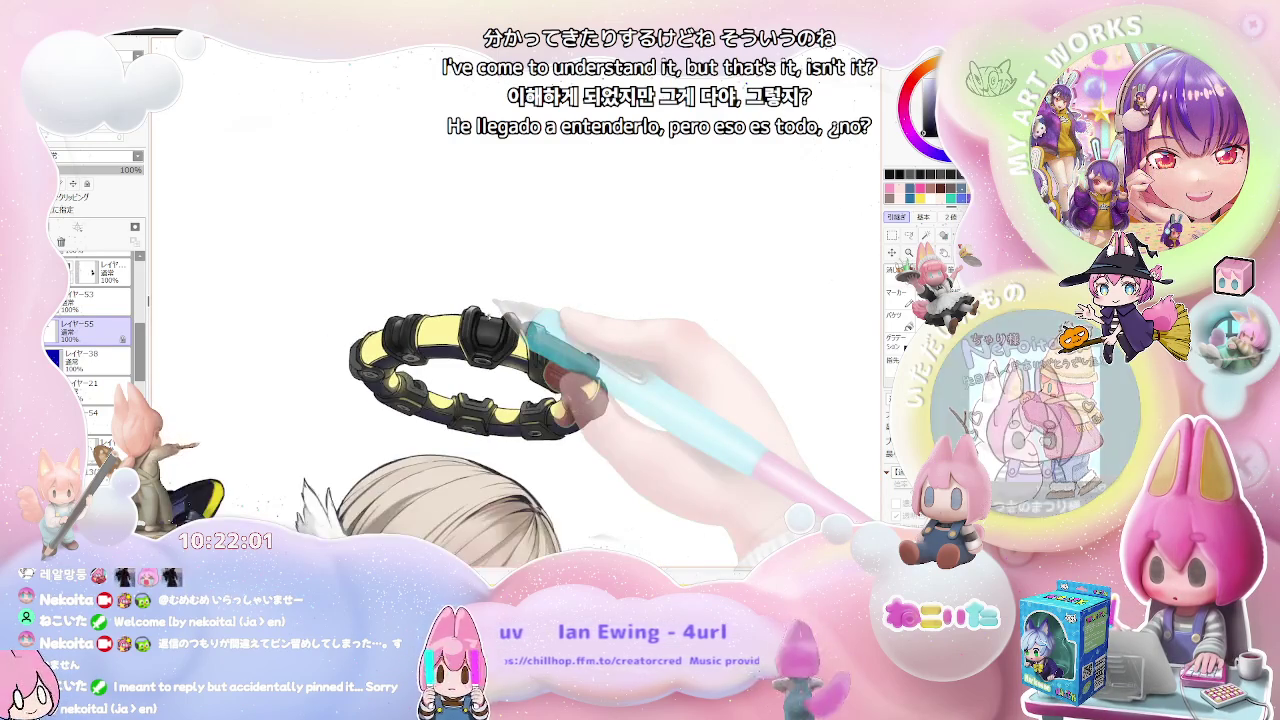
pyautogui.scroll(1, 497, 306)
pyautogui.scroll(1, 485, 305)
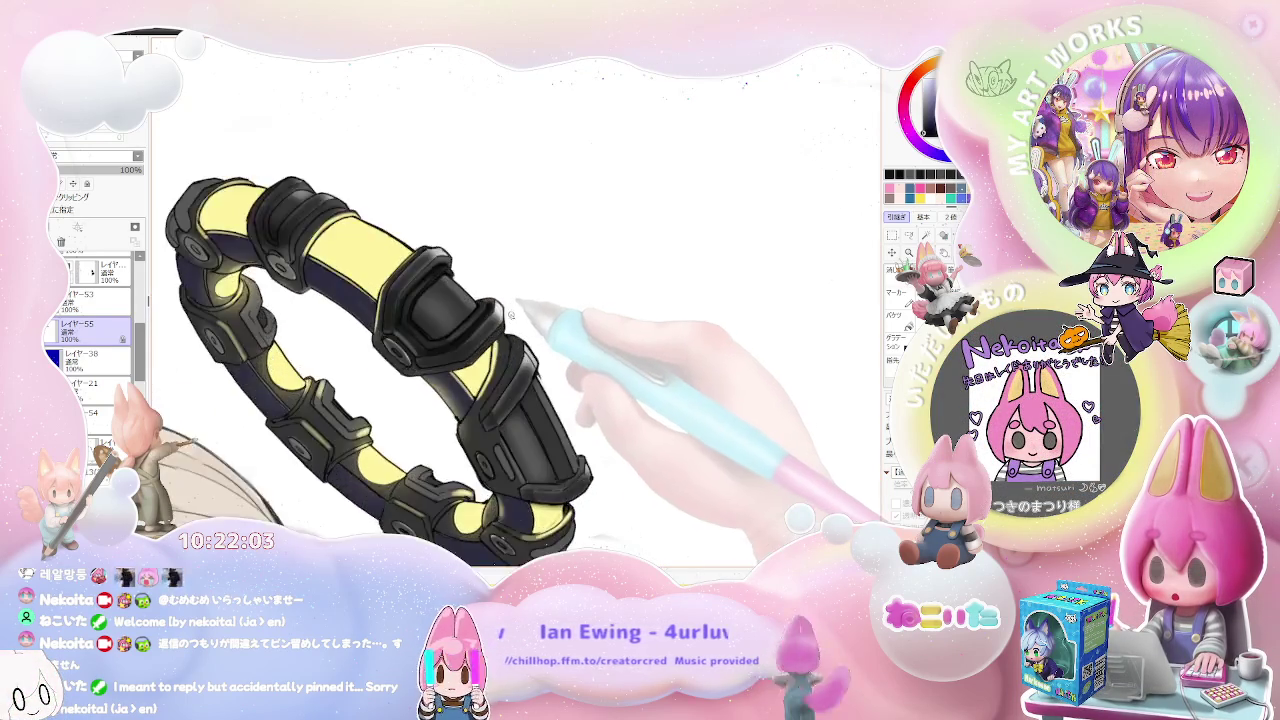
pyautogui.scroll(1, 470, 303)
pyautogui.scroll(1, 456, 302)
pyautogui.scroll(1, 451, 286)
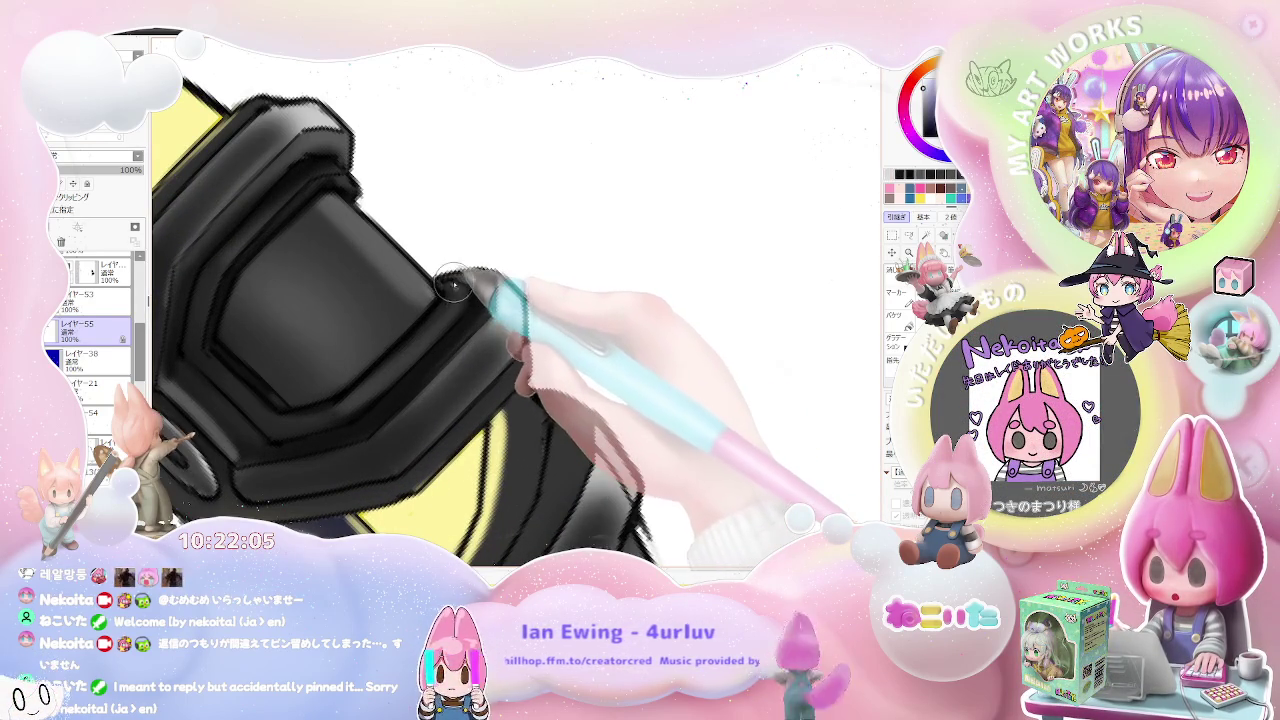
pyautogui.scroll(-1, 460, 297)
pyautogui.scroll(-1, 495, 300)
pyautogui.scroll(-1, 520, 303)
pyautogui.scroll(-1, 540, 306)
pyautogui.scroll(1, 548, 308)
pyautogui.scroll(1, 500, 318)
pyautogui.scroll(1, 445, 330)
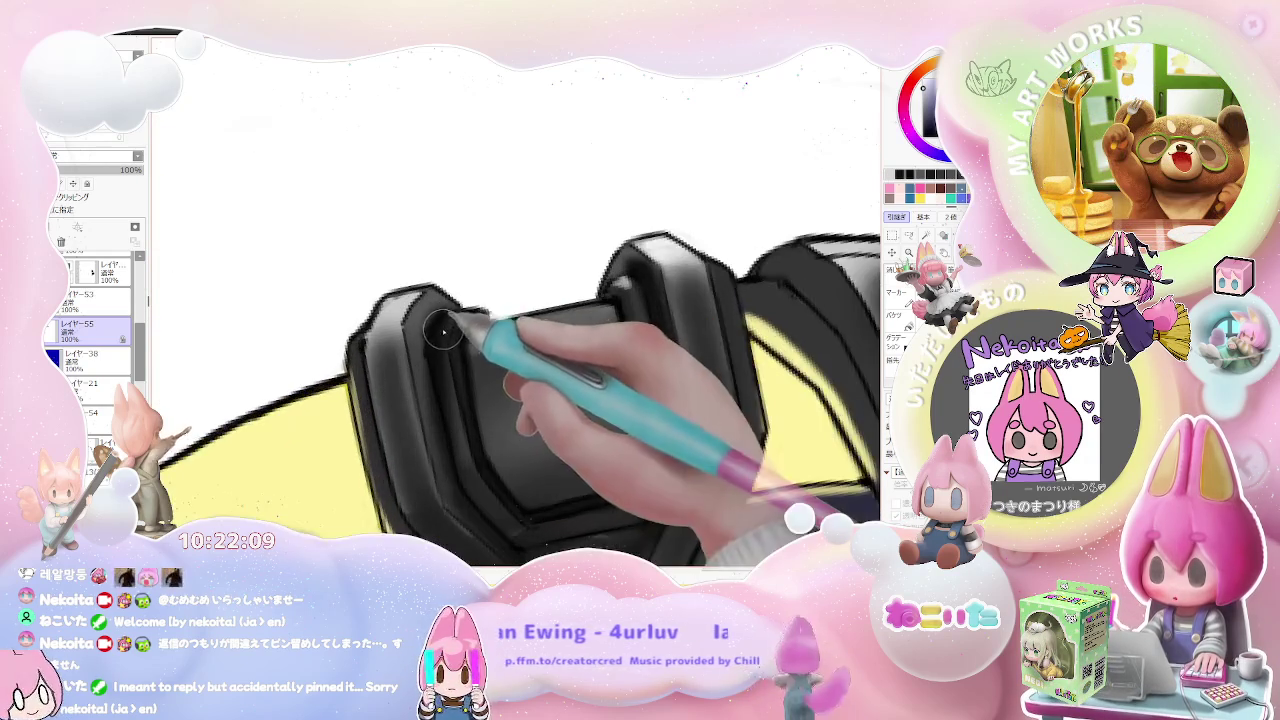
pyautogui.scroll(1, 455, 318)
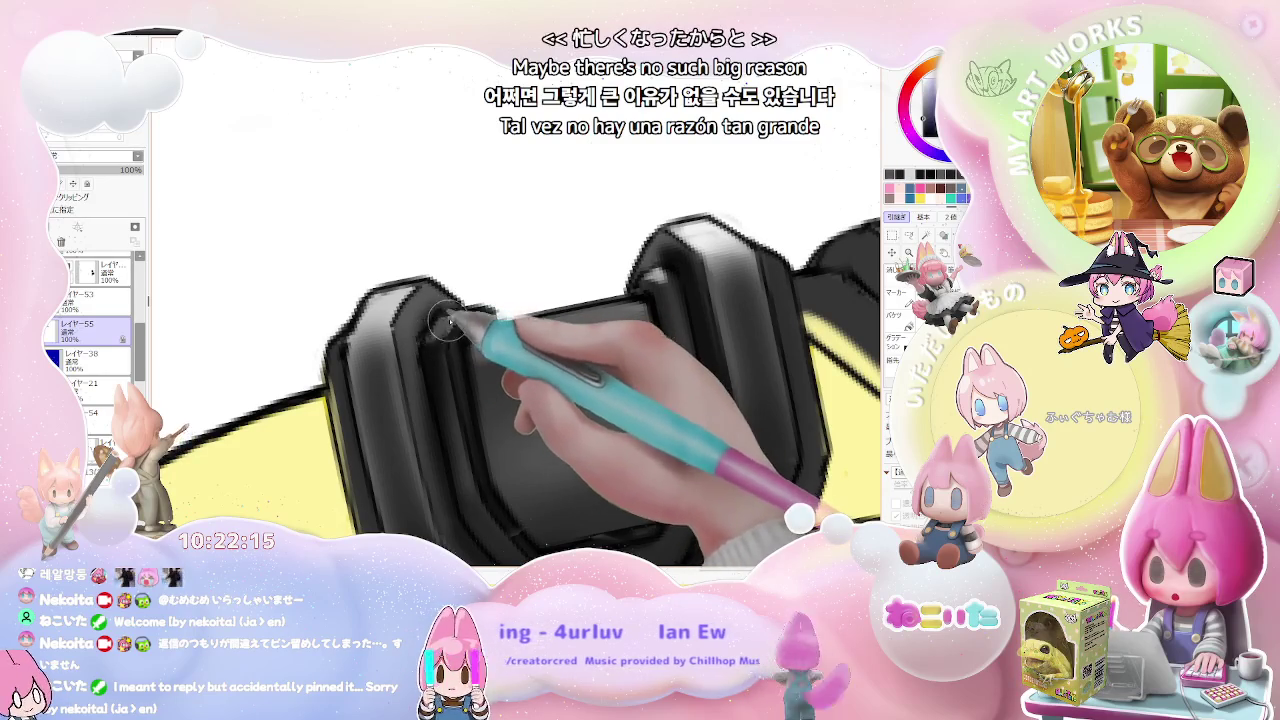
# Step: Extend the grey gradient shading across the neighbouring black clasps
pyautogui.scroll(-1, 520, 340)
pyautogui.scroll(-1, 600, 345)
pyautogui.scroll(-1, 668, 351)
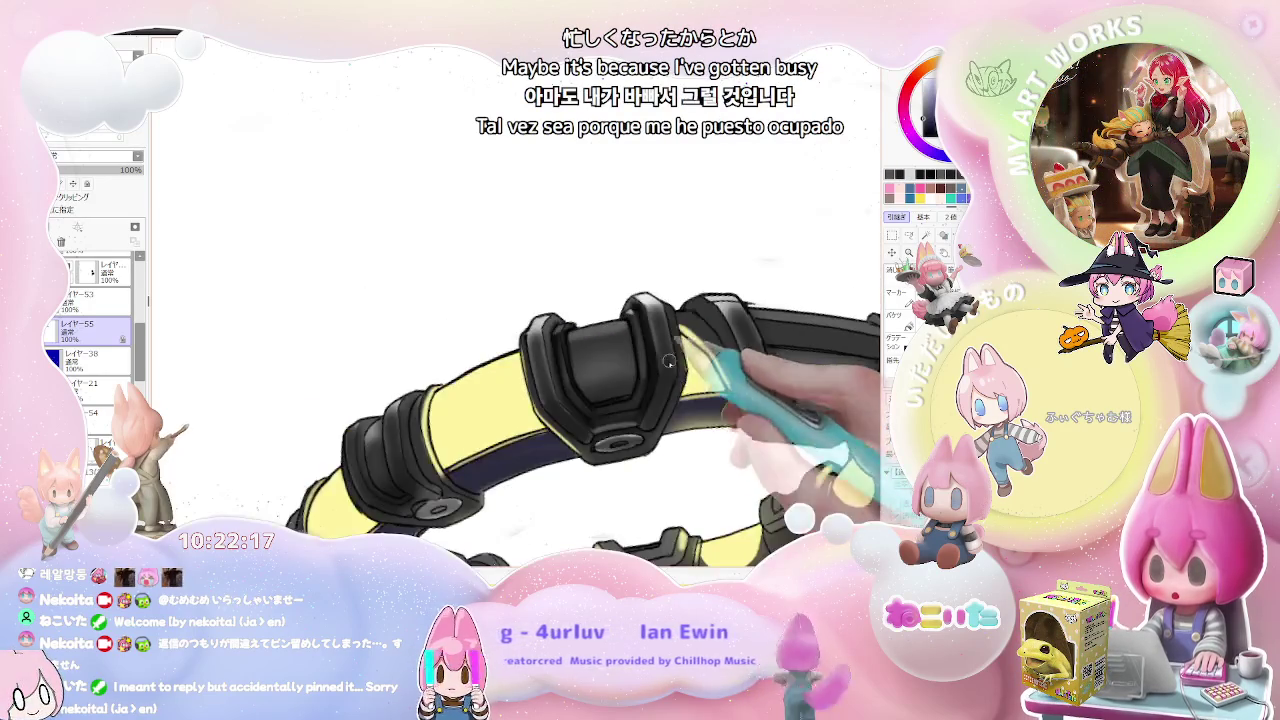
pyautogui.scroll(-1, 668, 351)
pyautogui.scroll(-1, 665, 352)
pyautogui.scroll(1, 650, 350)
pyautogui.scroll(1, 635, 350)
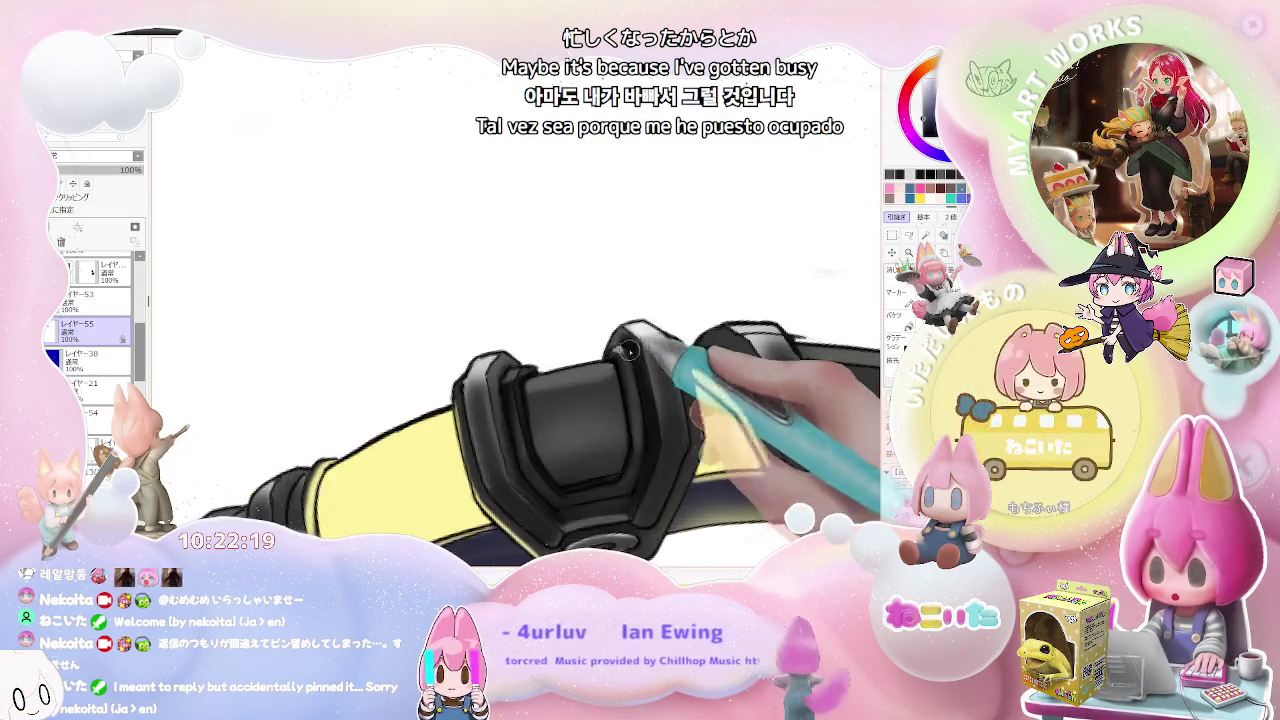
pyautogui.scroll(1, 636, 350)
pyautogui.scroll(1, 620, 358)
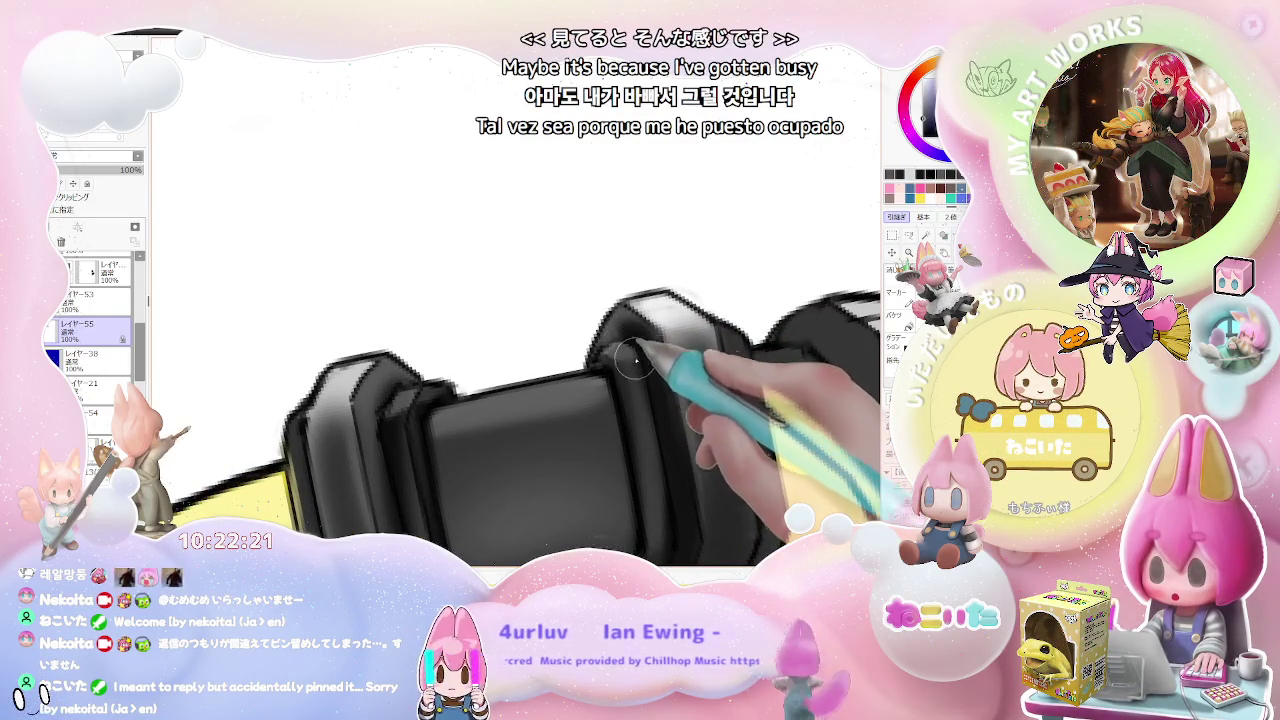
pyautogui.scroll(-1, 631, 356)
pyautogui.scroll(-1, 640, 360)
pyautogui.scroll(-1, 650, 365)
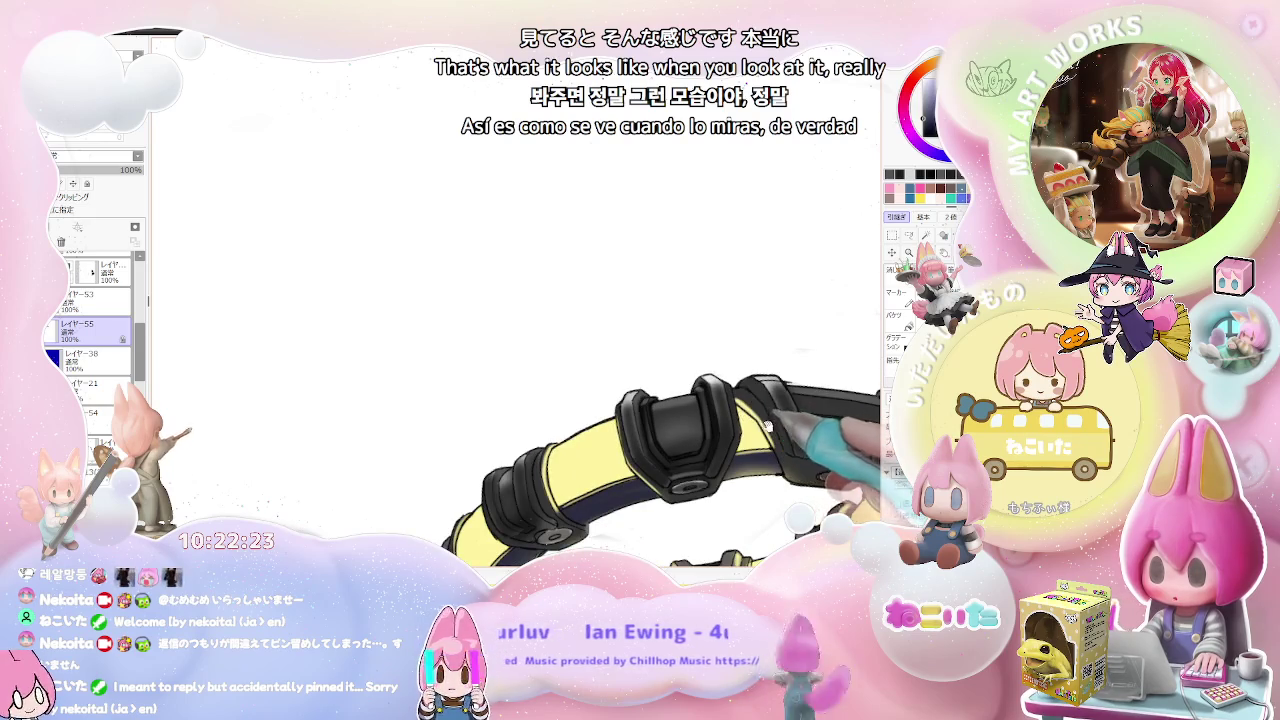
pyautogui.scroll(1, 620, 360)
pyautogui.scroll(1, 430, 400)
pyautogui.scroll(2, 523, 387)
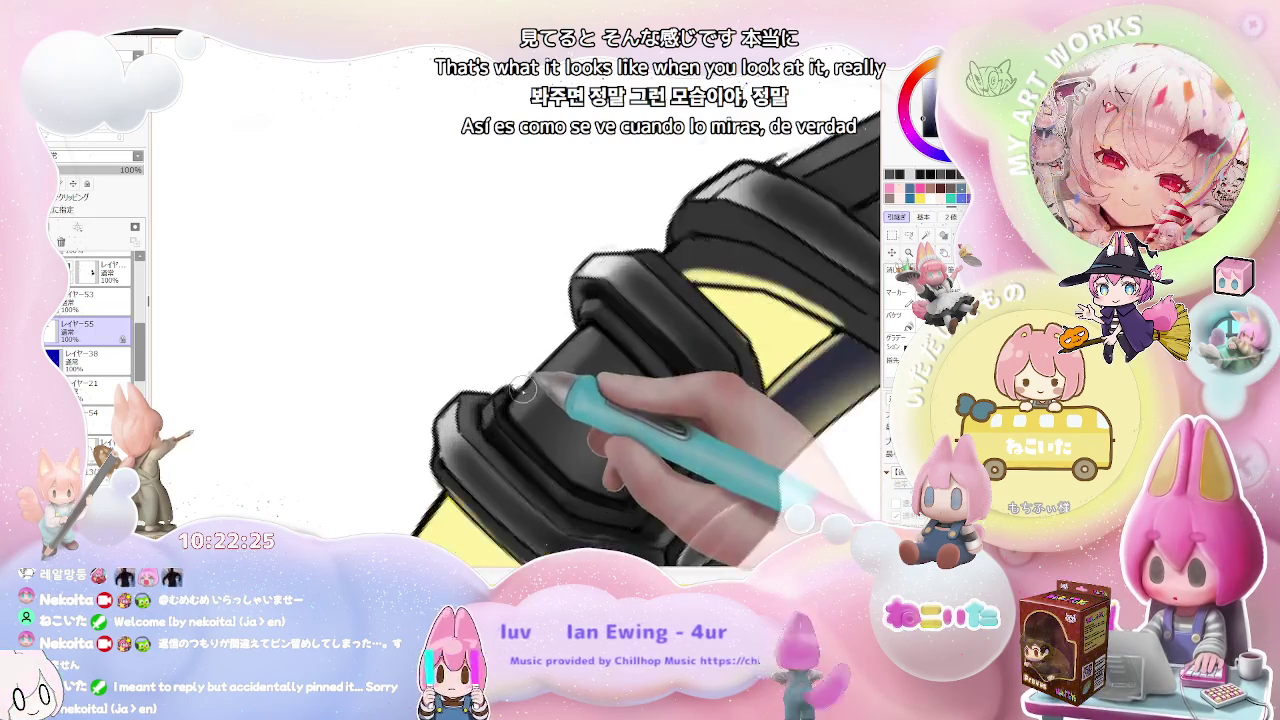
pyautogui.scroll(1, 523, 387)
pyautogui.scroll(-1, 540, 370)
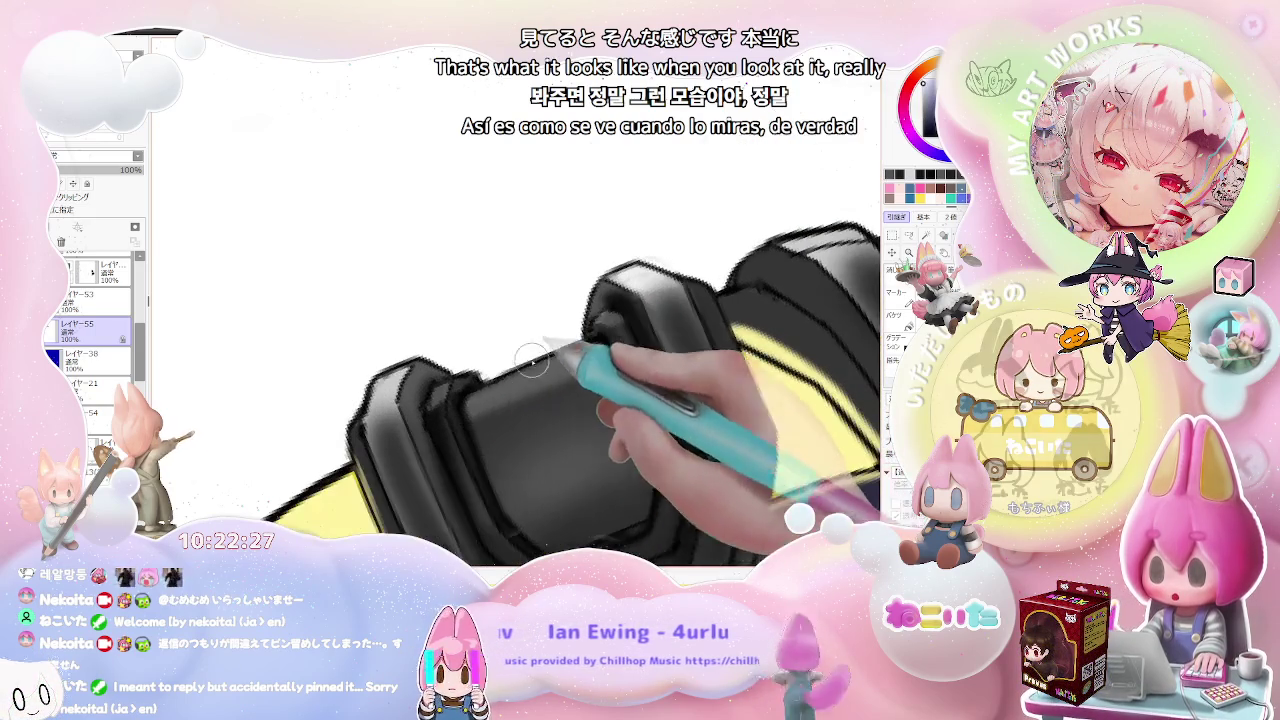
pyautogui.scroll(-1, 582, 350)
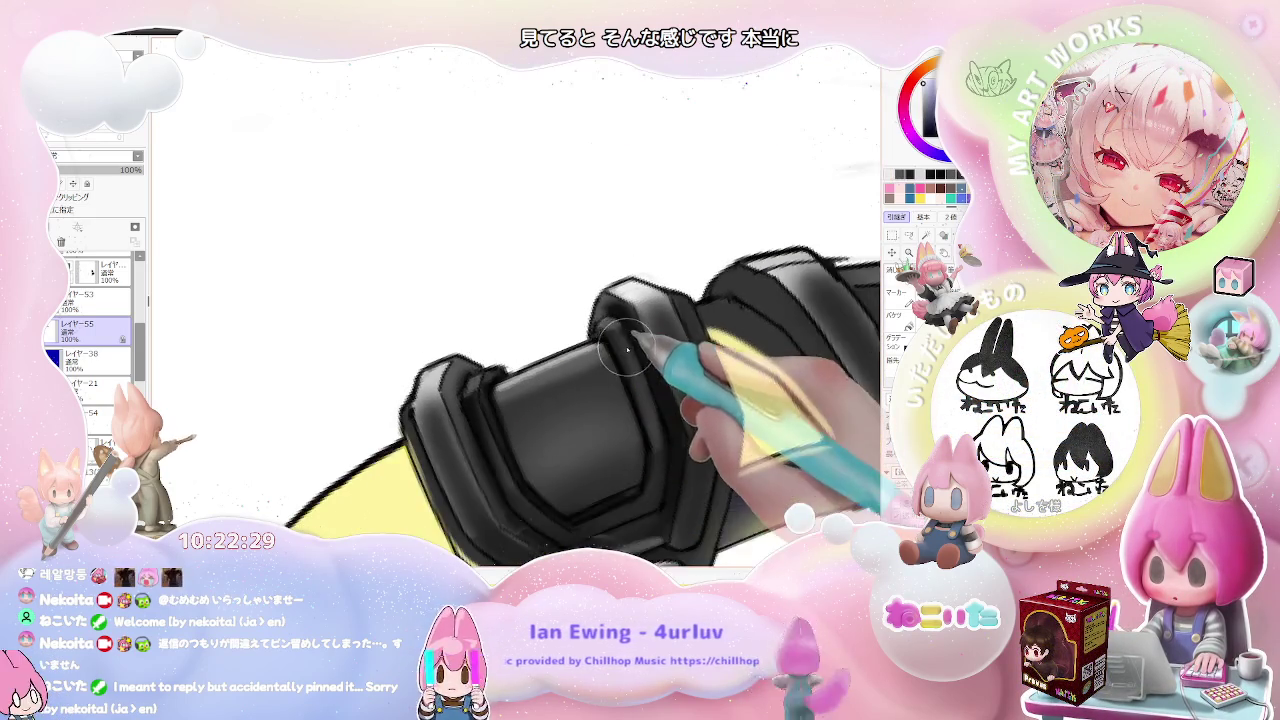
pyautogui.scroll(-1, 600, 355)
pyautogui.scroll(-1, 615, 360)
pyautogui.scroll(-1, 628, 365)
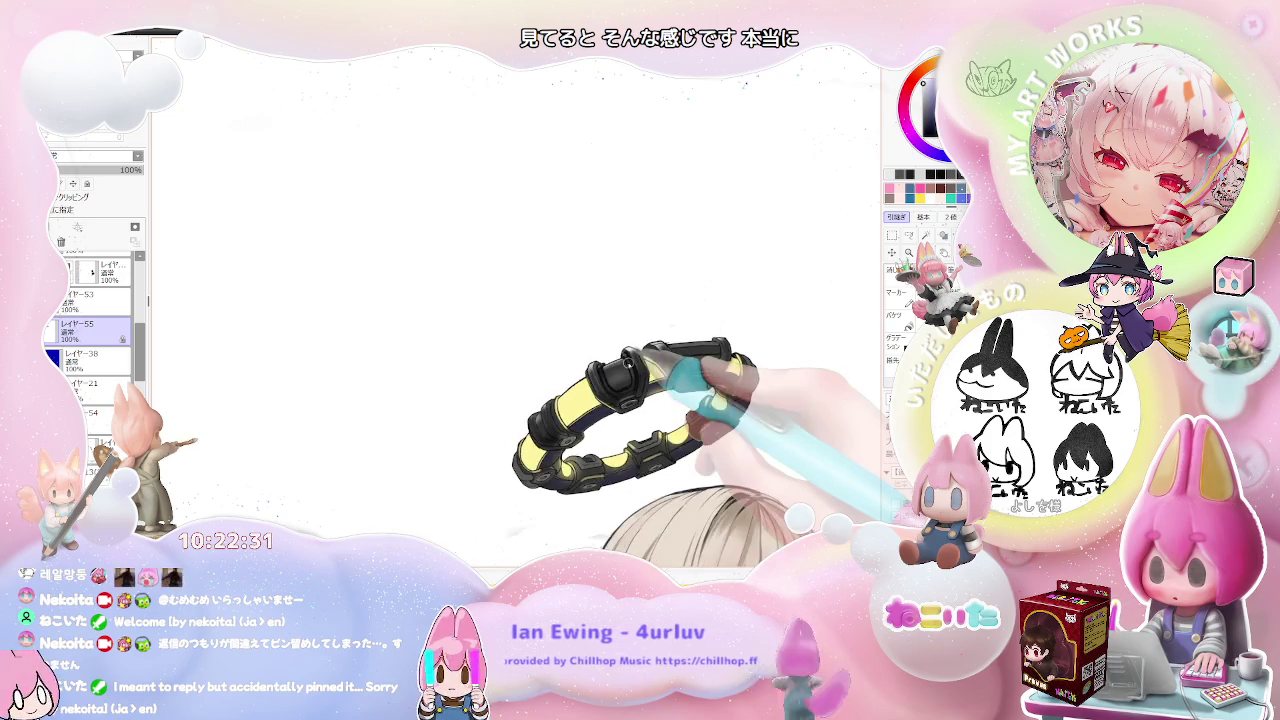
pyautogui.scroll(3, 628, 363)
pyautogui.scroll(1, 530, 370)
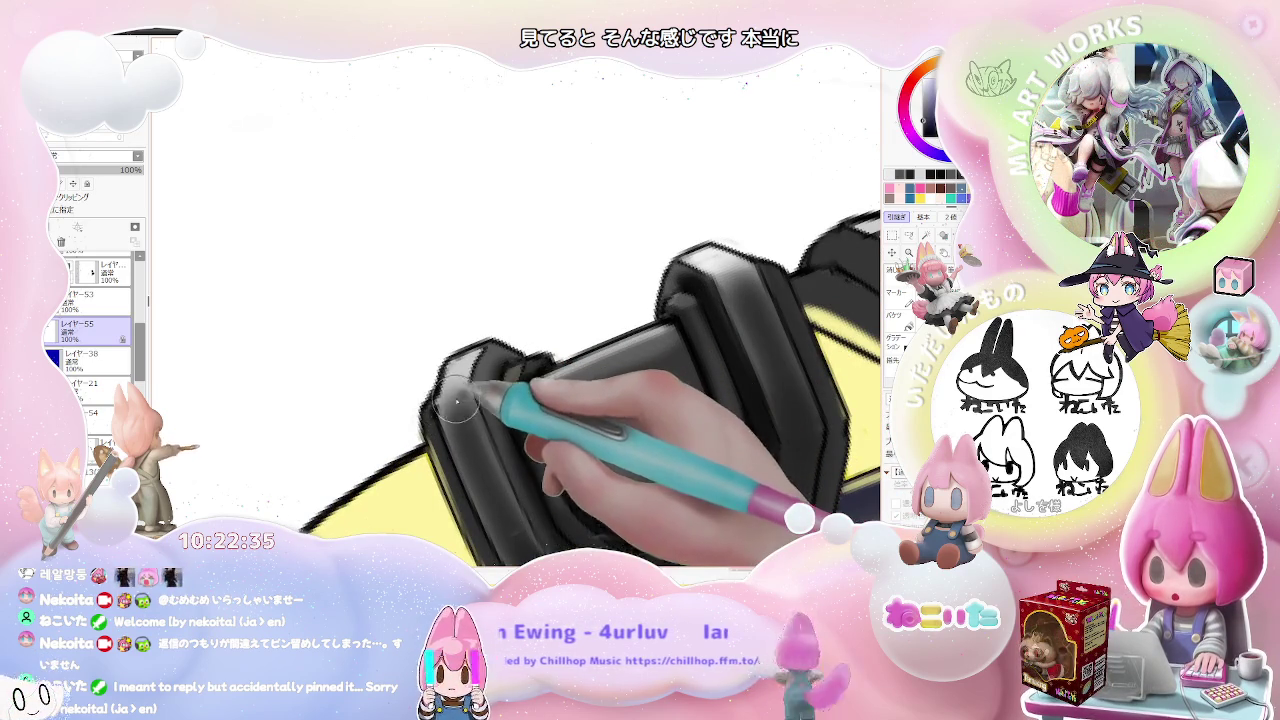
# Step: Build up glossy grey shading on the remaining black clasps
pyautogui.scroll(-1, 440, 405)
pyautogui.scroll(-1, 480, 400)
pyautogui.scroll(-1, 530, 400)
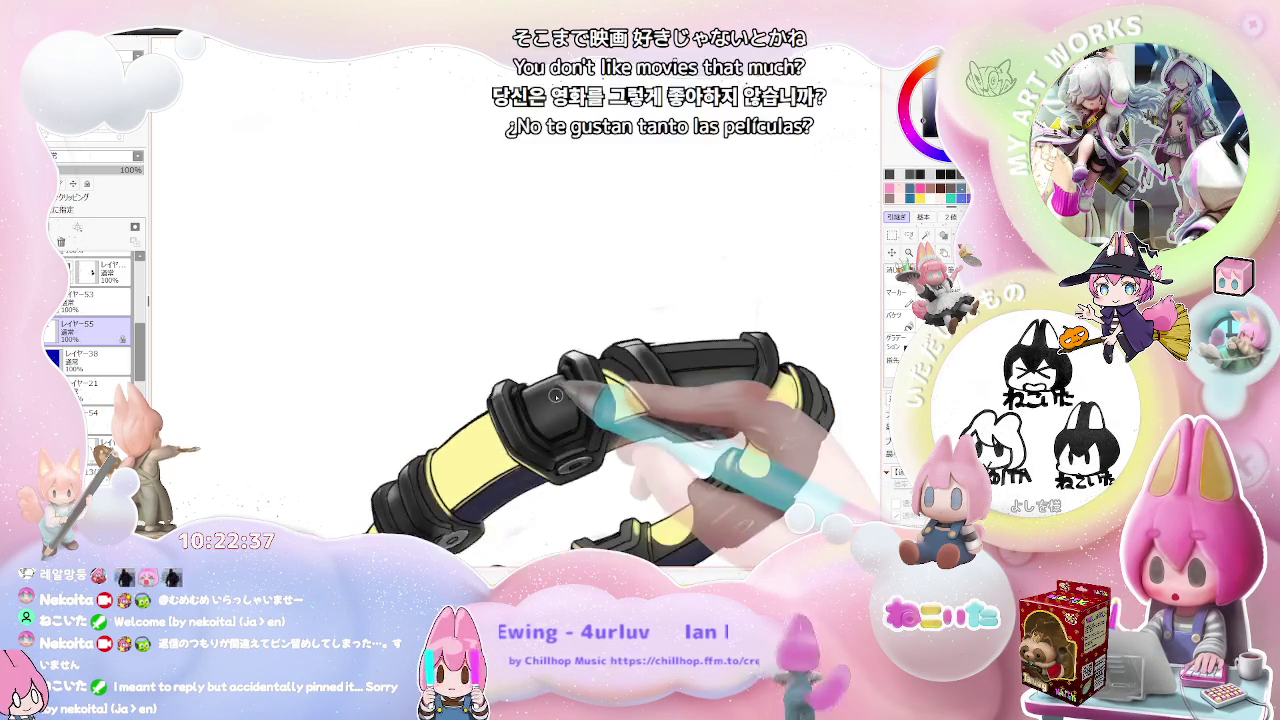
pyautogui.scroll(-1, 578, 398)
pyautogui.scroll(-1, 578, 398)
pyautogui.scroll(2, 430, 357)
pyautogui.scroll(1, 357, 300)
pyautogui.scroll(1, 337, 287)
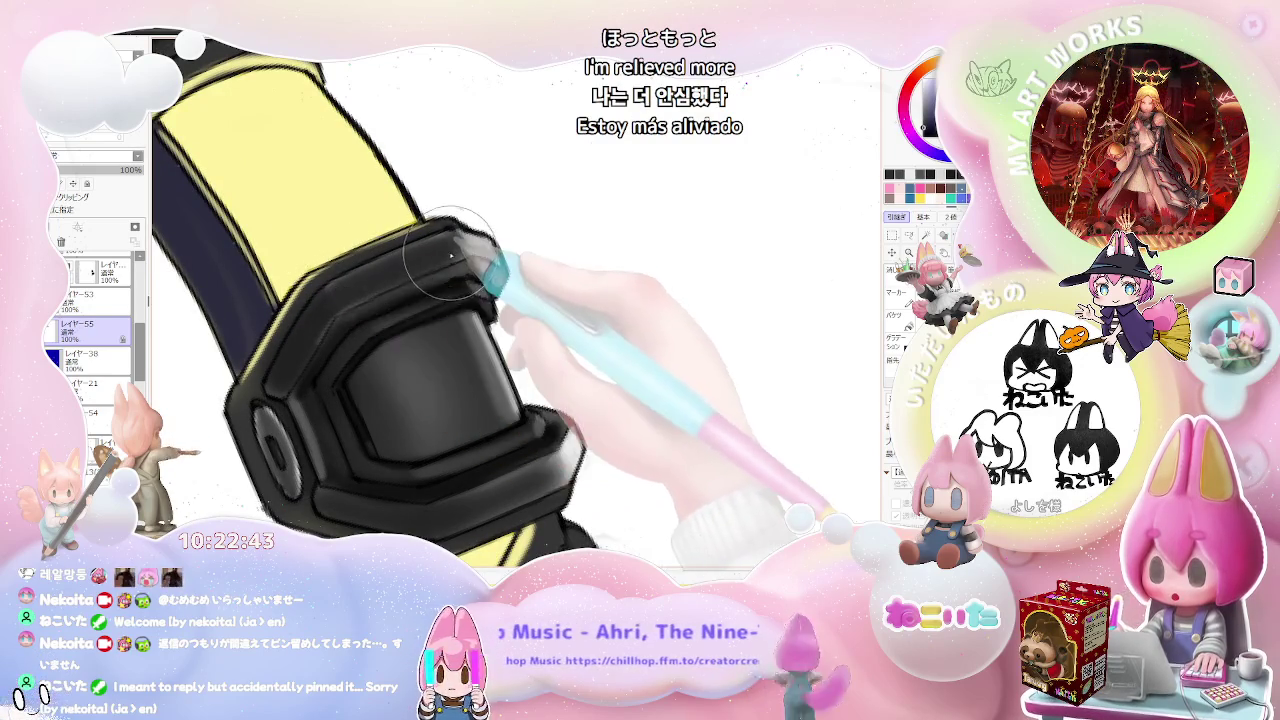
pyautogui.scroll(-1, 450, 255)
pyautogui.scroll(-1, 452, 255)
pyautogui.scroll(-1, 465, 260)
pyautogui.scroll(-1, 475, 262)
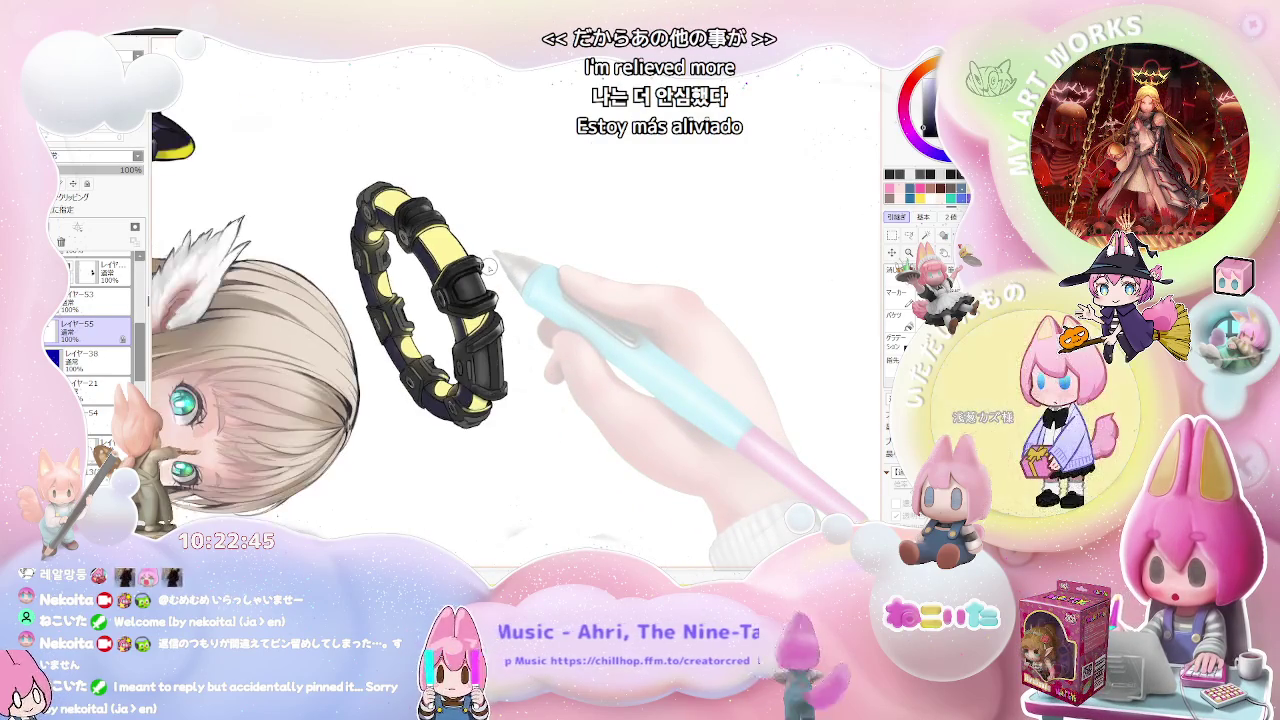
pyautogui.scroll(1, 488, 265)
pyautogui.scroll(3, 489, 265)
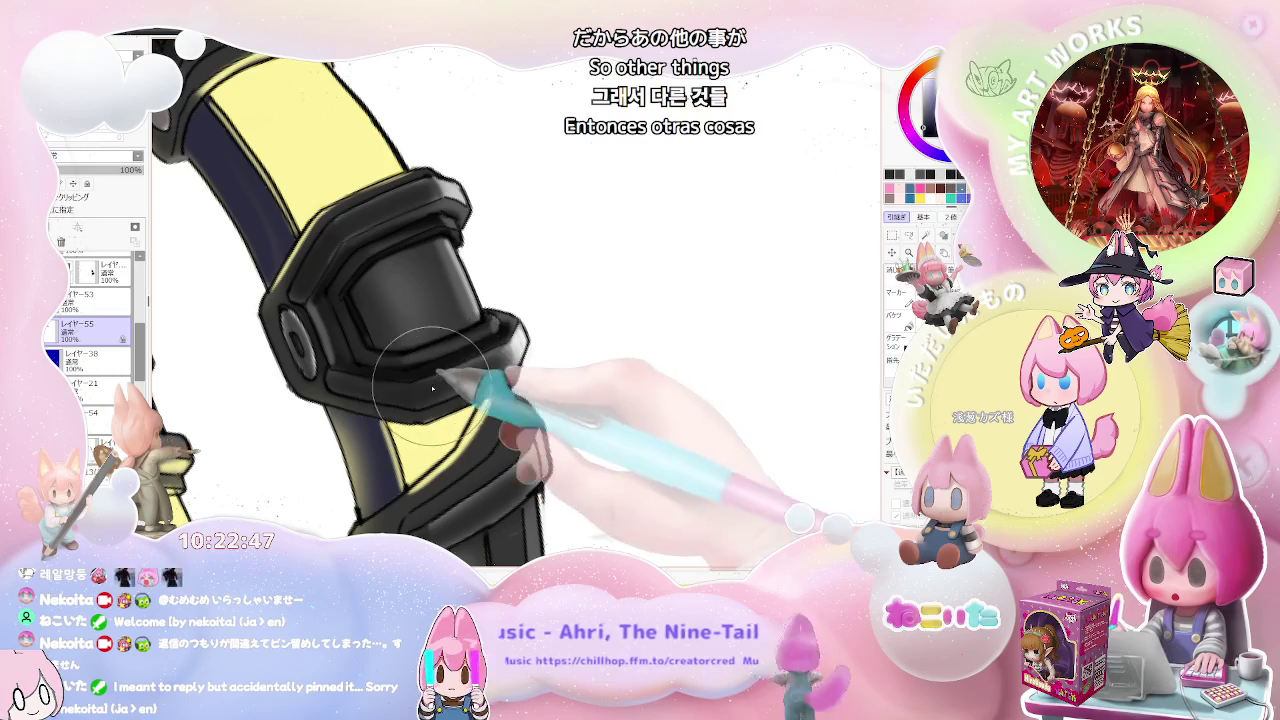
pyautogui.scroll(-1, 450, 393)
pyautogui.scroll(-1, 470, 393)
pyautogui.scroll(-1, 495, 393)
pyautogui.scroll(-1, 520, 393)
pyautogui.scroll(1, 510, 380)
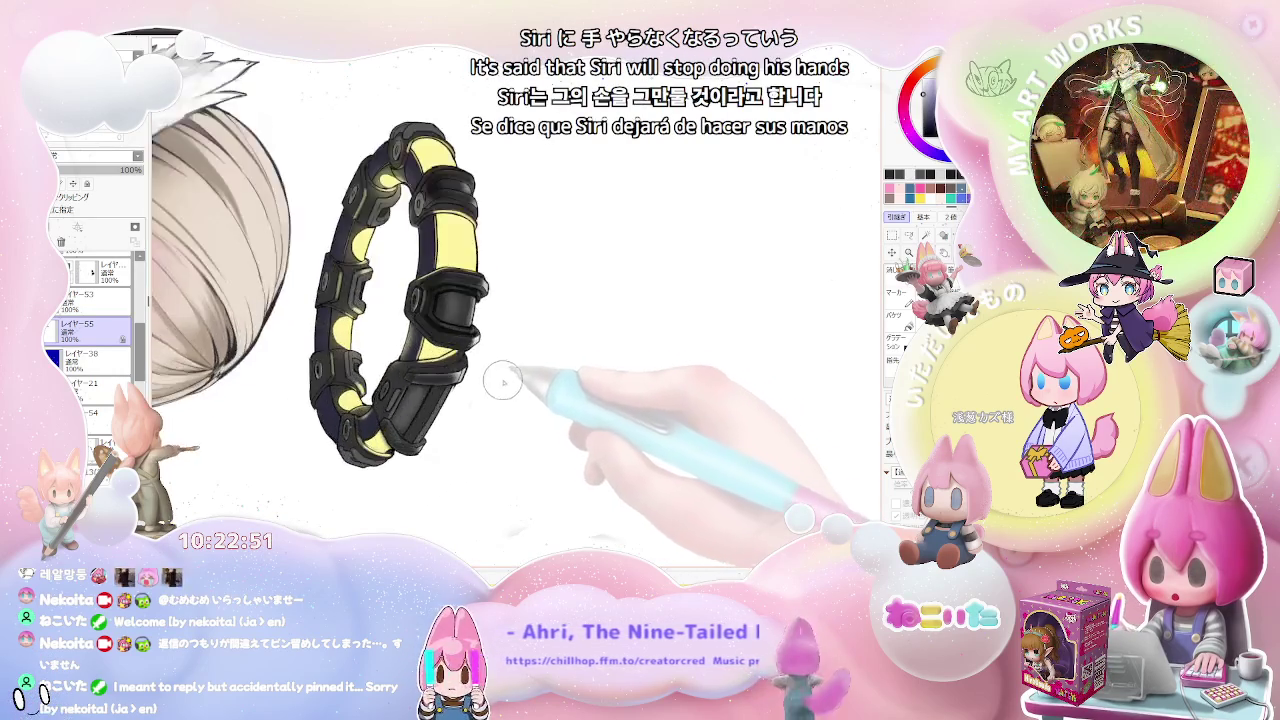
pyautogui.scroll(2, 485, 360)
pyautogui.scroll(1, 460, 340)
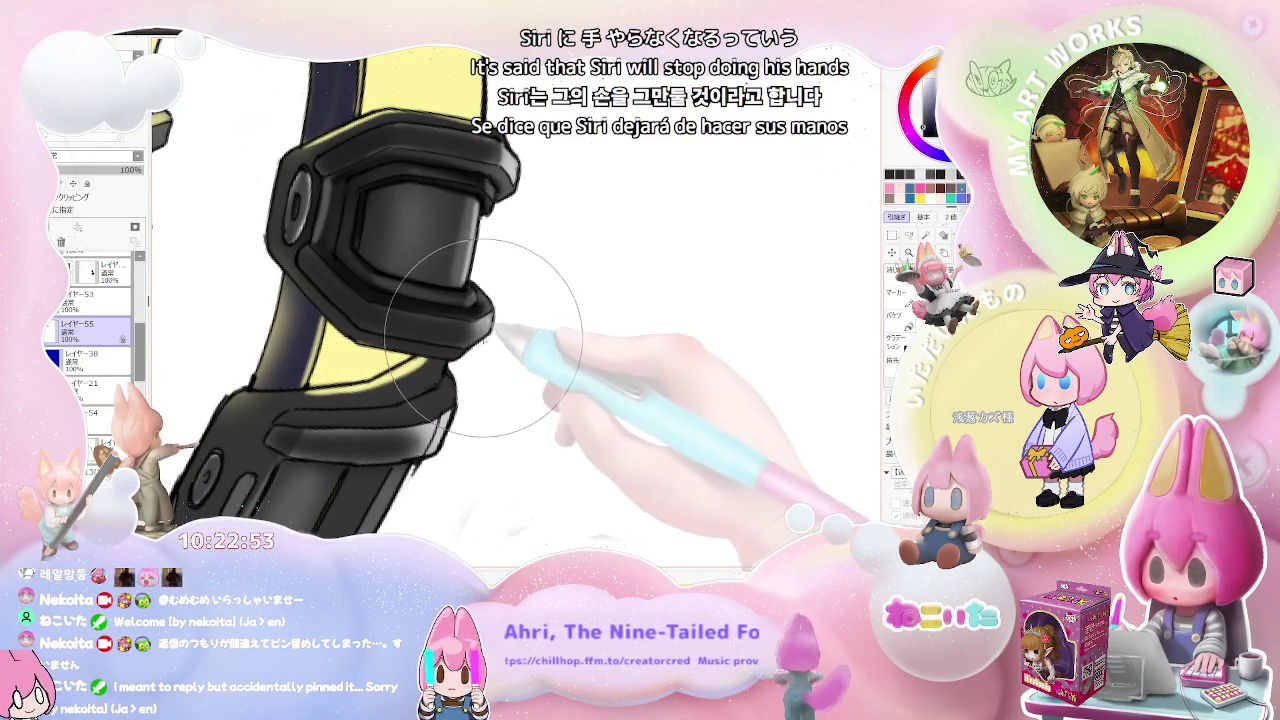
# Step: Tilt the canvas counterclockwise to reach the next clasp for shading
pyautogui.press('Delete')
pyautogui.scroll(-2, 430, 320)
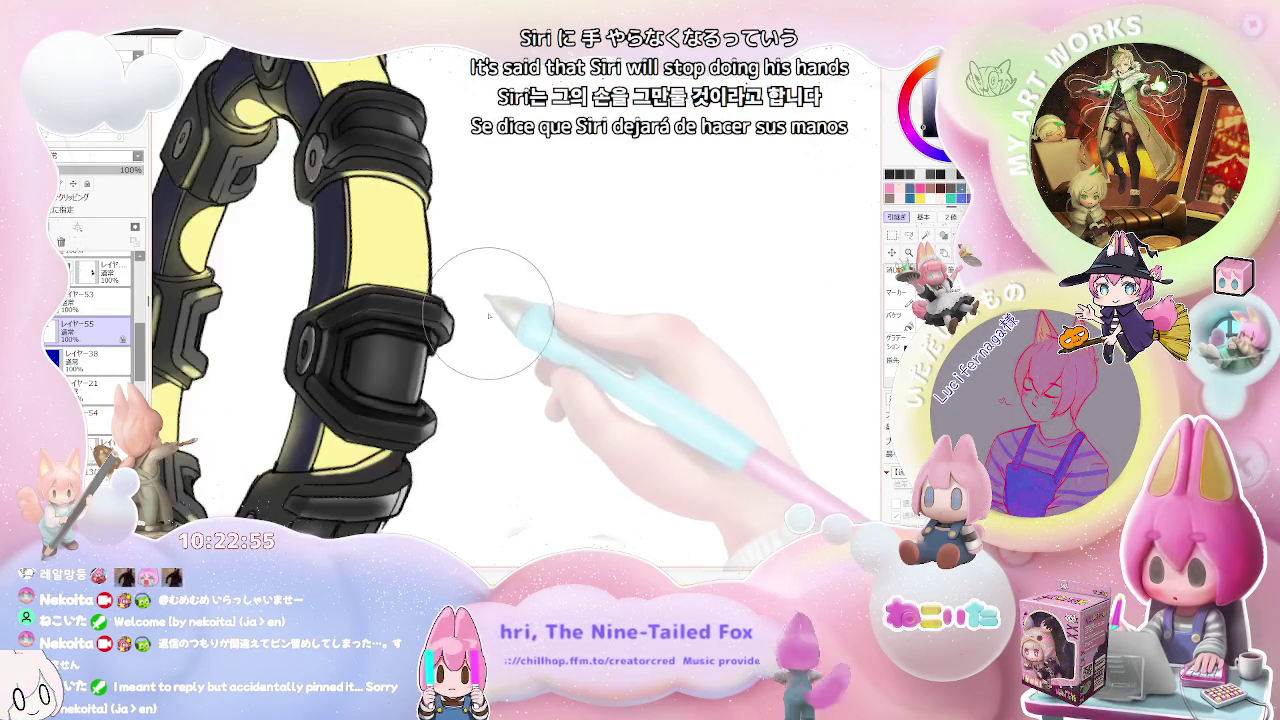
pyautogui.scroll(-2, 540, 340)
pyautogui.scroll(-2, 545, 350)
pyautogui.press('Delete')
pyautogui.scroll(1, 534, 350)
pyautogui.scroll(2, 520, 345)
pyautogui.scroll(2, 465, 340)
# Step: Paint white rim highlights with a tiny brush, then broader clasp shading with a larger one
pyautogui.press('[')
pyautogui.press('[')
pyautogui.press('[')
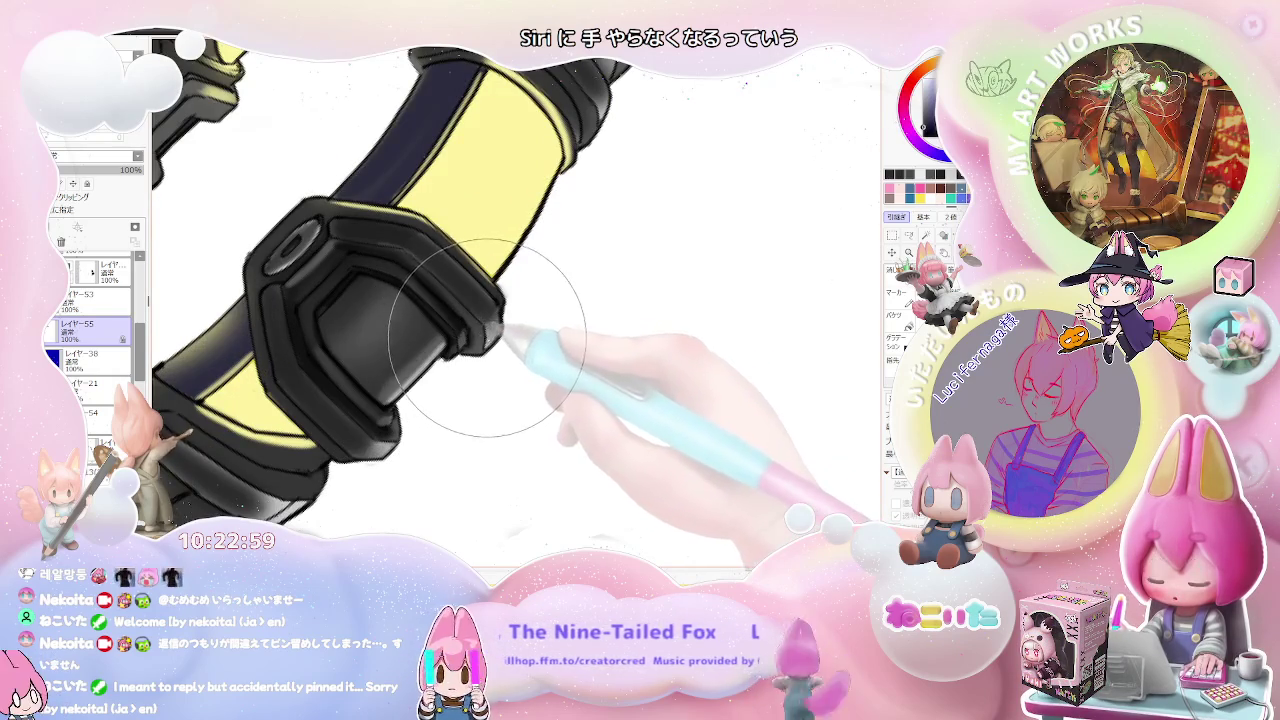
pyautogui.press('[')
pyautogui.press('[')
pyautogui.press('[')
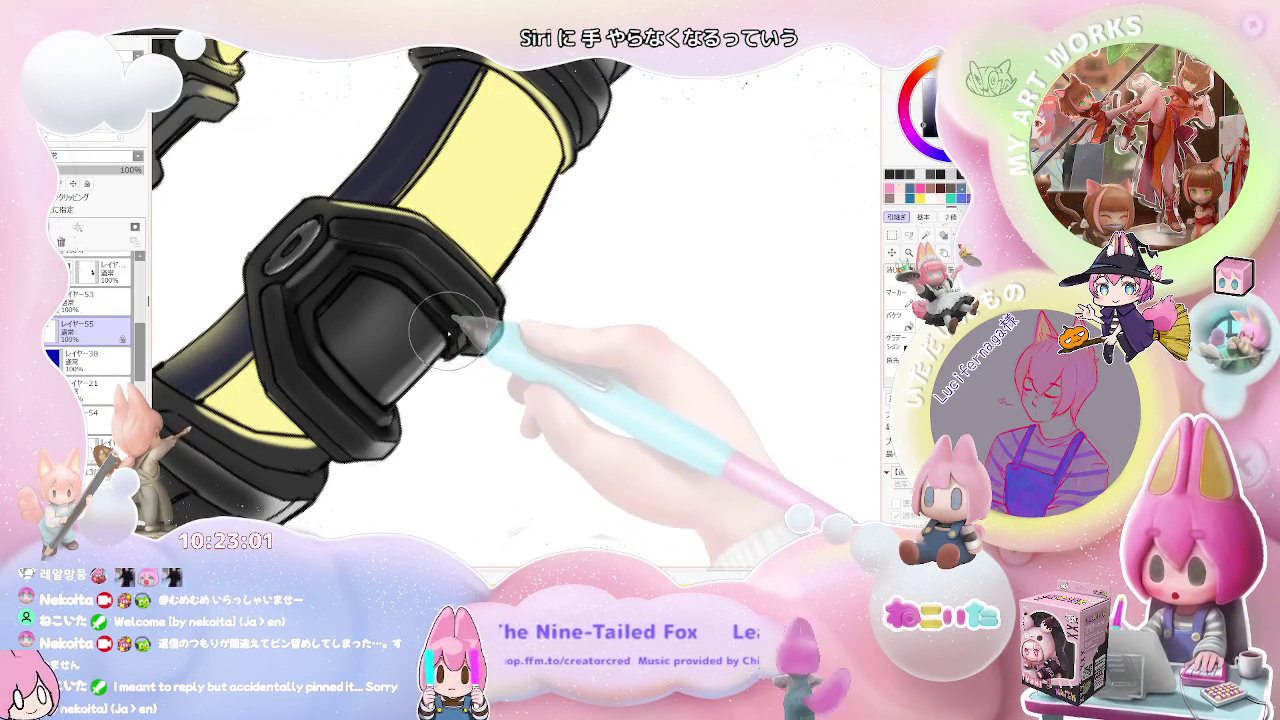
pyautogui.scroll(-1, 410, 355)
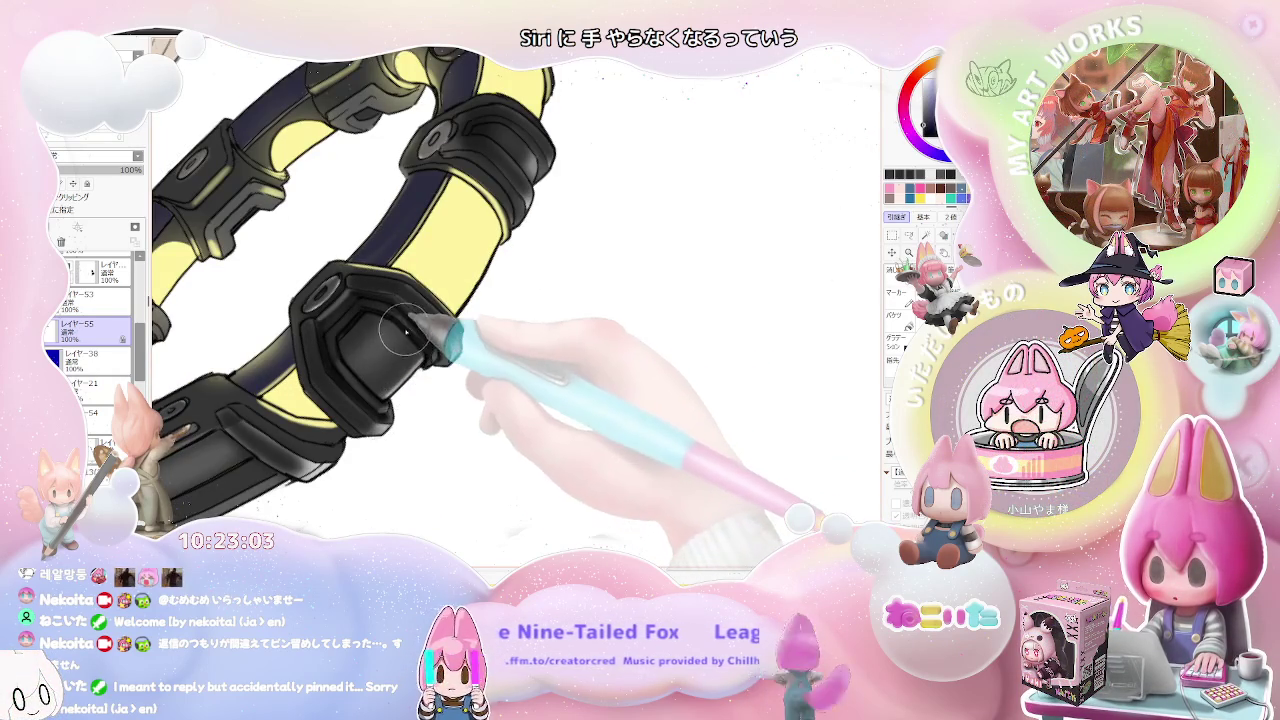
pyautogui.press(']')
pyautogui.press(']')
pyautogui.press(']')
pyautogui.press(']')
pyautogui.press(']')
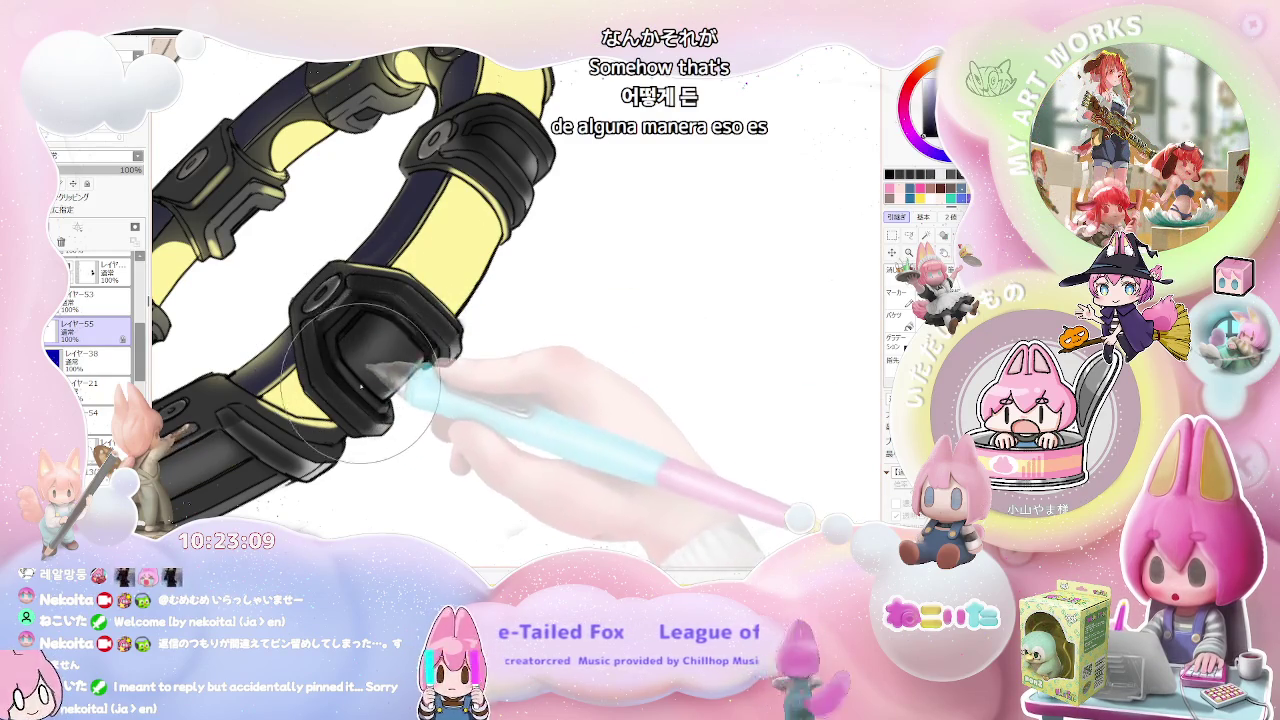
pyautogui.scroll(-3, 530, 300)
pyautogui.scroll(-2, 560, 330)
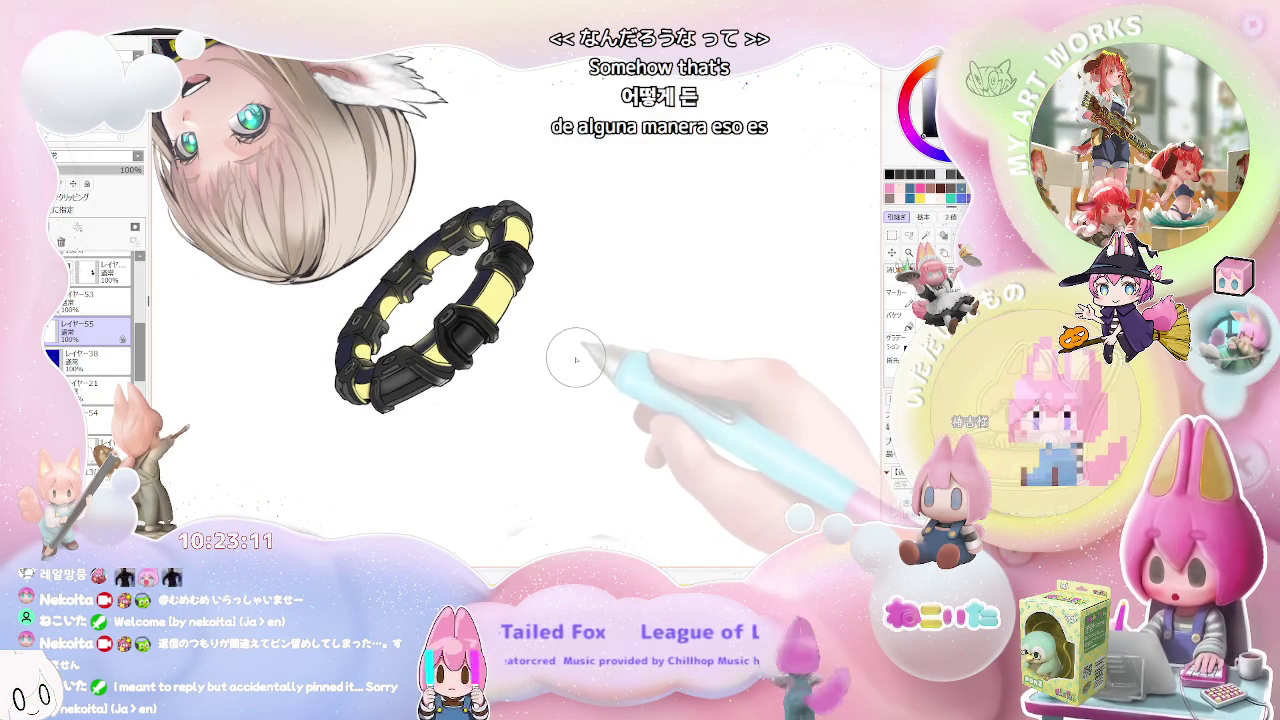
pyautogui.scroll(2, 590, 340)
pyautogui.scroll(1, 600, 300)
pyautogui.scroll(1, 610, 300)
pyautogui.scroll(1, 560, 280)
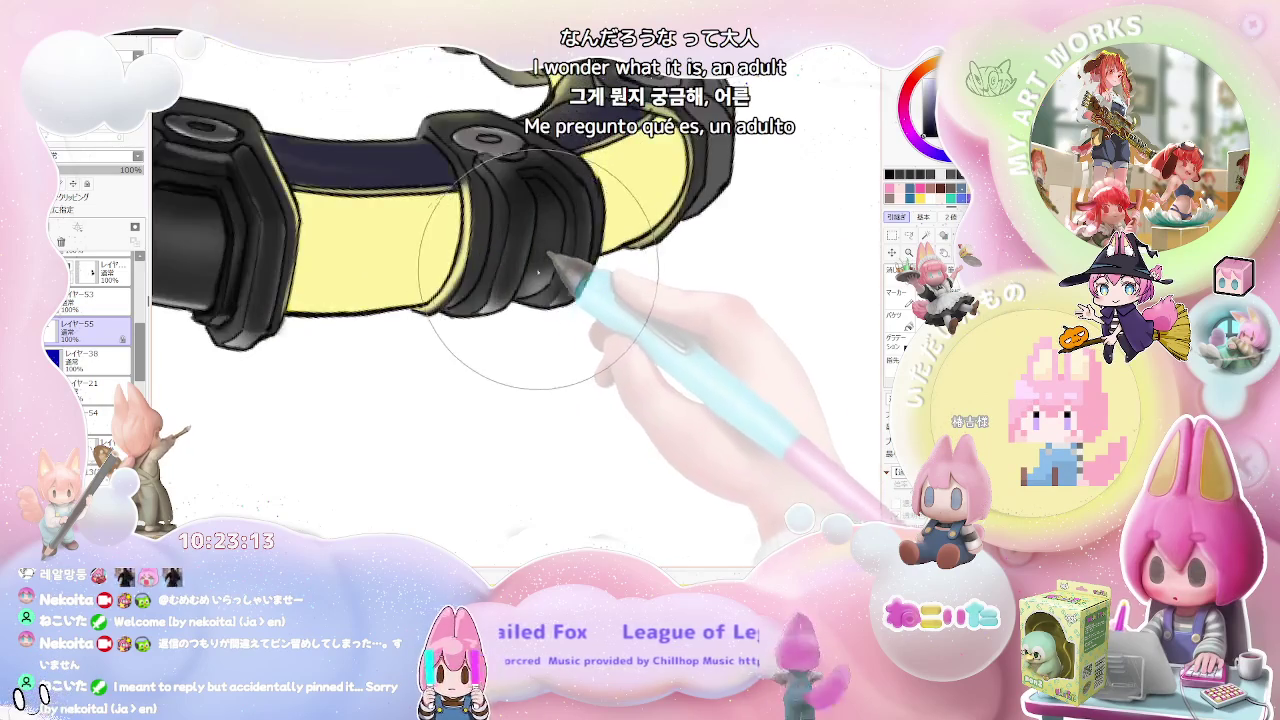
pyautogui.scroll(-2, 550, 275)
pyautogui.scroll(-1, 585, 315)
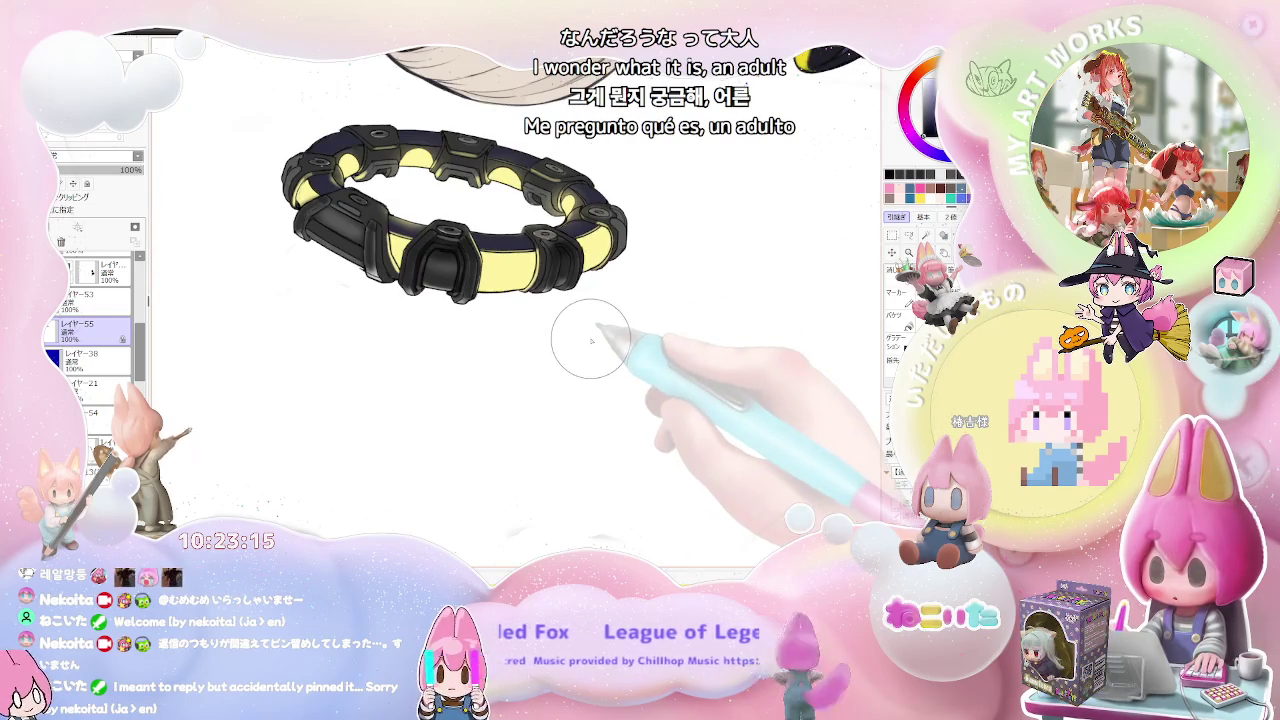
# Step: Blend a soft grey gradient across the front clasp's central face, with white edge highlights
pyautogui.scroll(-1, 590, 340)
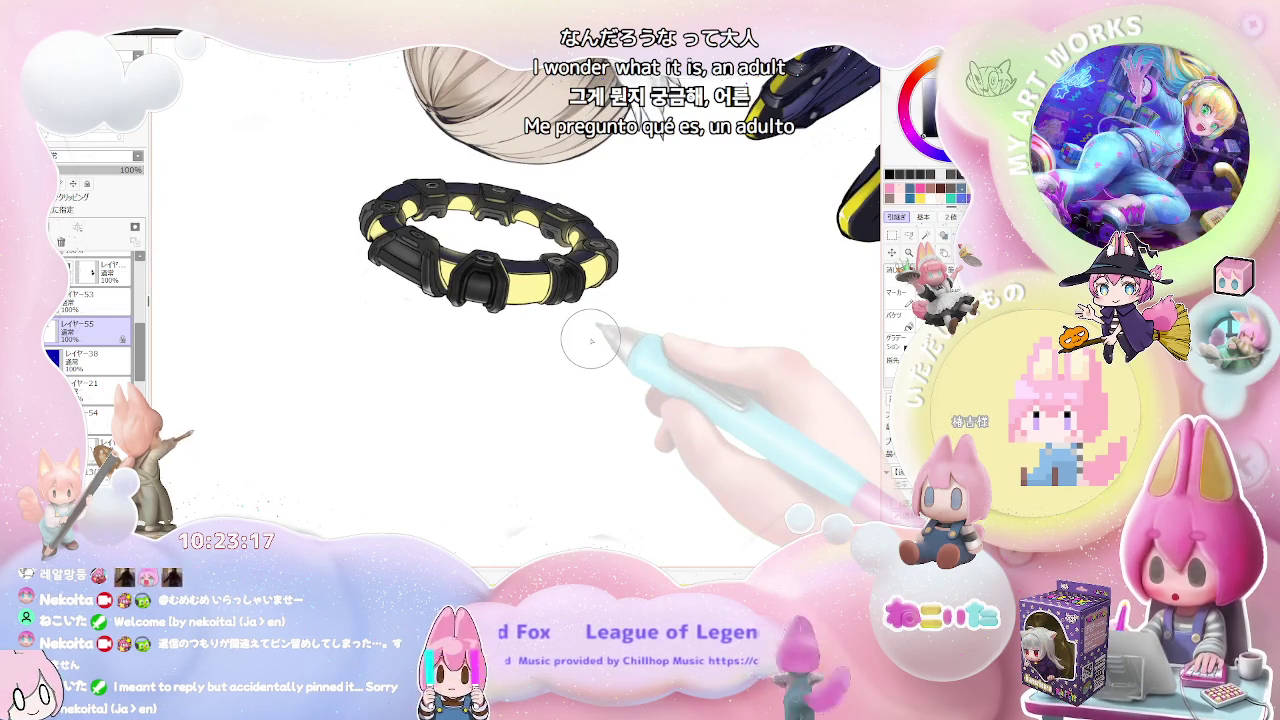
pyautogui.scroll(2, 480, 300)
pyautogui.scroll(2, 490, 265)
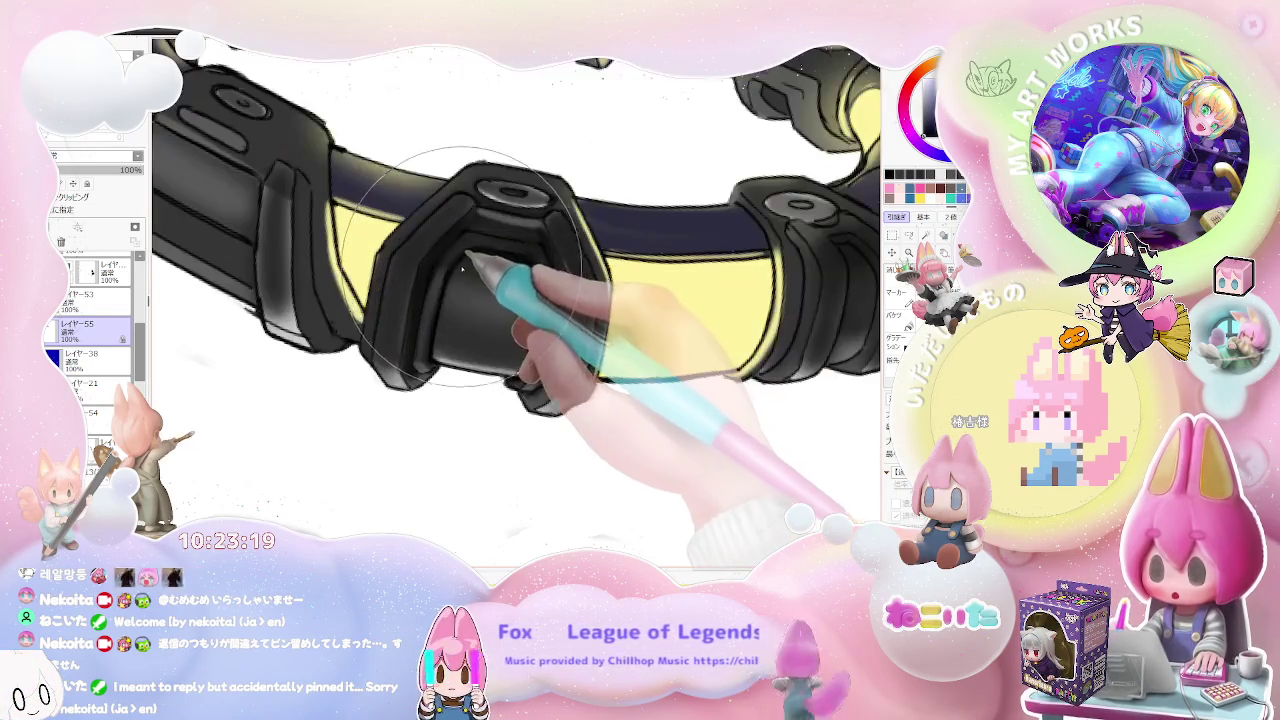
pyautogui.scroll(-2, 470, 295)
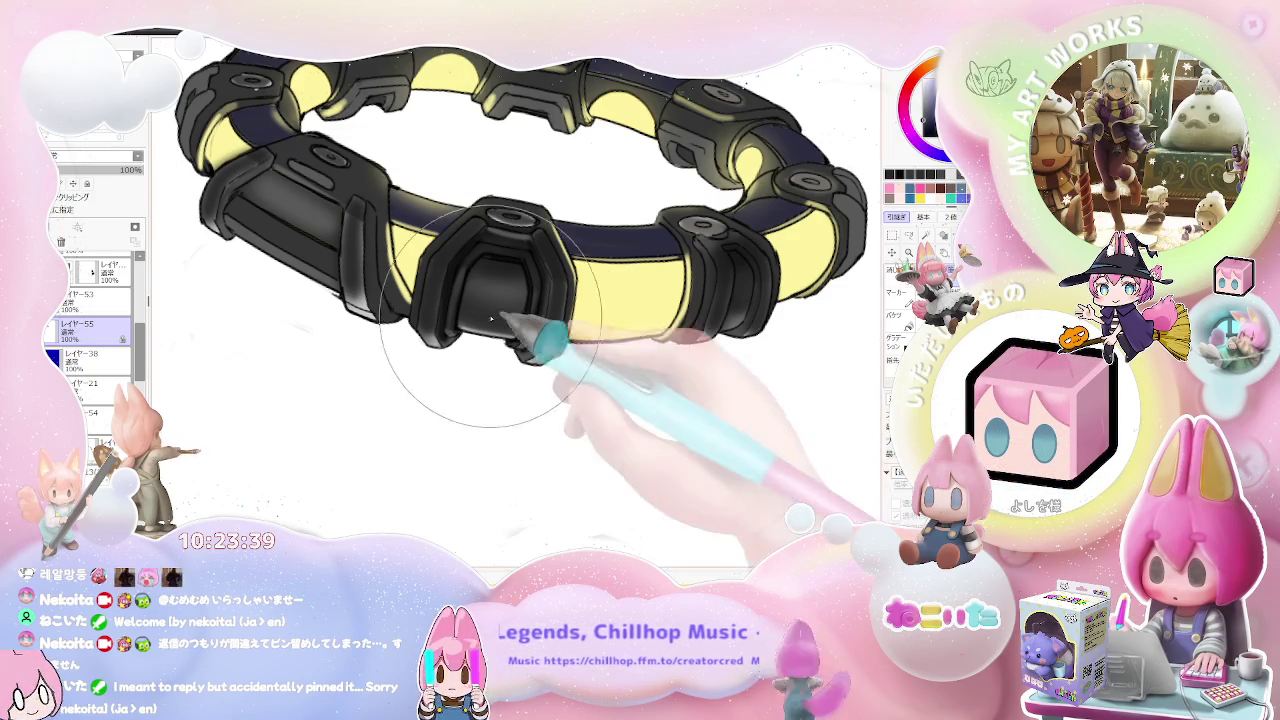
pyautogui.scroll(3, 460, 330)
pyautogui.scroll(2, 490, 321)
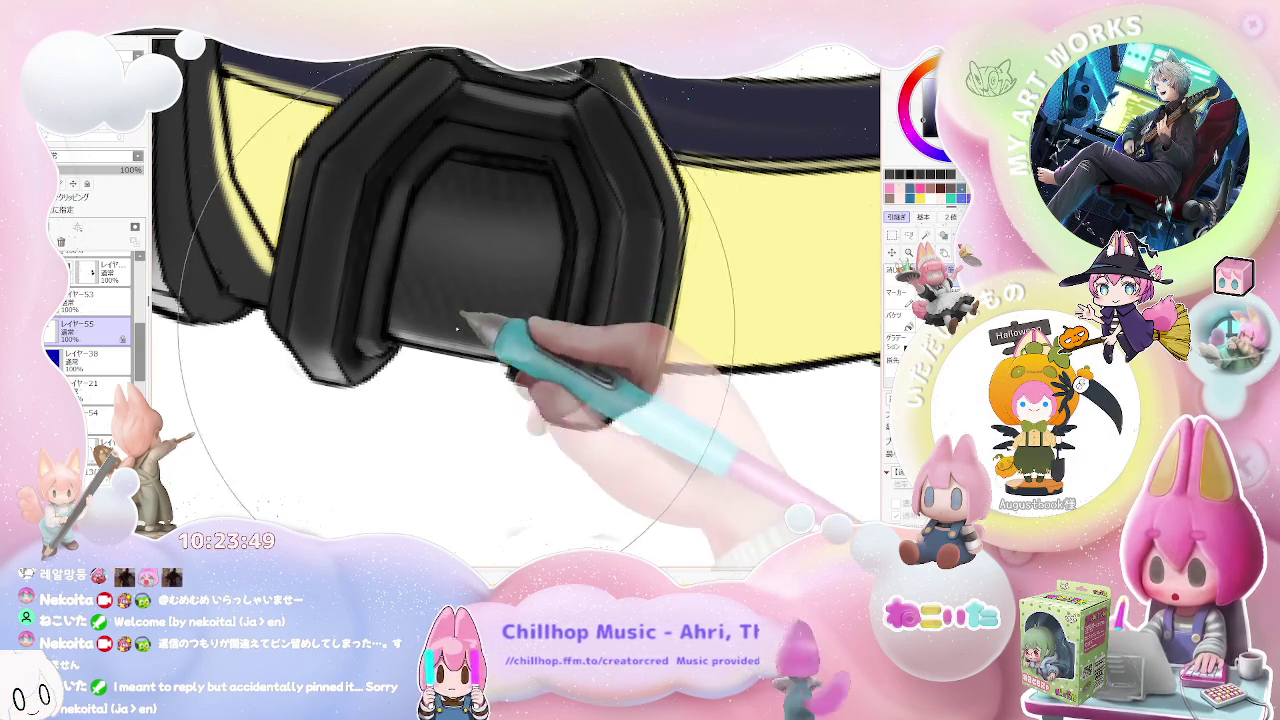
pyautogui.scroll(-2, 560, 370)
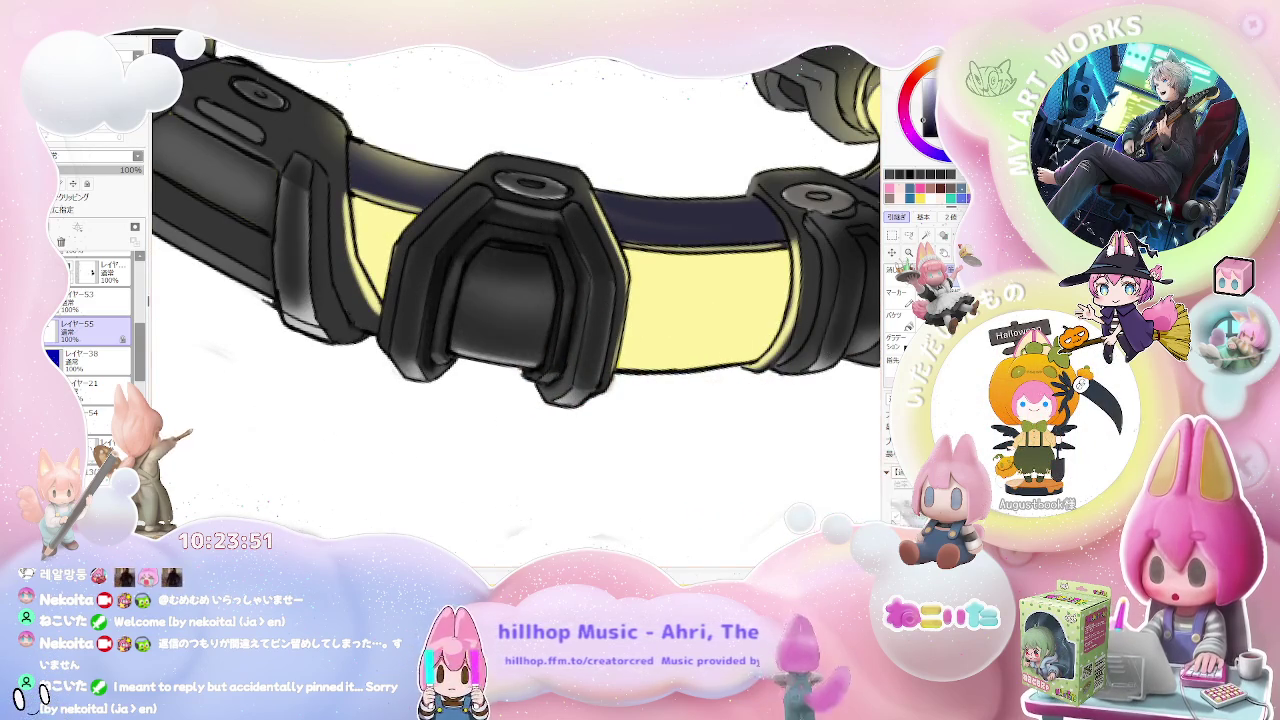
# Step: Reduce the brush to size 18 and rotate the view clockwise to line up a clasp
pyautogui.moveTo(679, 469); pyautogui.dragTo(478, 332)
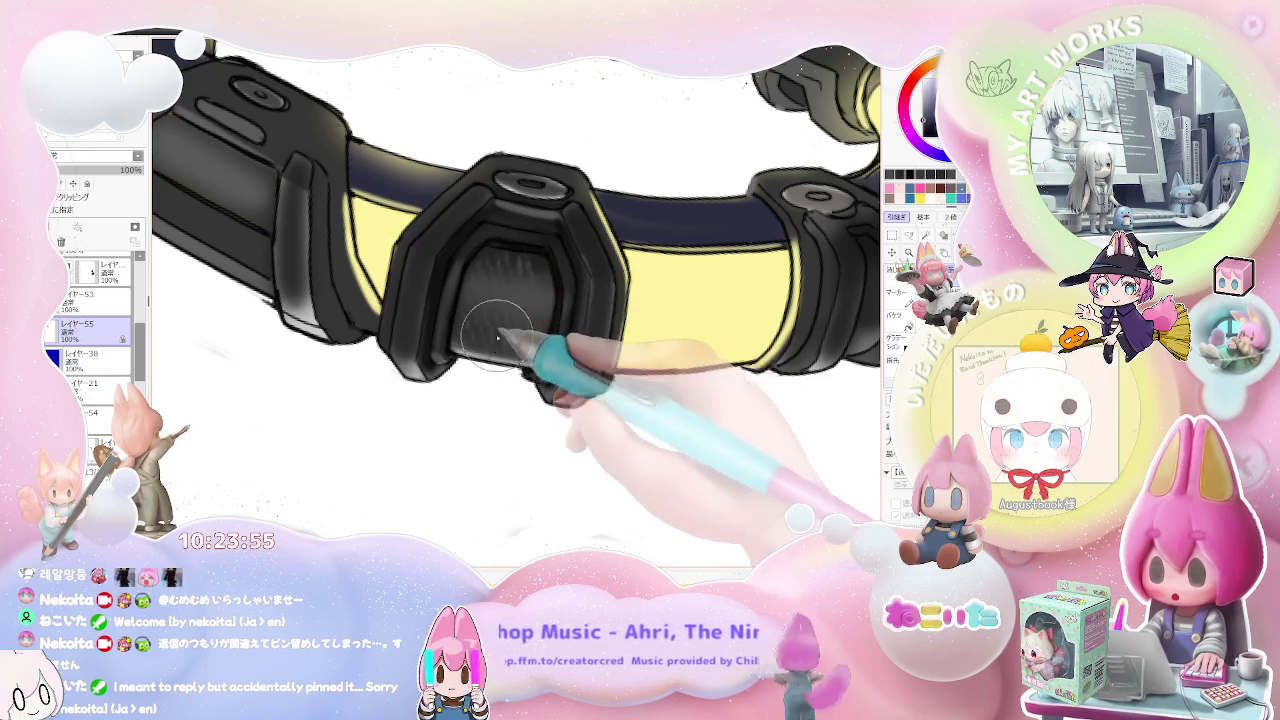
pyautogui.scroll(-3, 543, 326)
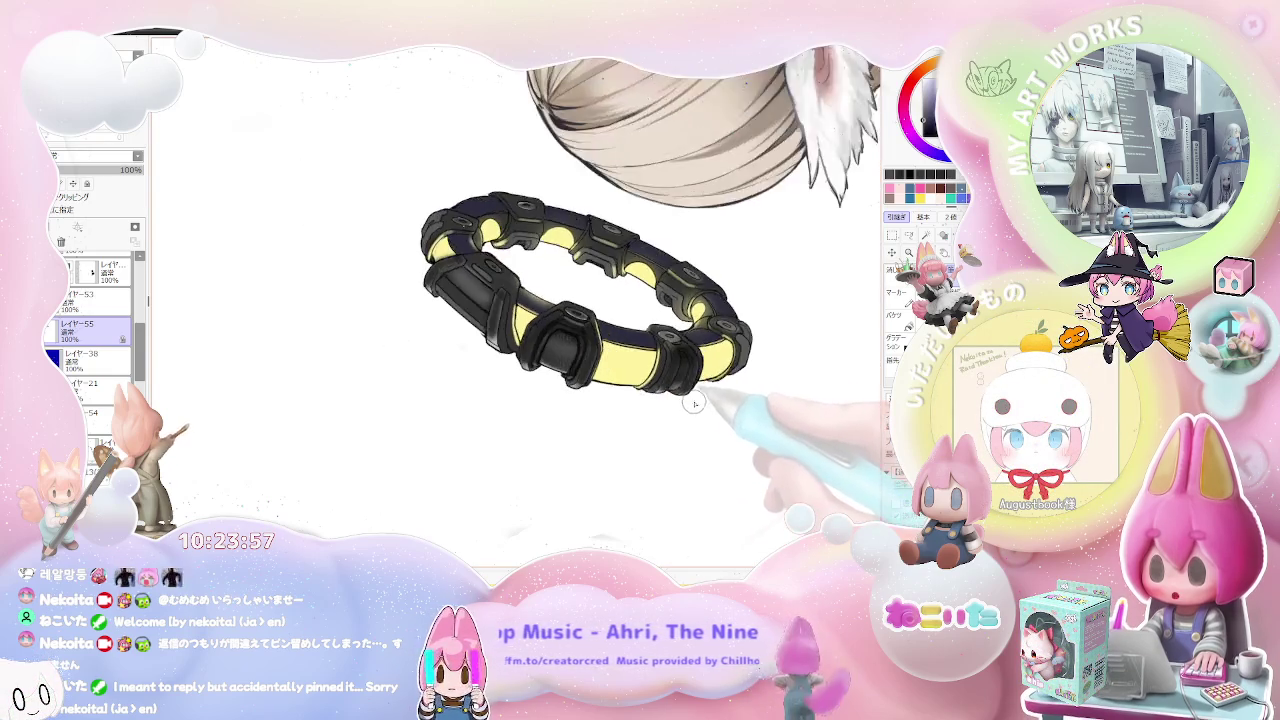
pyautogui.press('End')
pyautogui.press('End')
pyautogui.scroll(3, 636, 437)
pyautogui.scroll(2, 634, 437)
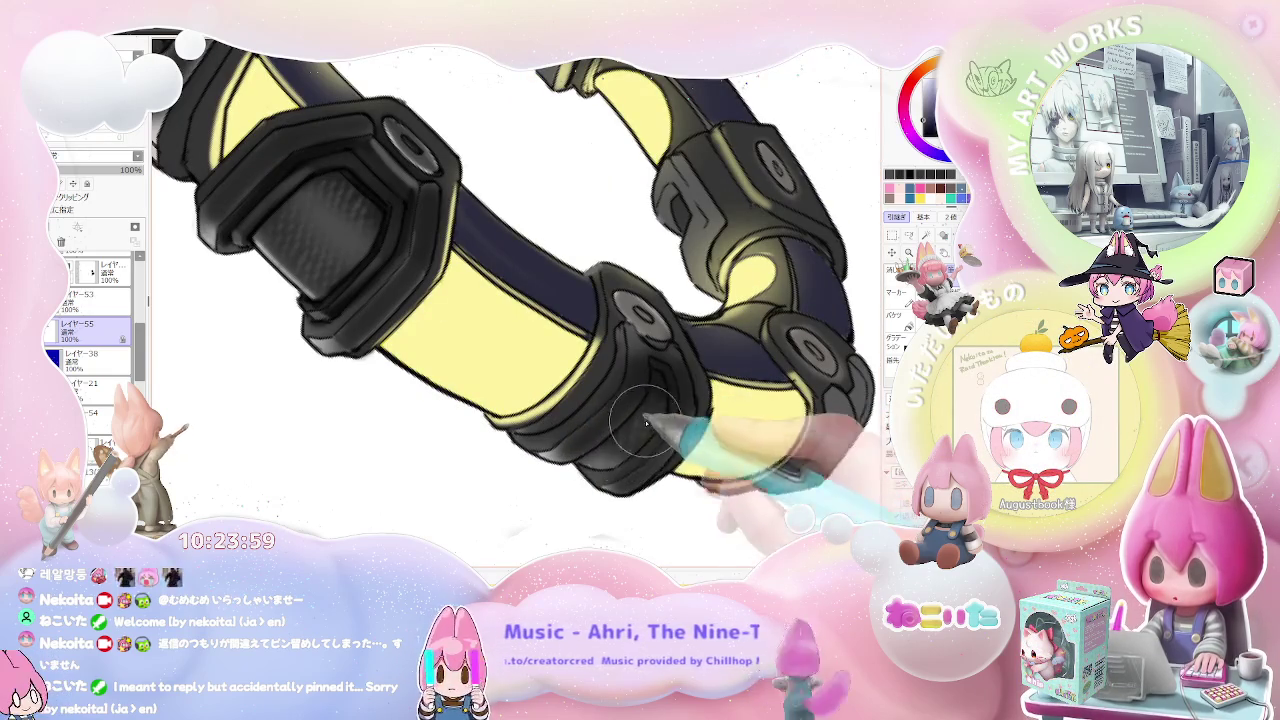
pyautogui.scroll(-3, 634, 432)
pyautogui.press('End')
pyautogui.press('End')
pyautogui.scroll(3, 360, 285)
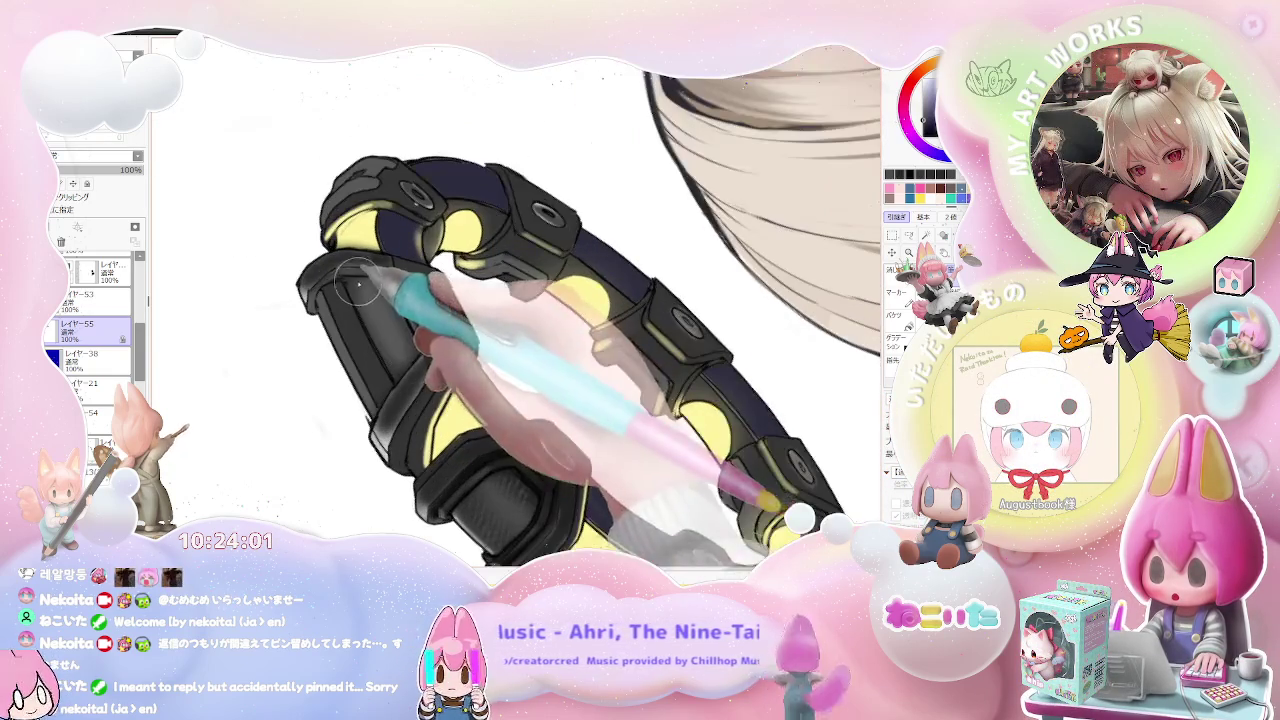
pyautogui.moveTo(466, 348); pyautogui.dragTo(658, 473)
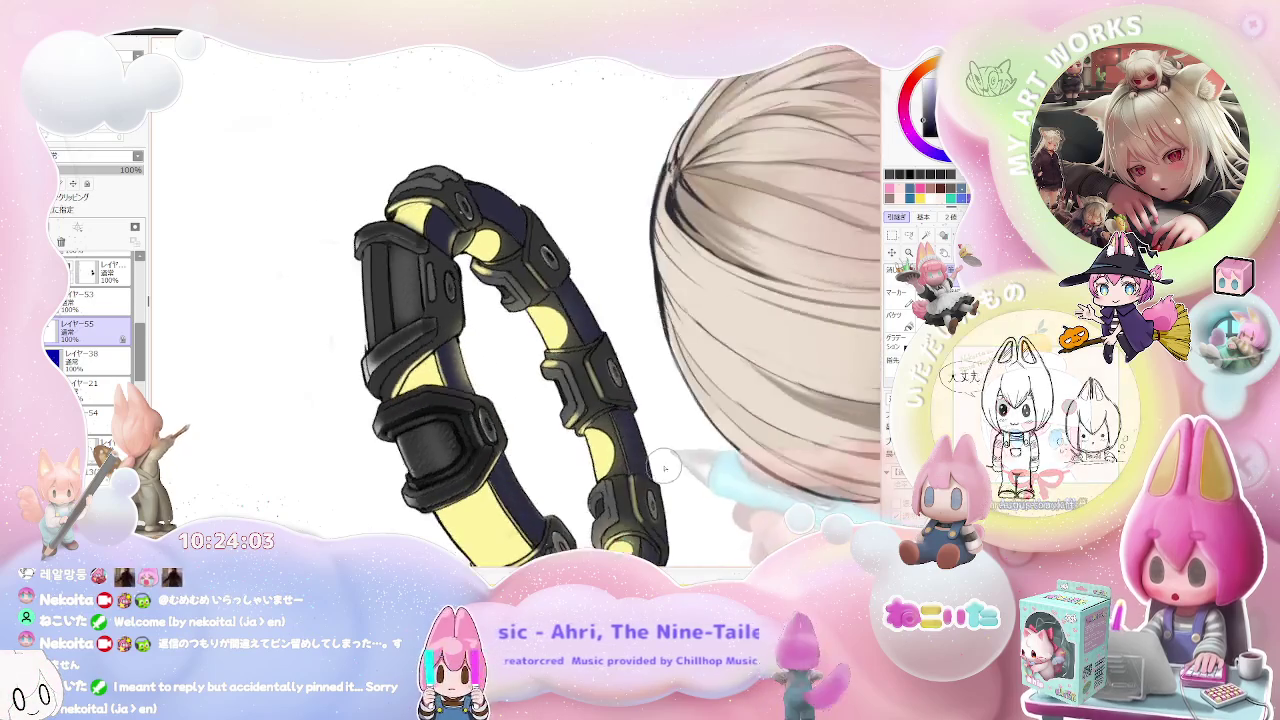
# Step: Brush a fine carbon-fibre texture onto the black clasp
pyautogui.scroll(-2, 660, 470)
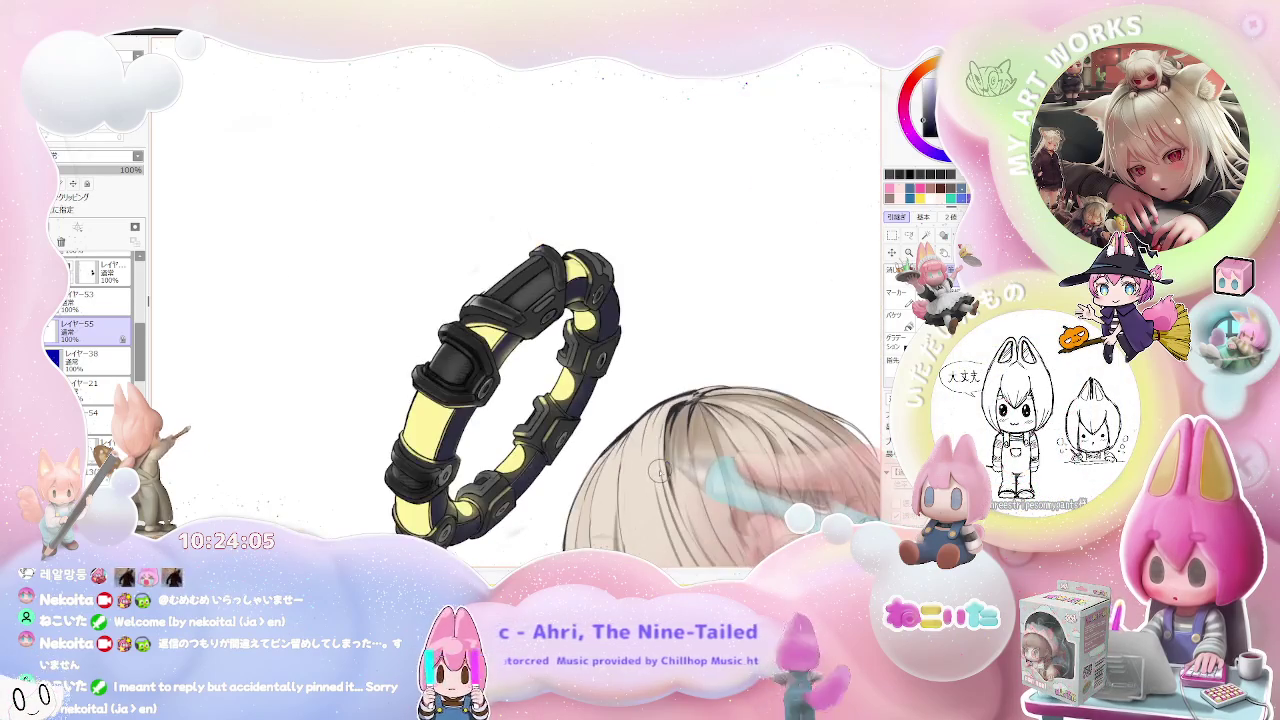
pyautogui.scroll(2, 660, 472)
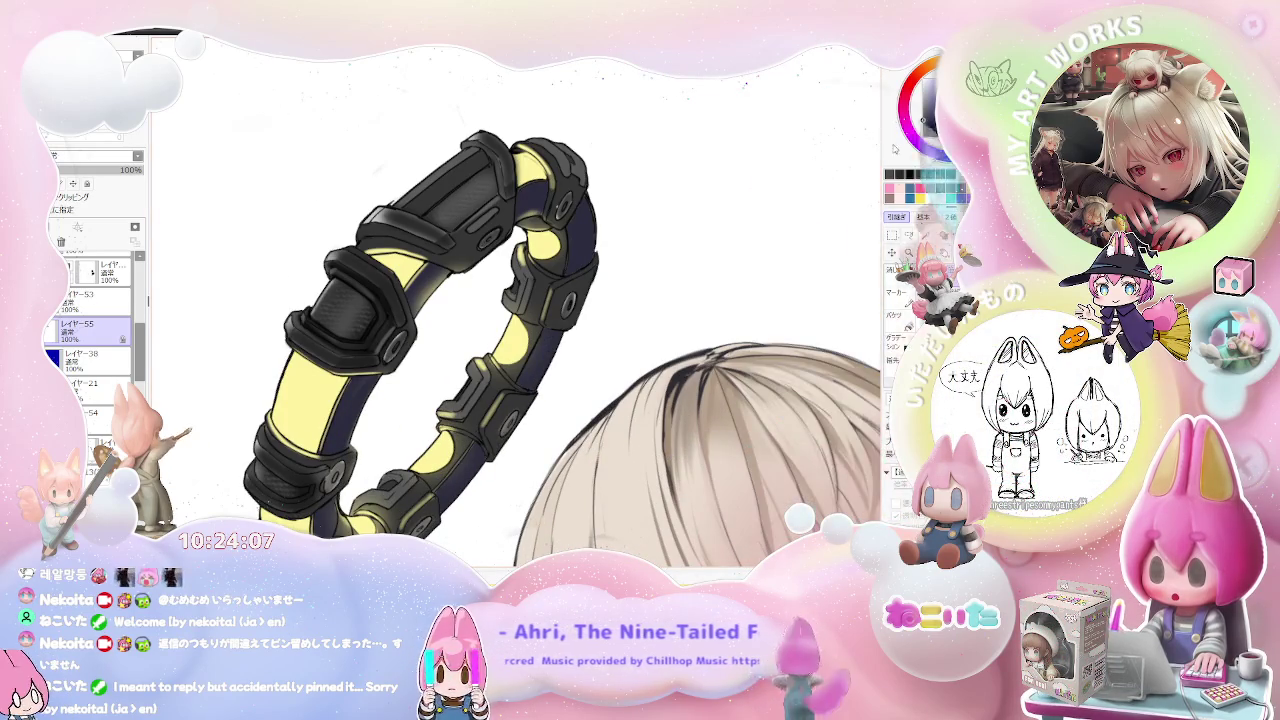
pyautogui.scroll(3, 373, 363)
pyautogui.scroll(2, 365, 345)
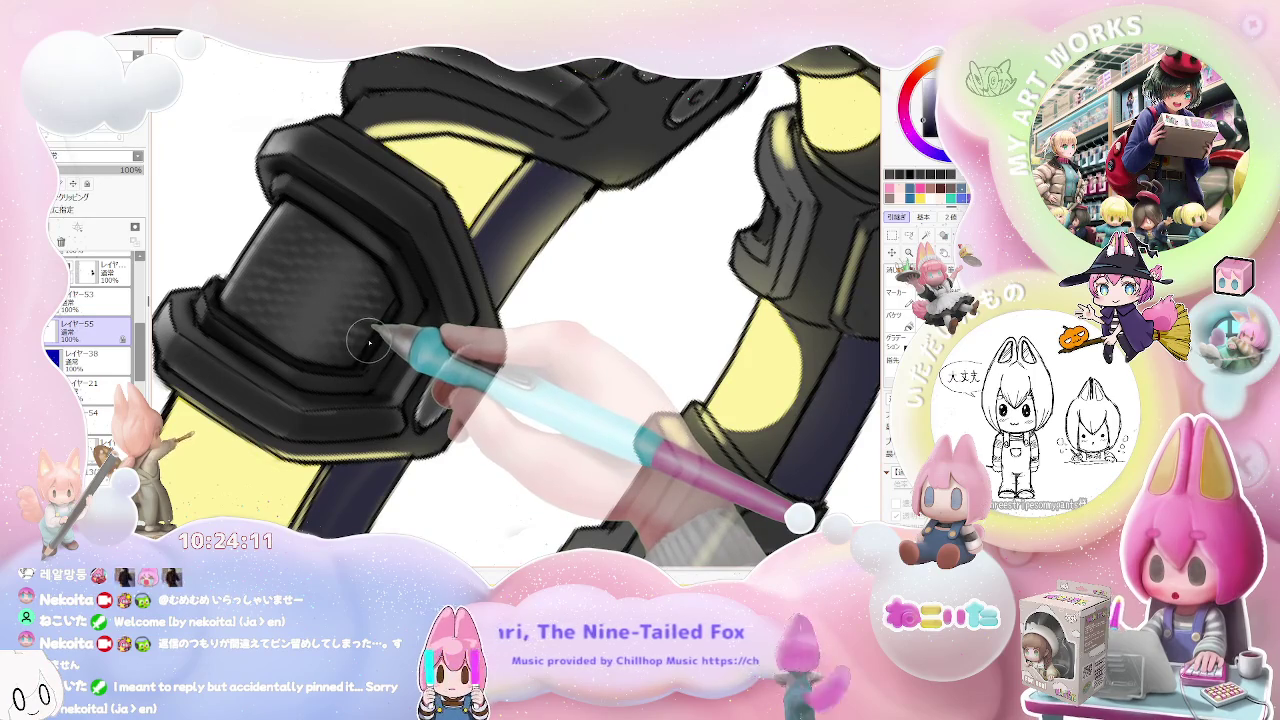
pyautogui.scroll(2, 364, 345)
pyautogui.scroll(-2, 343, 372)
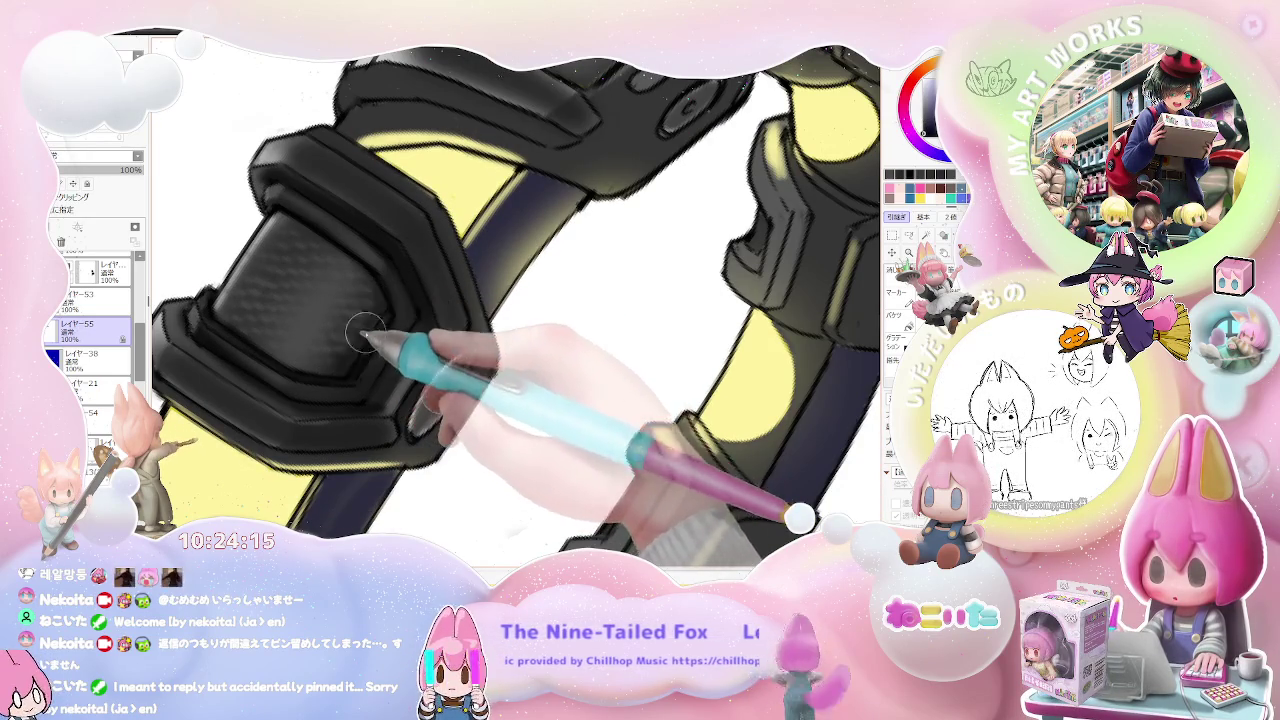
pyautogui.scroll(-3, 370, 322)
pyautogui.scroll(-2, 375, 324)
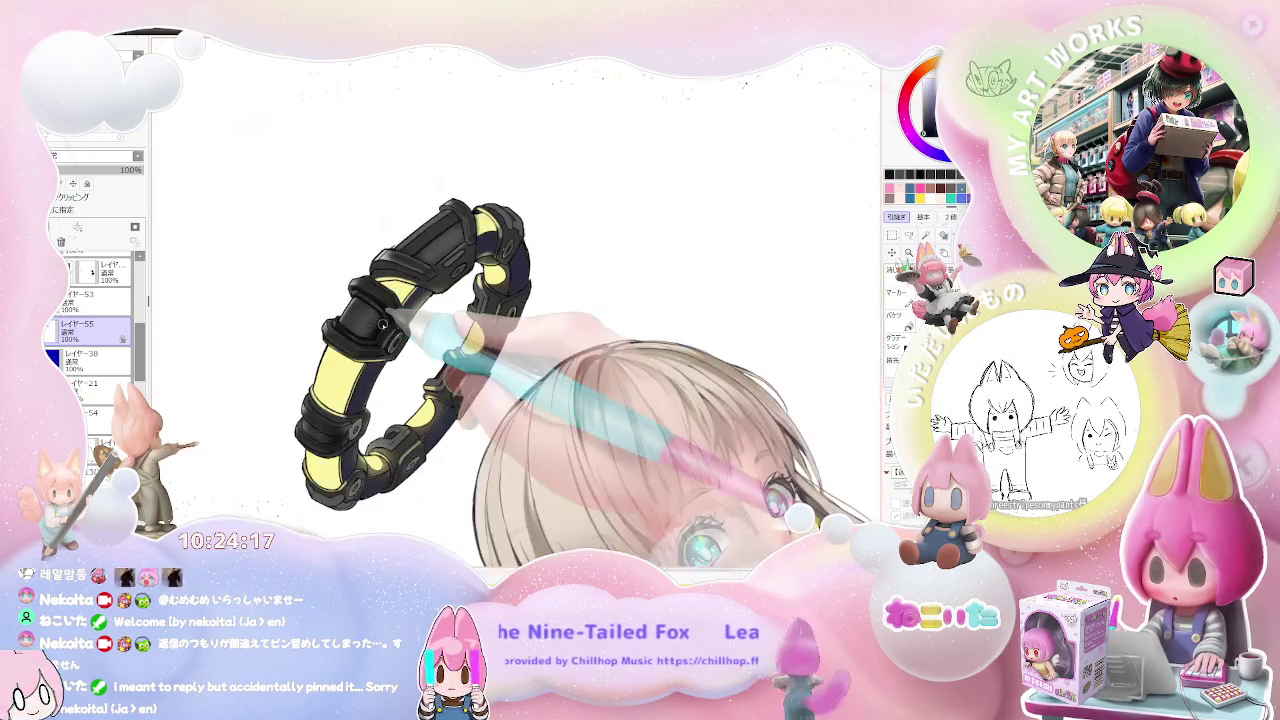
pyautogui.scroll(2, 382, 325)
pyautogui.scroll(3, 382, 325)
pyautogui.scroll(2, 482, 372)
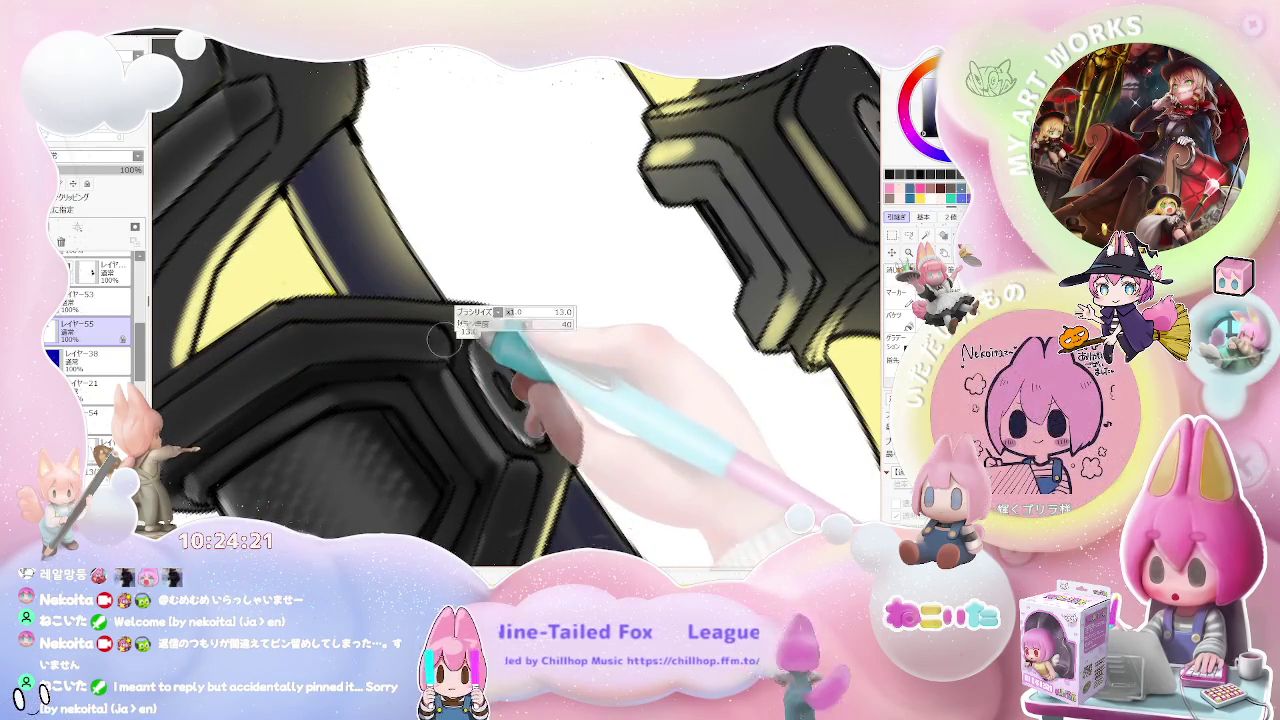
pyautogui.scroll(-2, 470, 340)
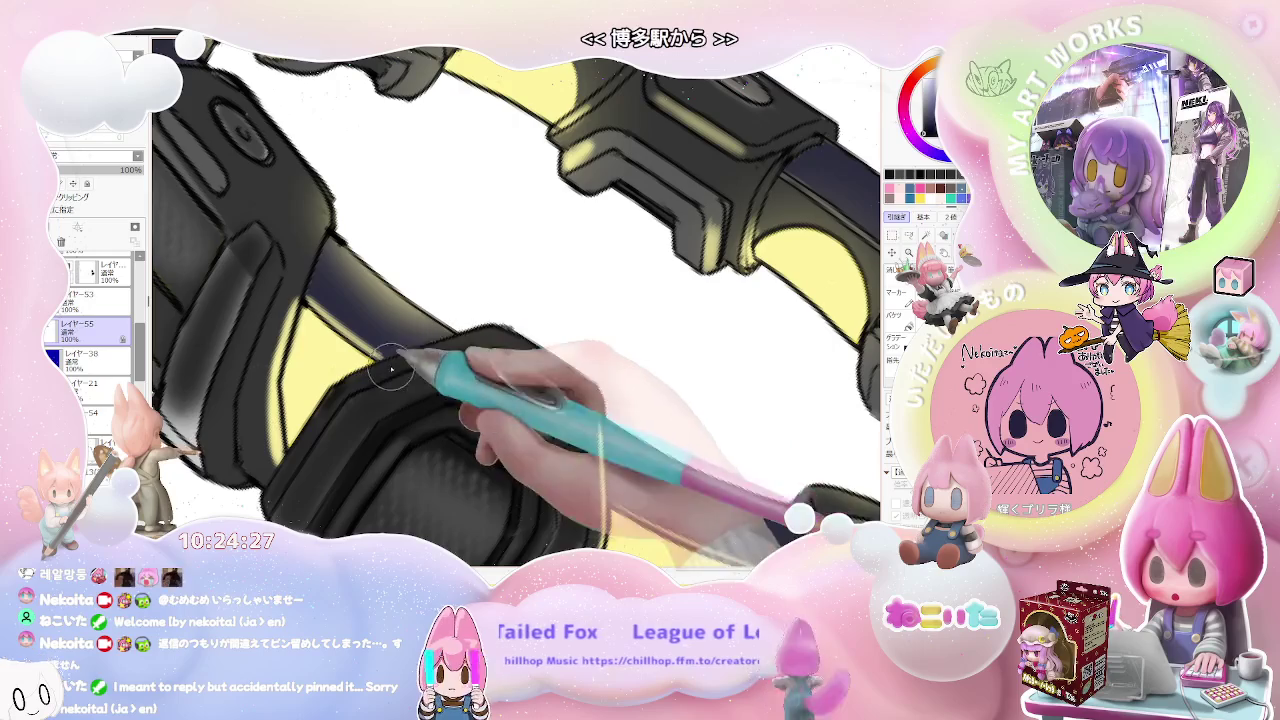
# Step: Add soft grey highlights along the clasp's raised rim edges
pyautogui.scroll(-2, 455, 347)
pyautogui.scroll(-2, 455, 347)
pyautogui.scroll(-1, 455, 347)
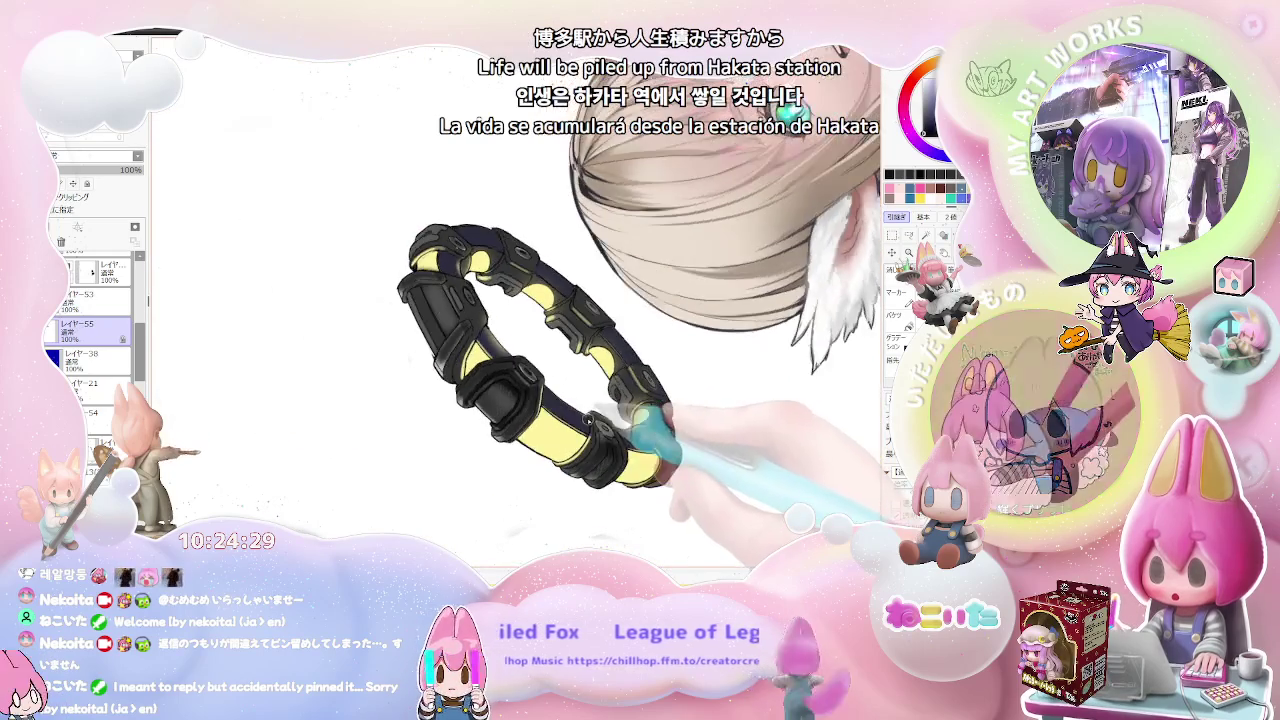
pyautogui.scroll(2, 443, 357)
pyautogui.scroll(2, 431, 347)
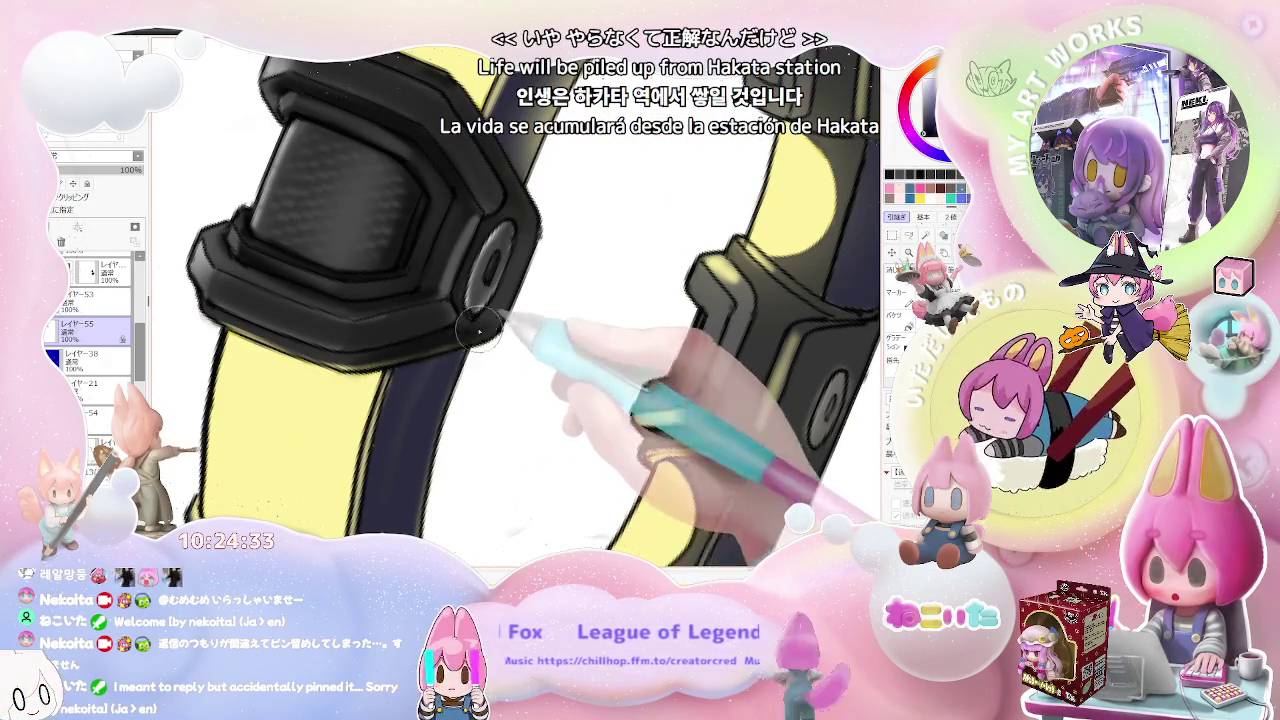
pyautogui.scroll(-1, 498, 323)
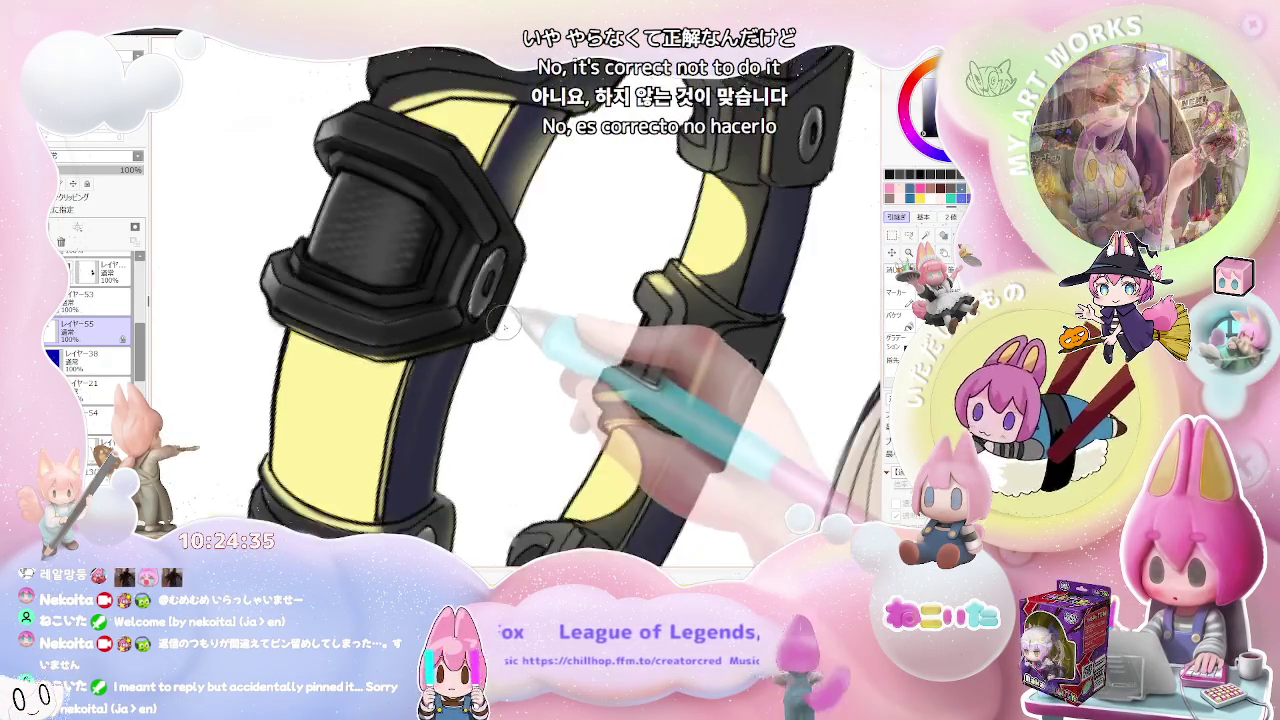
pyautogui.scroll(-3, 503, 318)
pyautogui.scroll(-1, 540, 365)
pyautogui.scroll(-1, 577, 415)
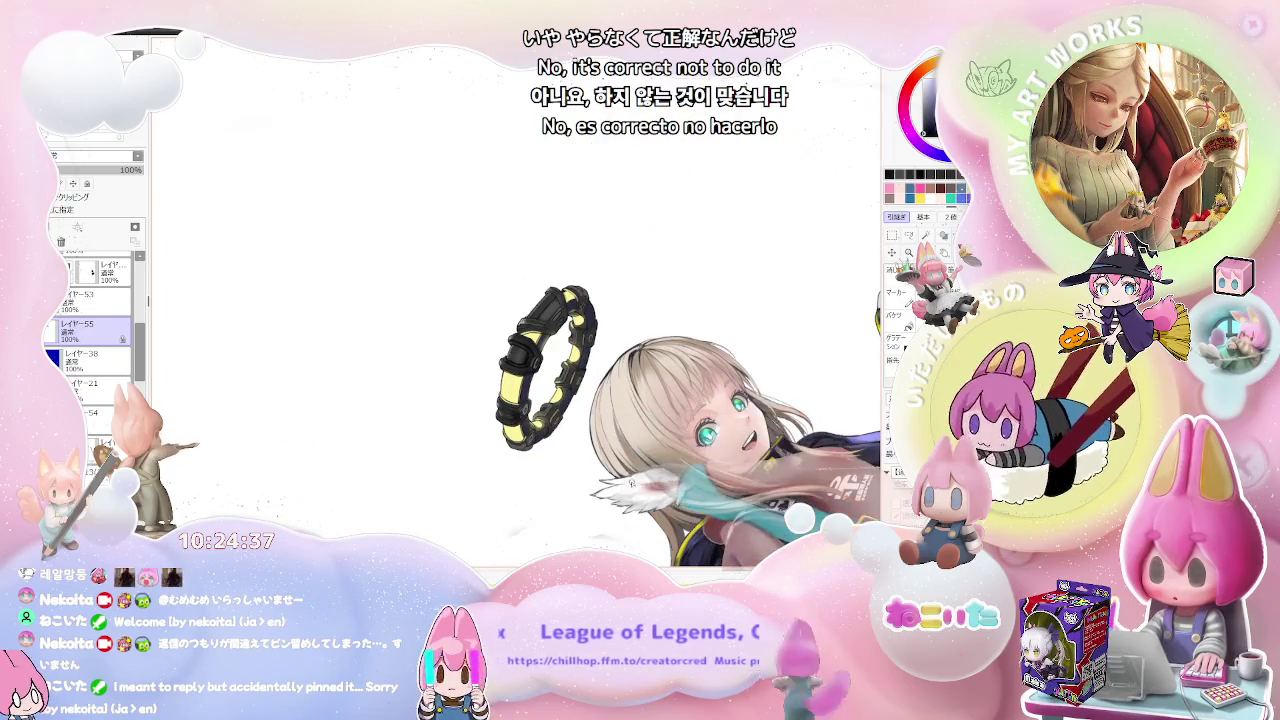
# Step: Rotate the ring horizontal and back upright to review the textured clasps
pyautogui.press('End')
pyautogui.press('End')
pyautogui.press('End')
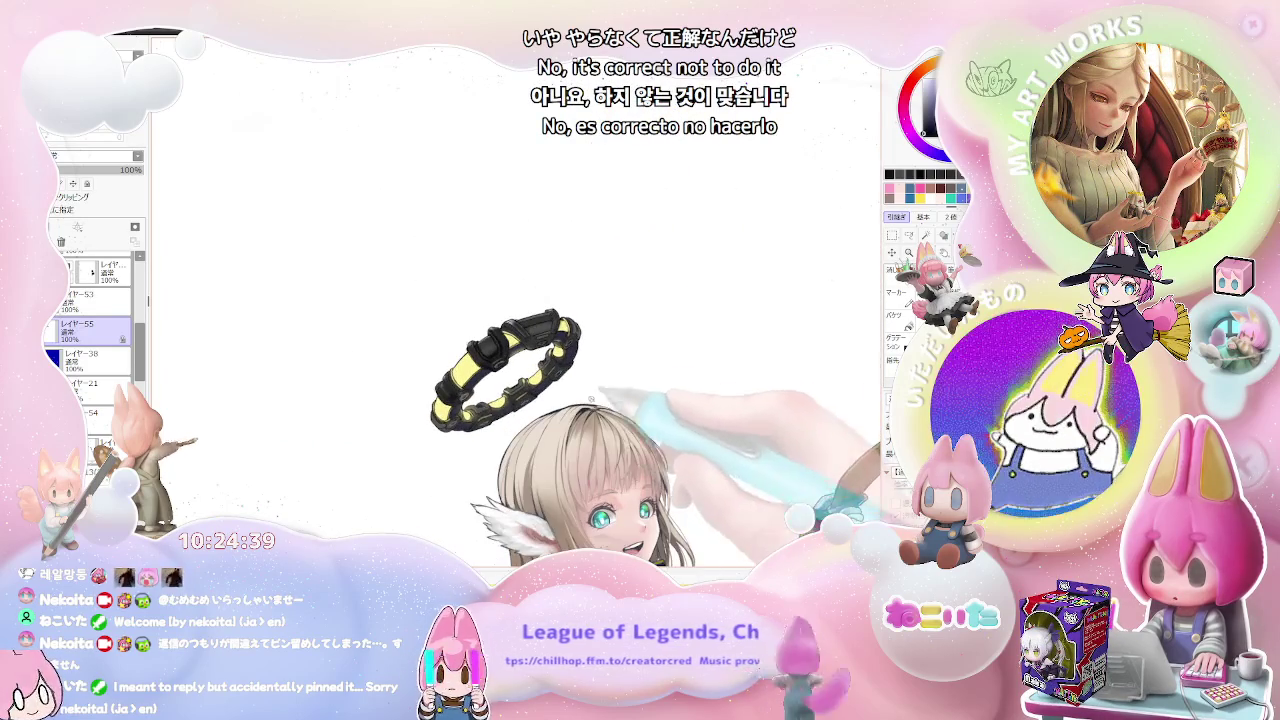
pyautogui.press('Home')
pyautogui.scroll(2, 507, 343)
pyautogui.scroll(2, 507, 343)
pyautogui.scroll(3, 507, 343)
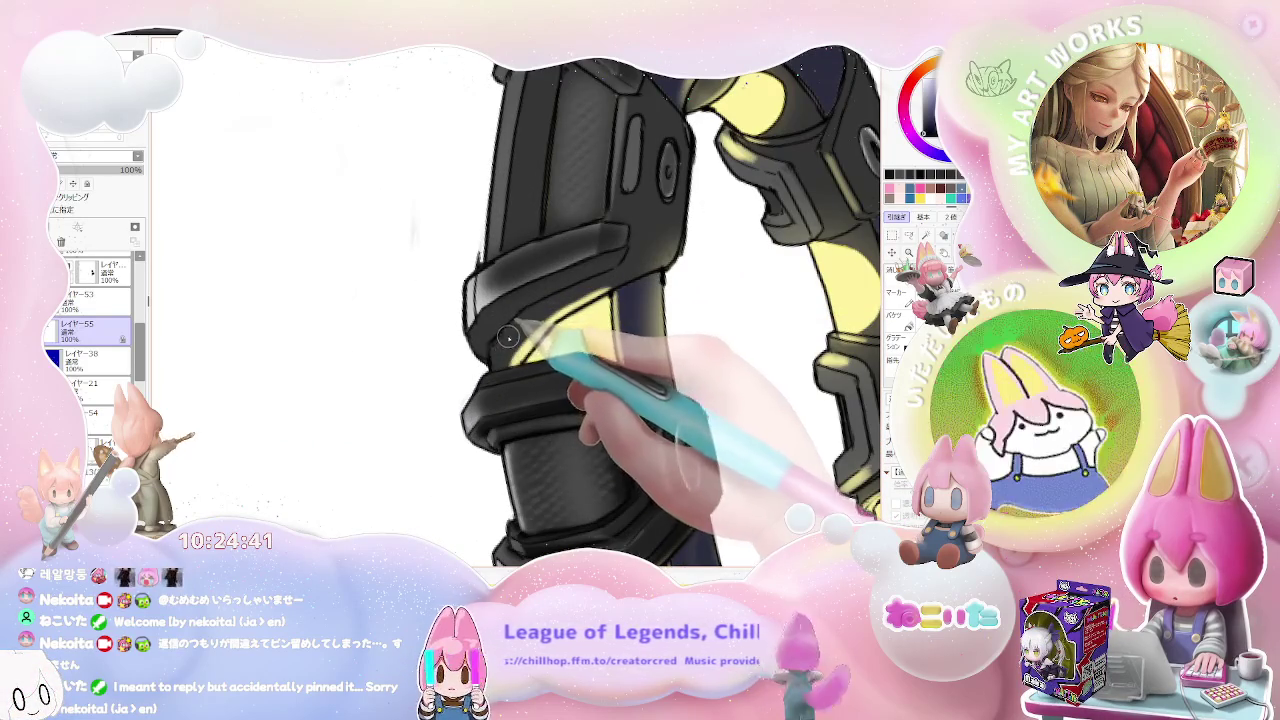
pyautogui.scroll(2, 497, 352)
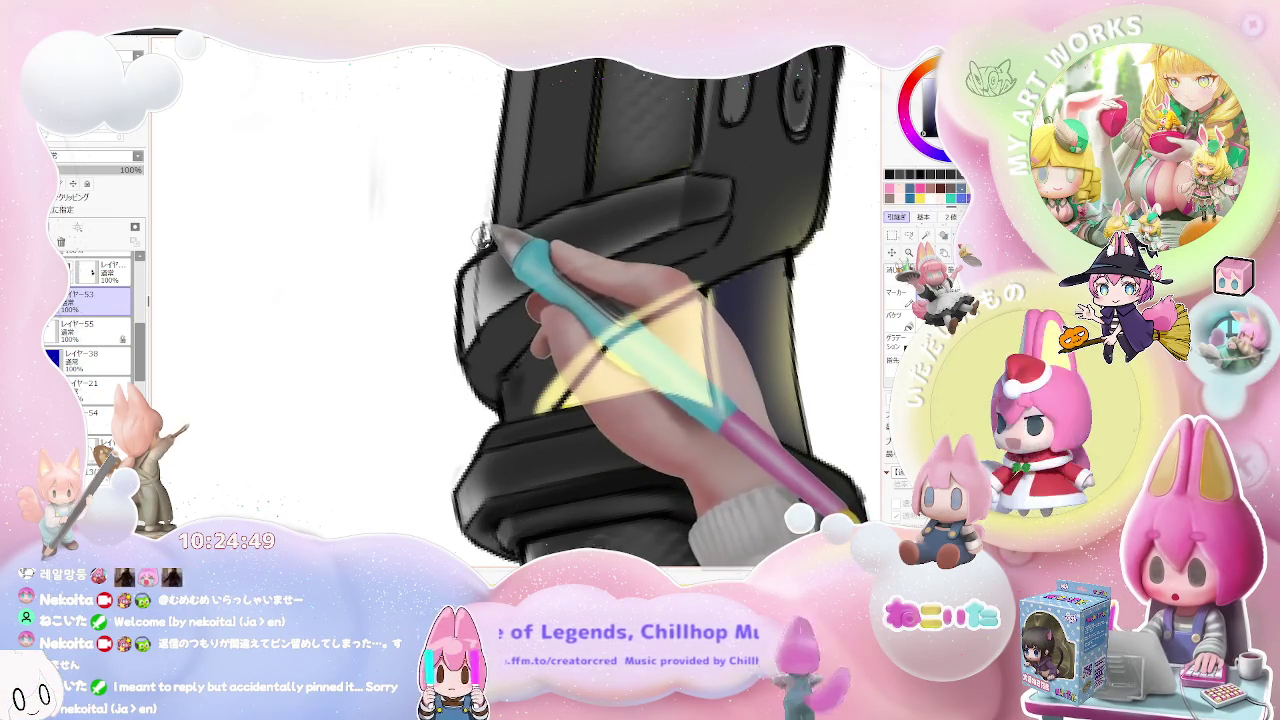
# Step: Switch to layer レイヤー53 and set the brush size to 14.0 for the front clasp
pyautogui.scroll(-1, 420, 215)
pyautogui.scroll(-1, 470, 246)
pyautogui.scroll(1, 430, 410)
pyautogui.scroll(1, 376, 342)
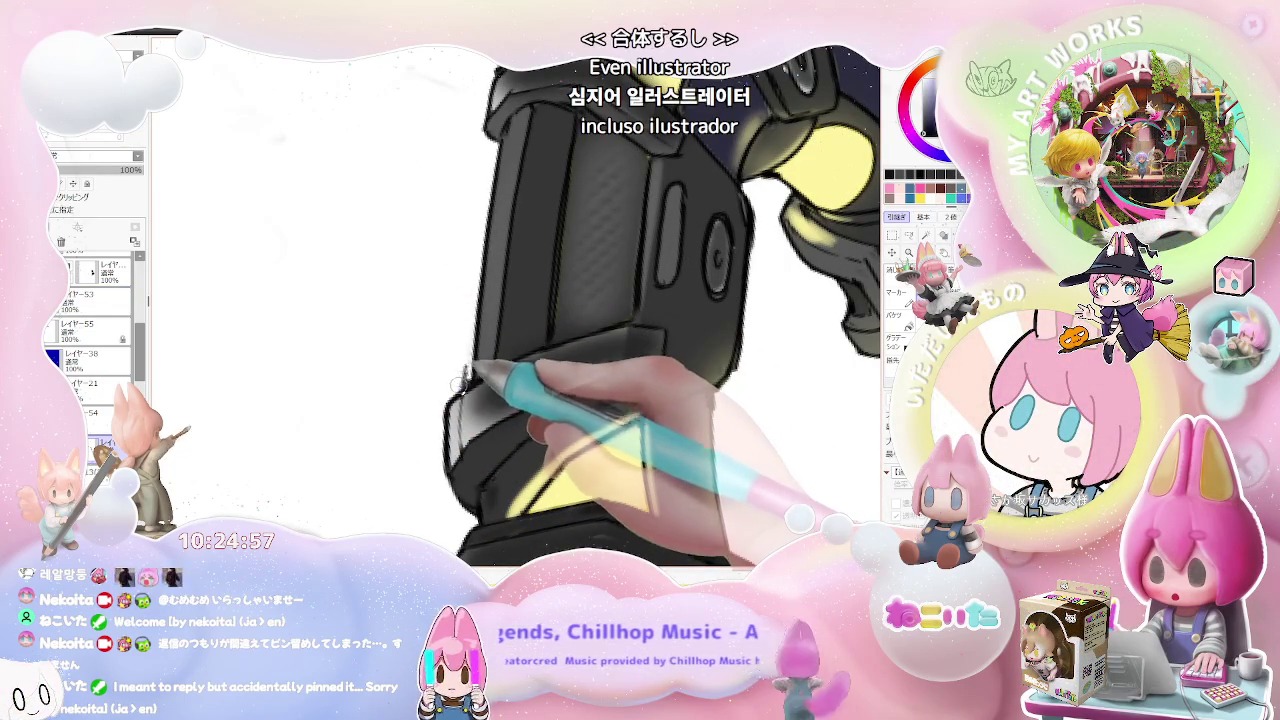
pyautogui.keyDown('ctrl'); pyautogui.keyDown('shift'); pyautogui.click(466, 382); pyautogui.keyUp('shift'); pyautogui.keyUp('ctrl')
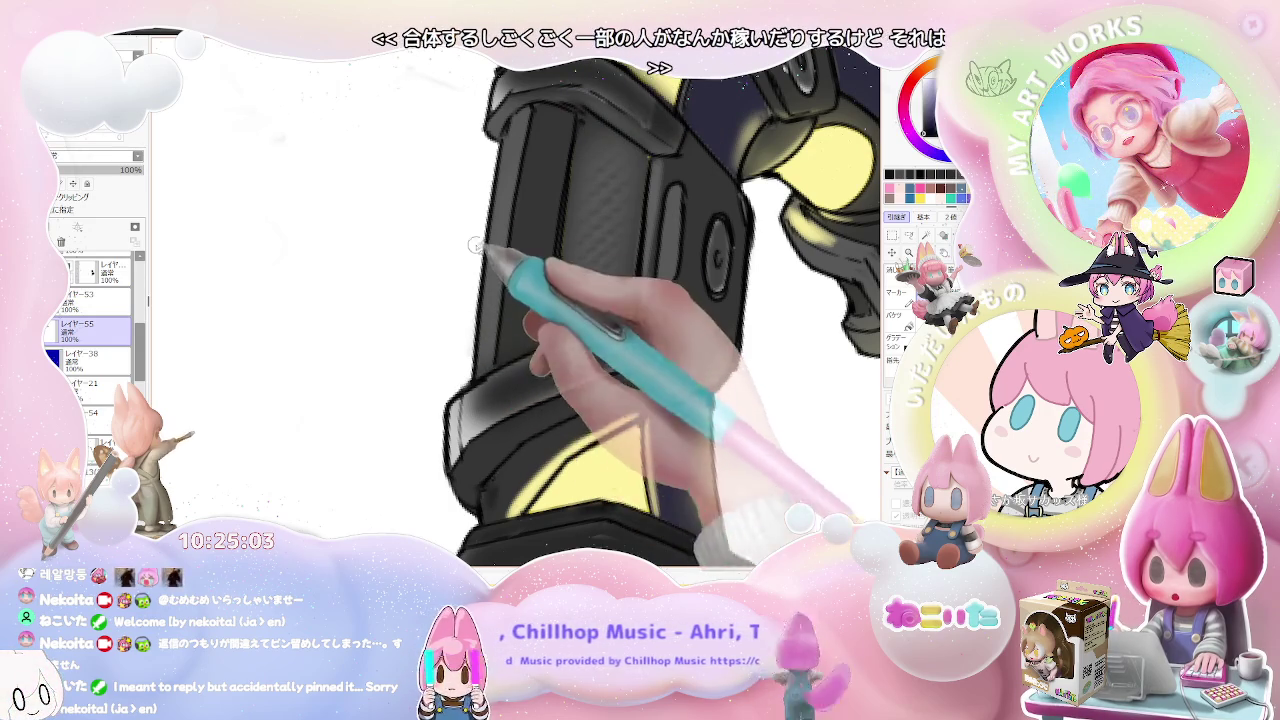
pyautogui.moveTo(475, 260); pyautogui.dragTo(411, 192)
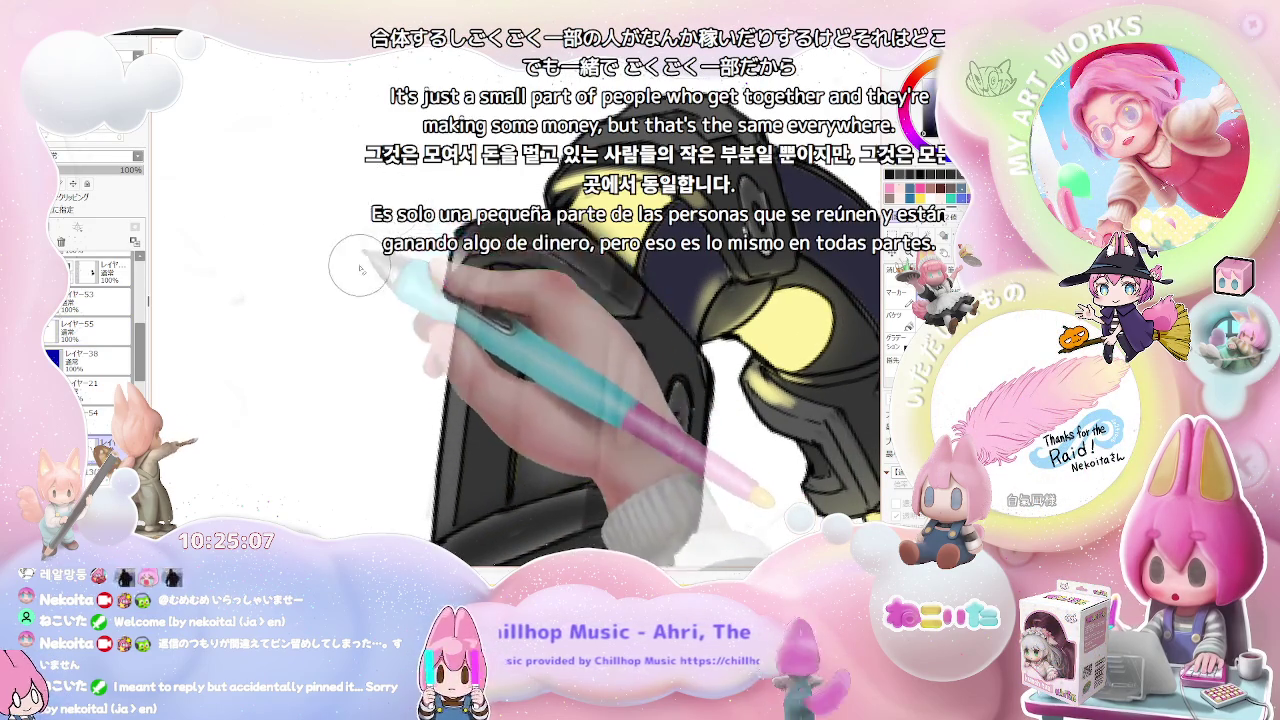
pyautogui.moveTo(330, 380); pyautogui.dragTo(297, 424)
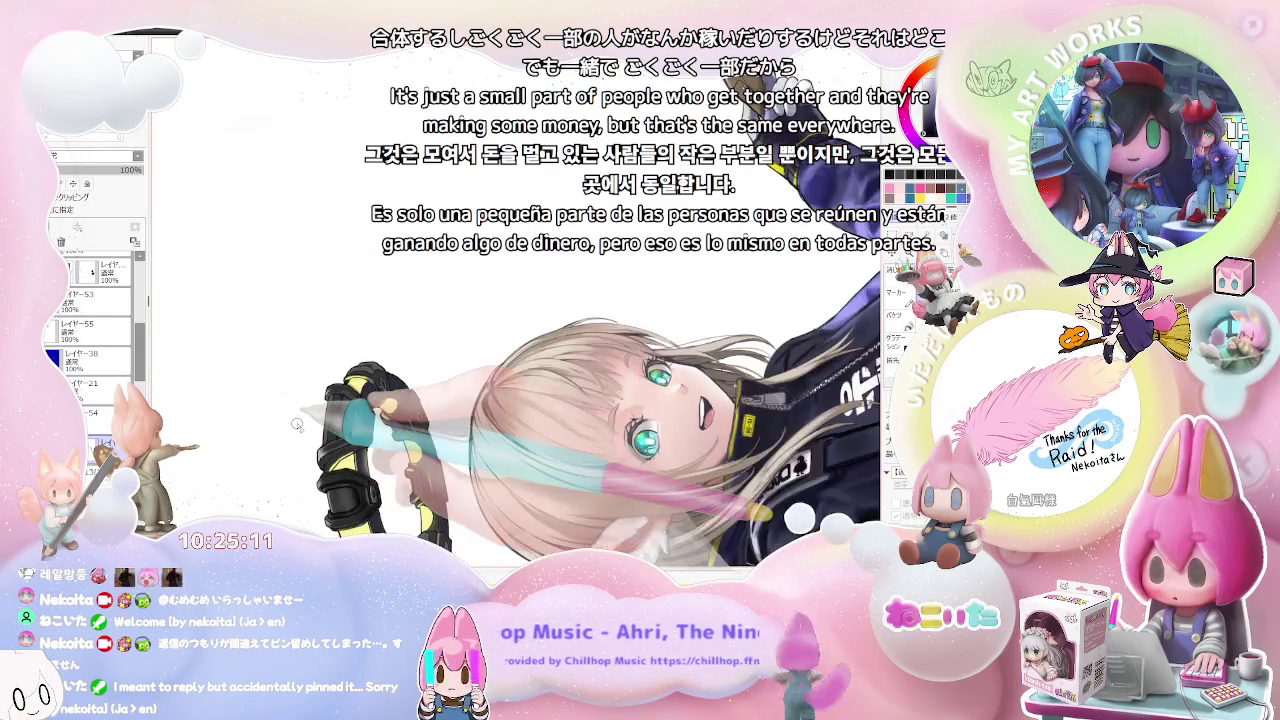
pyautogui.moveTo(297, 424)
pyautogui.mouseDown()
pyautogui.moveTo(417, 402)
pyautogui.moveTo(365, 258)
pyautogui.moveTo(352, 283)
pyautogui.mouseUp()
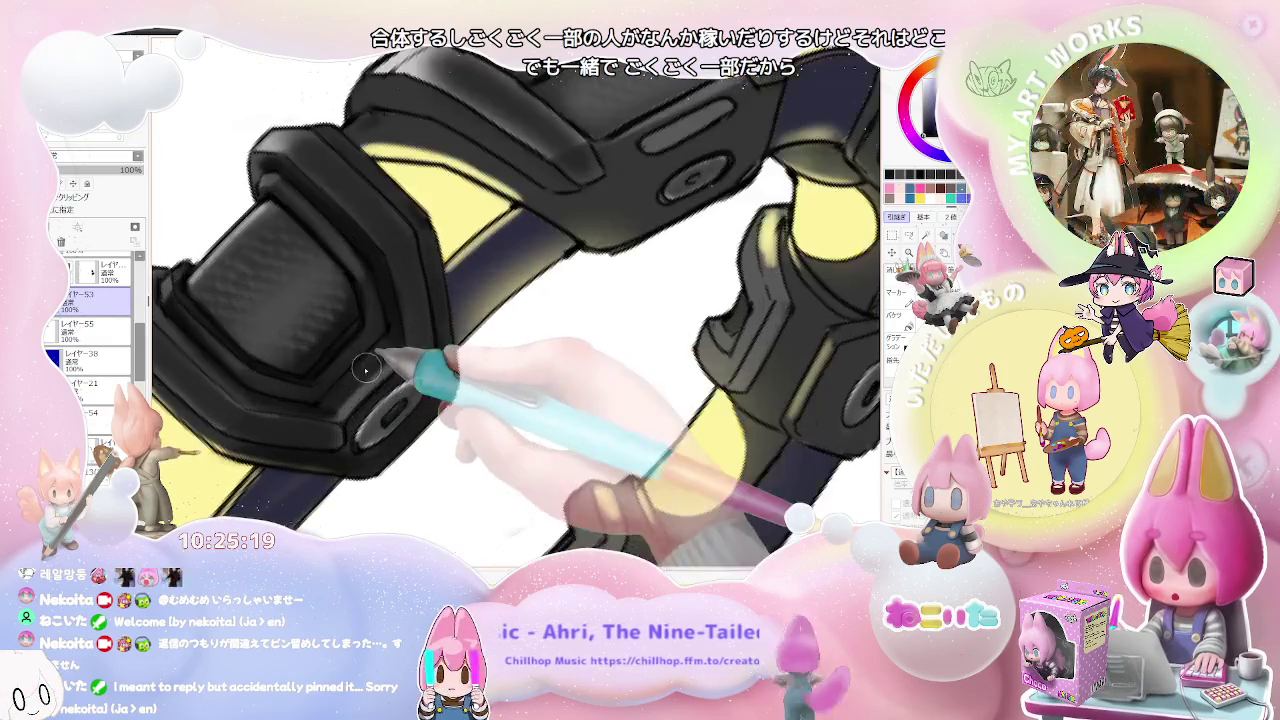
pyautogui.moveTo(349, 268); pyautogui.dragTo(314, 410)
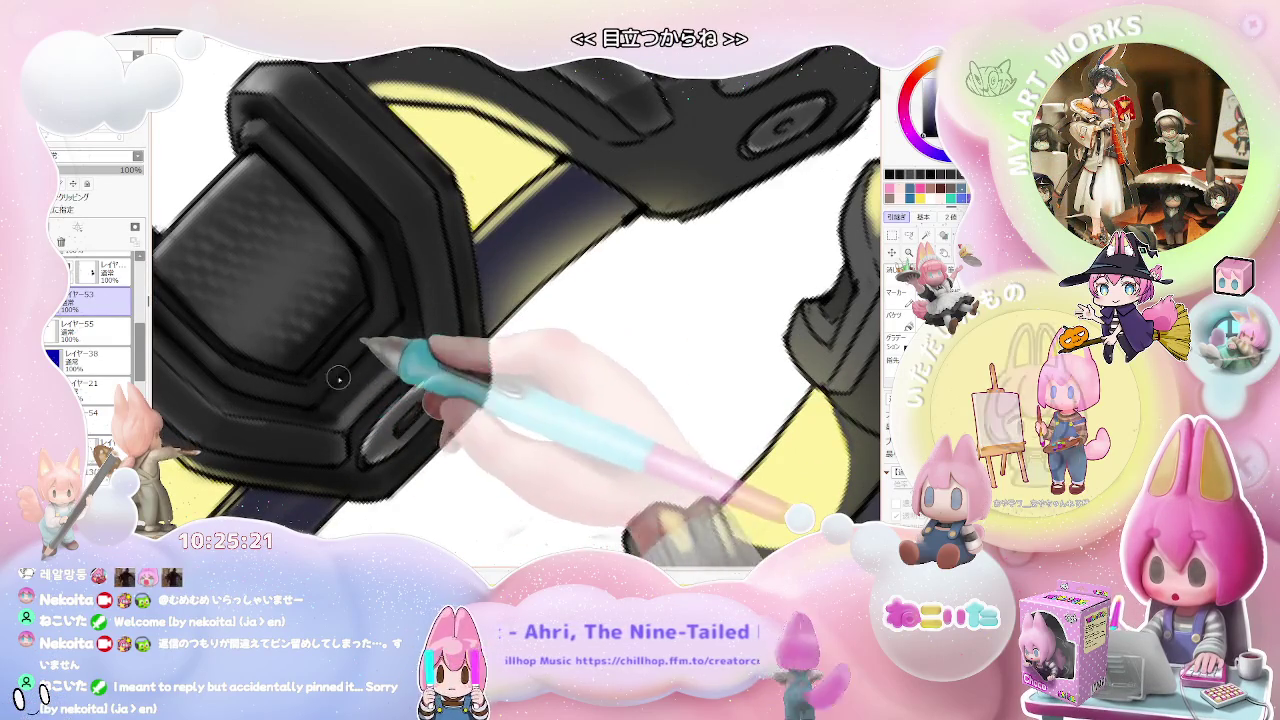
# Step: Paint fine carbon-fibre texture and grey edge highlights on the front clasp's joint block
pyautogui.moveTo(414, 309)
pyautogui.mouseDown()
pyautogui.moveTo(455, 313)
pyautogui.moveTo(429, 350)
pyautogui.mouseUp()
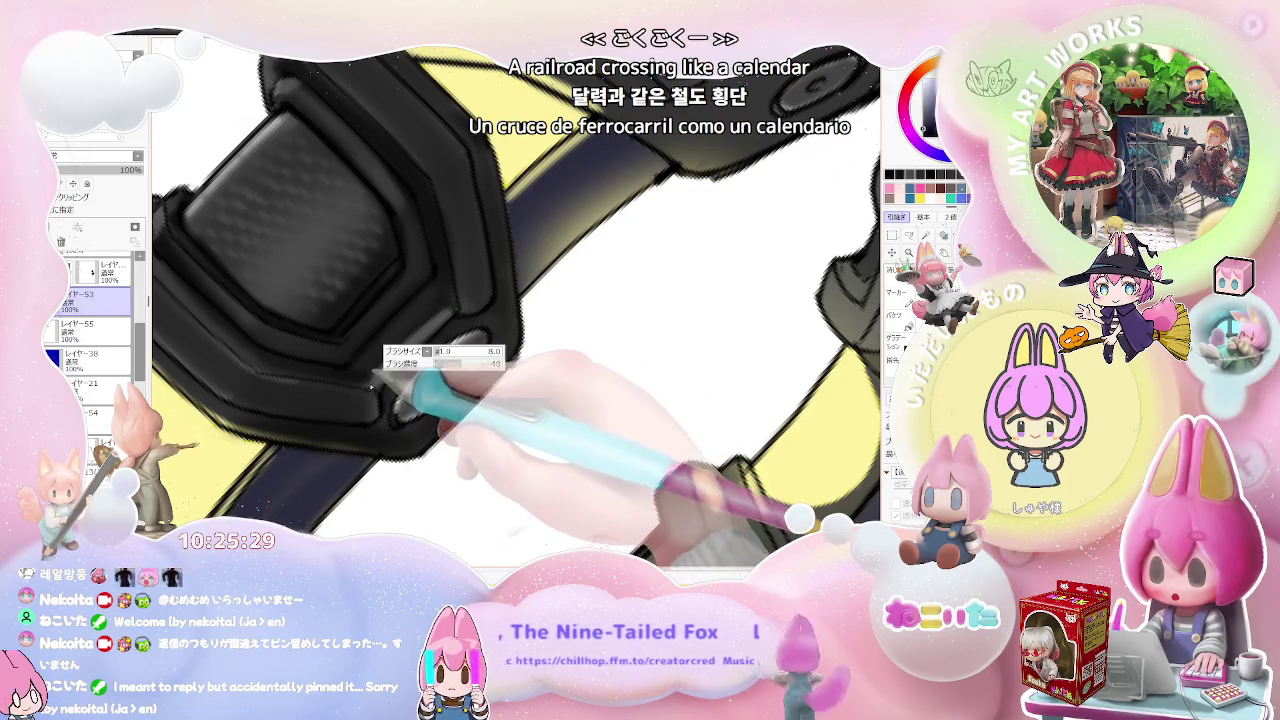
pyautogui.moveTo(423, 366)
pyautogui.mouseDown()
pyautogui.moveTo(514, 286)
pyautogui.moveTo(529, 323)
pyautogui.mouseUp()
pyautogui.press('Delete')
pyautogui.press('Delete')
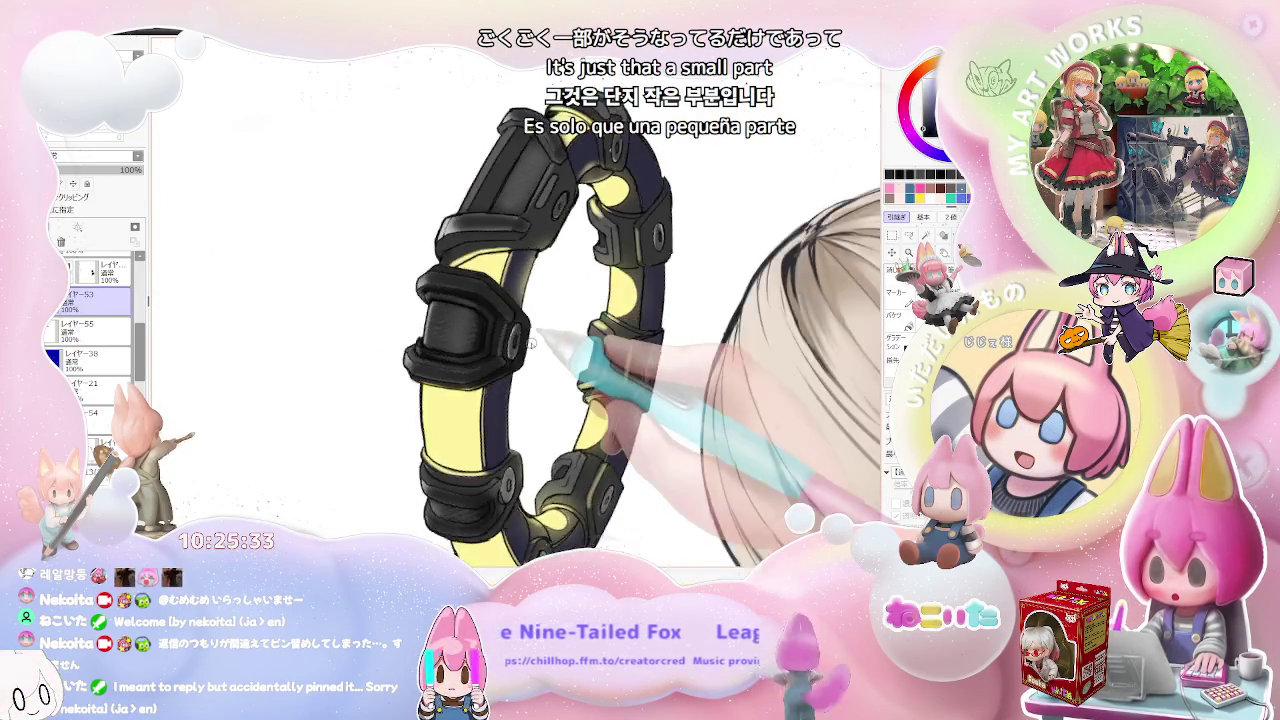
pyautogui.press('Delete')
pyautogui.moveTo(466, 323); pyautogui.dragTo(389, 275)
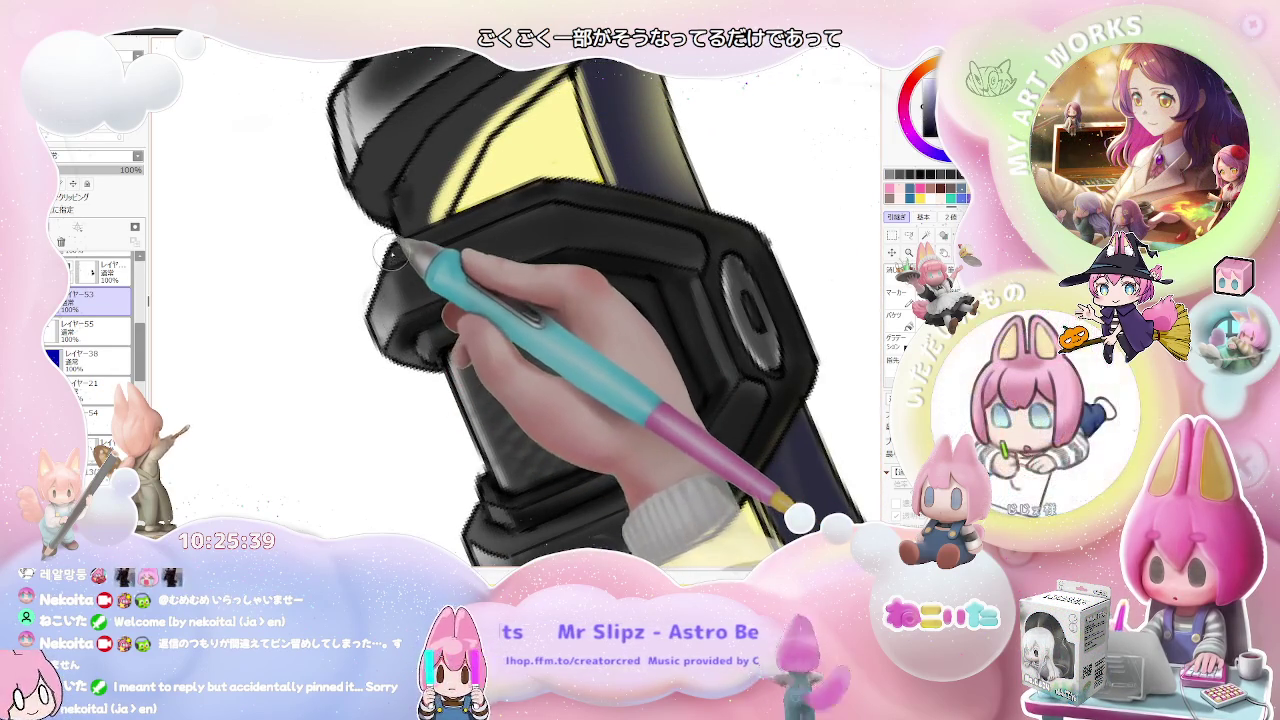
pyautogui.moveTo(395, 252)
pyautogui.mouseDown()
pyautogui.moveTo(608, 357)
pyautogui.moveTo(484, 355)
pyautogui.moveTo(480, 400)
pyautogui.mouseUp()
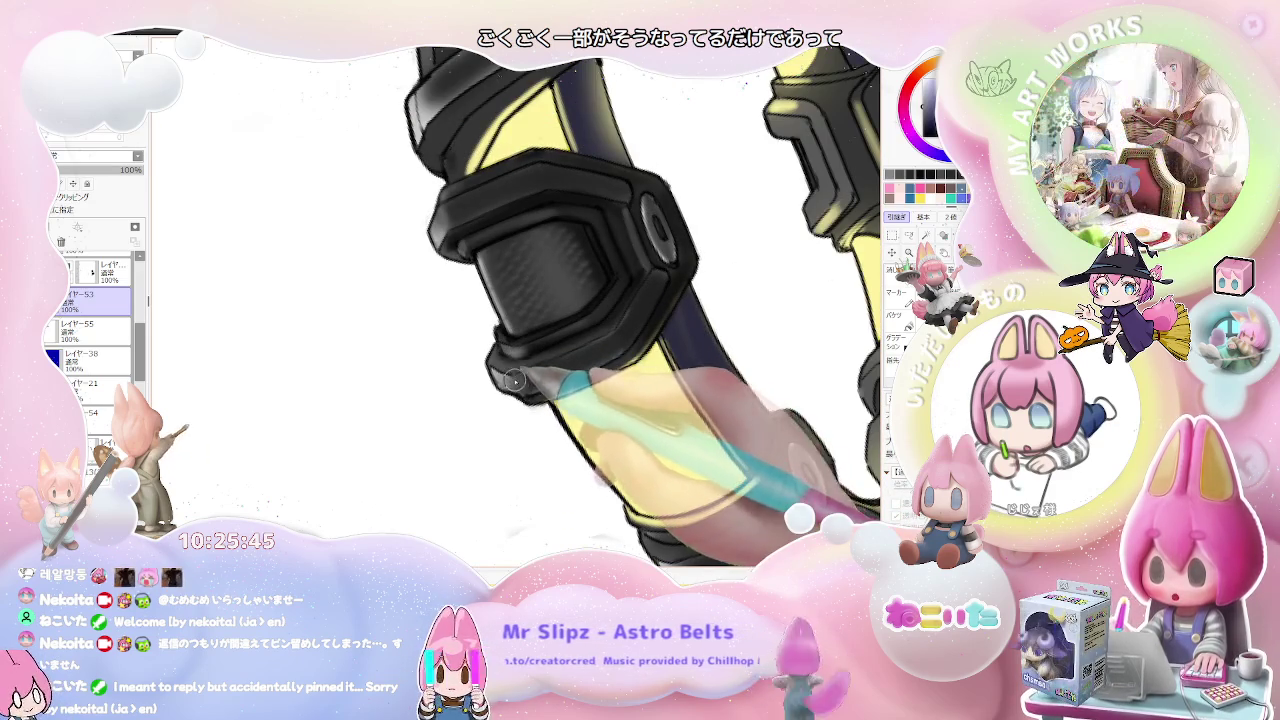
pyautogui.moveTo(560, 420)
pyautogui.mouseDown()
pyautogui.moveTo(587, 400)
pyautogui.moveTo(531, 439)
pyautogui.moveTo(512, 425)
pyautogui.moveTo(685, 456)
pyautogui.moveTo(478, 300)
pyautogui.moveTo(420, 280)
pyautogui.moveTo(440, 290)
pyautogui.mouseUp()
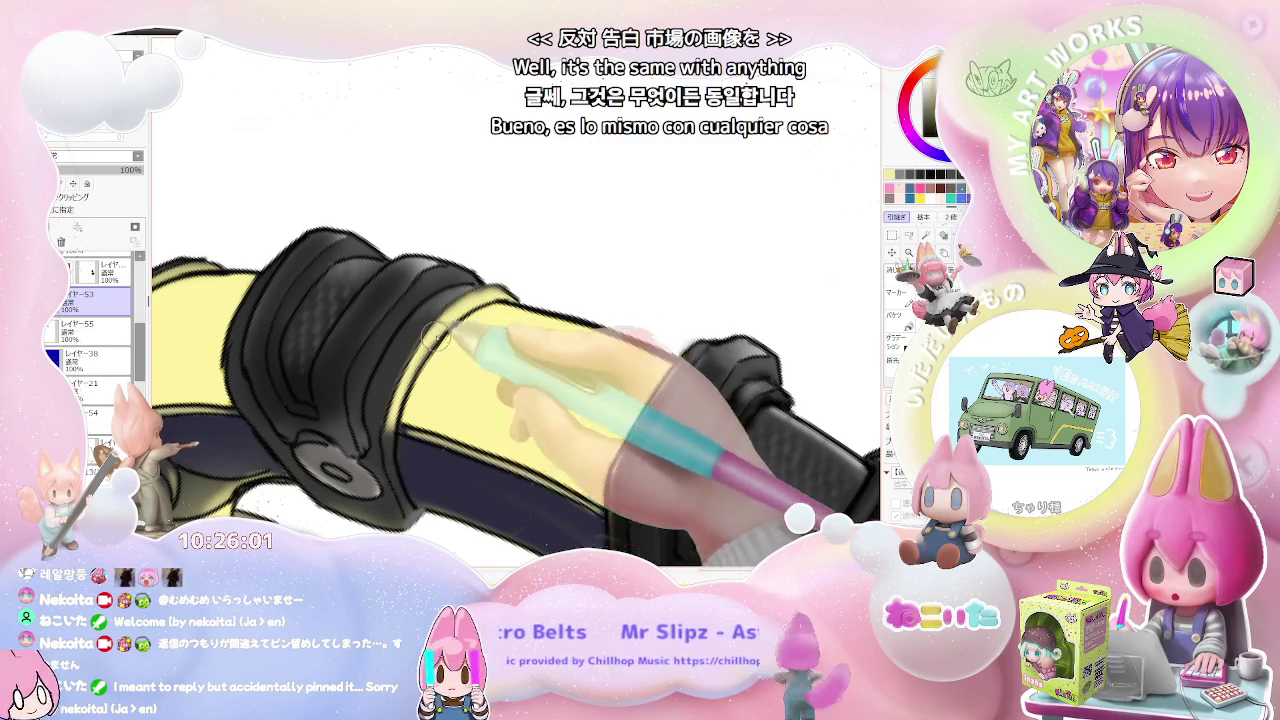
pyautogui.moveTo(427, 345)
pyautogui.mouseDown()
pyautogui.moveTo(549, 371)
pyautogui.moveTo(517, 414)
pyautogui.moveTo(531, 386)
pyautogui.mouseUp()
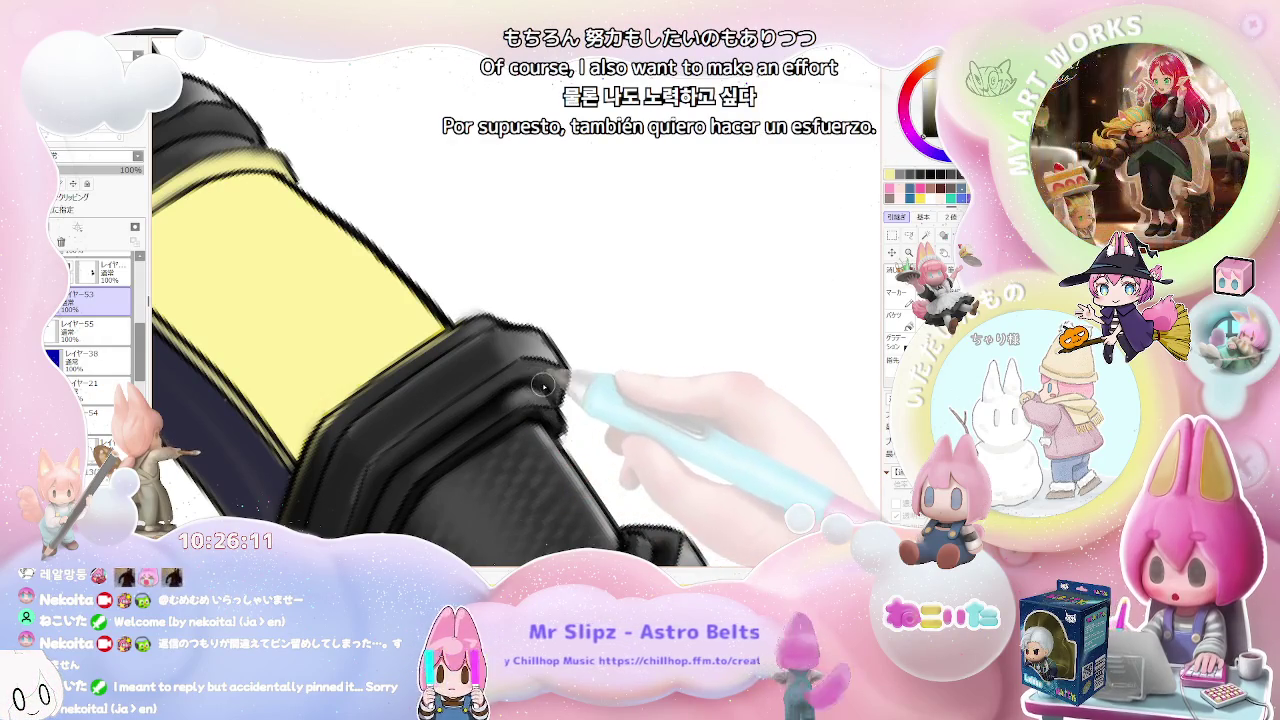
pyautogui.moveTo(546, 392); pyautogui.dragTo(550, 396)
# Step: Paint carbon texture along the black band of the next clasp
pyautogui.scroll(-5, 547, 398)
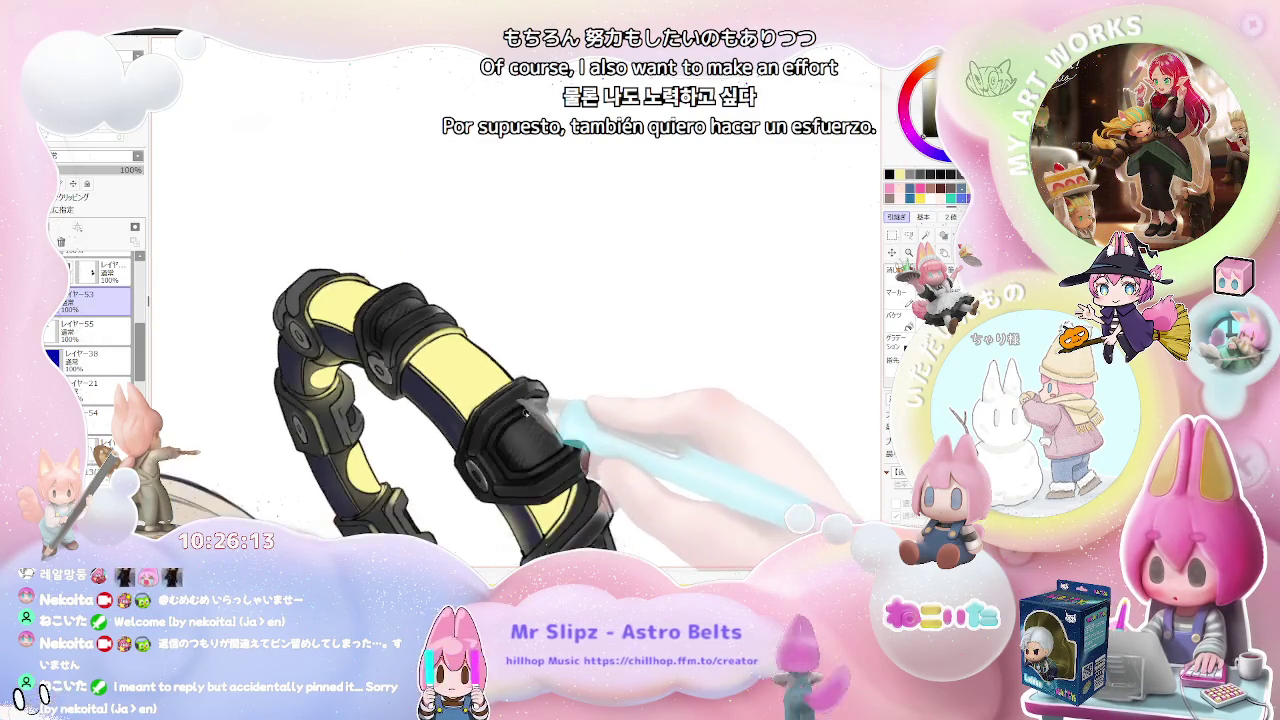
pyautogui.scroll(3, 500, 380)
pyautogui.scroll(3, 482, 359)
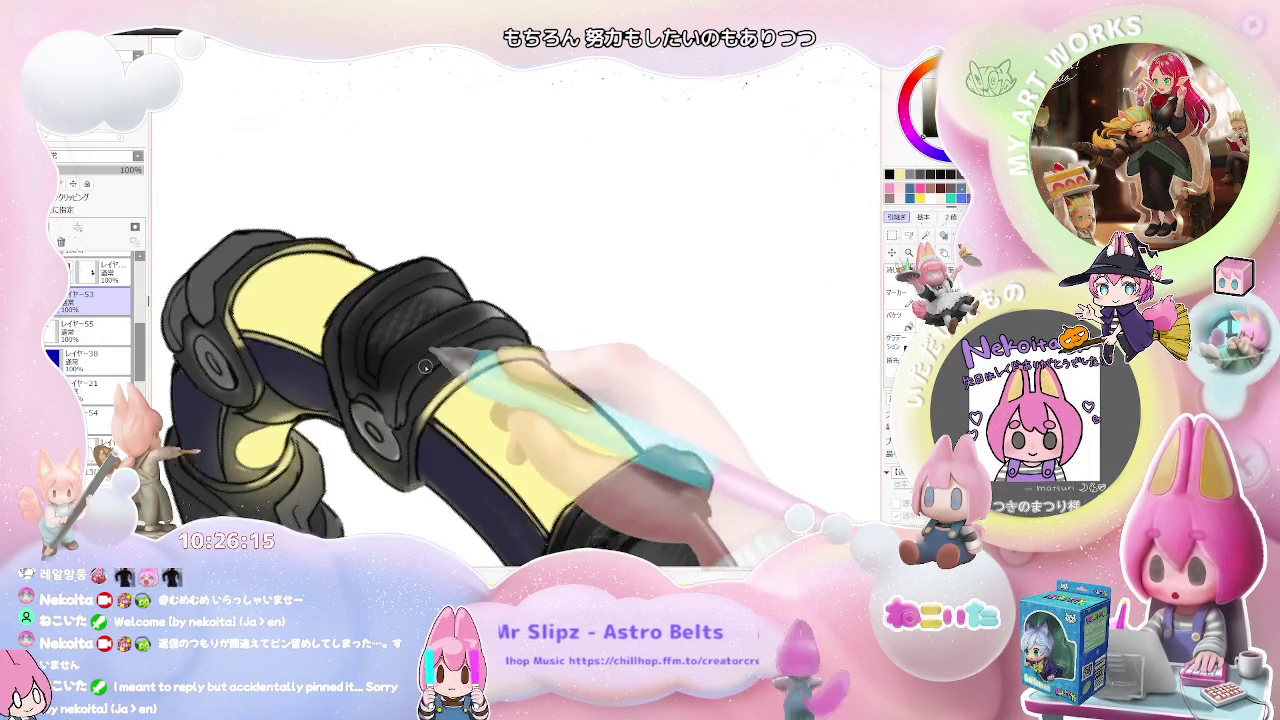
pyautogui.scroll(2, 403, 416)
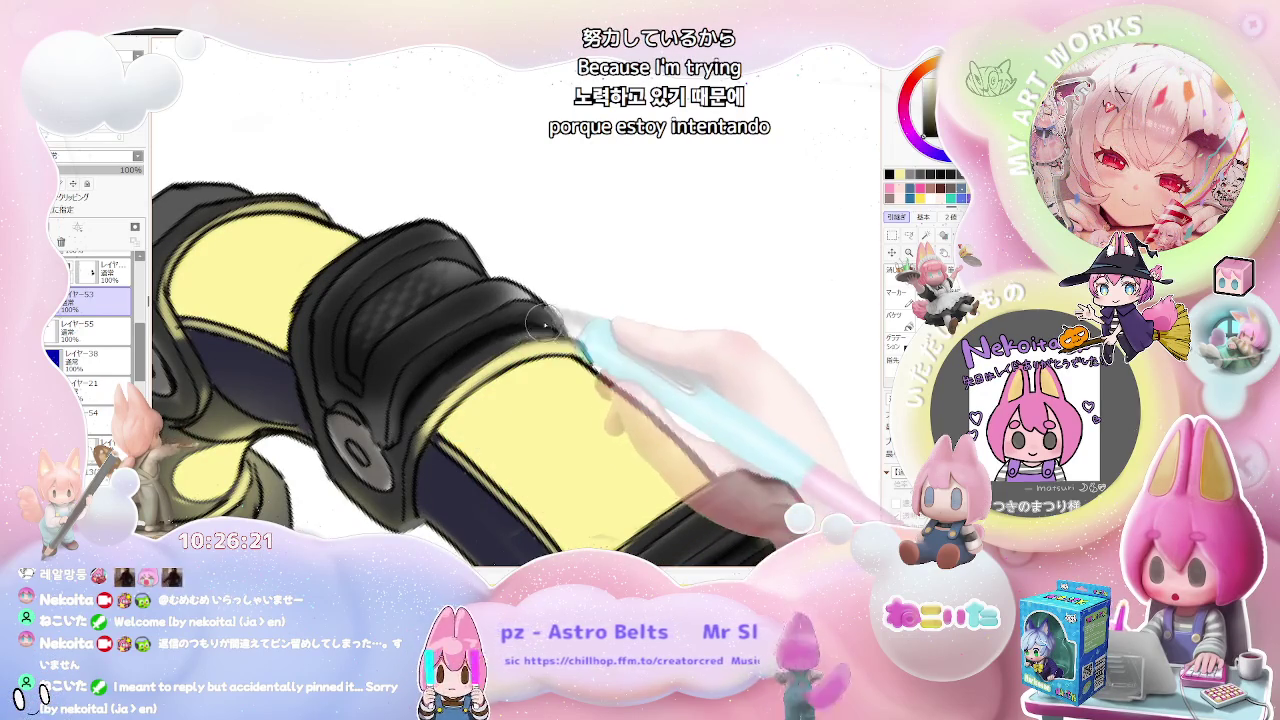
pyautogui.scroll(-2, 538, 322)
pyautogui.scroll(-2, 560, 330)
pyautogui.scroll(-1, 600, 345)
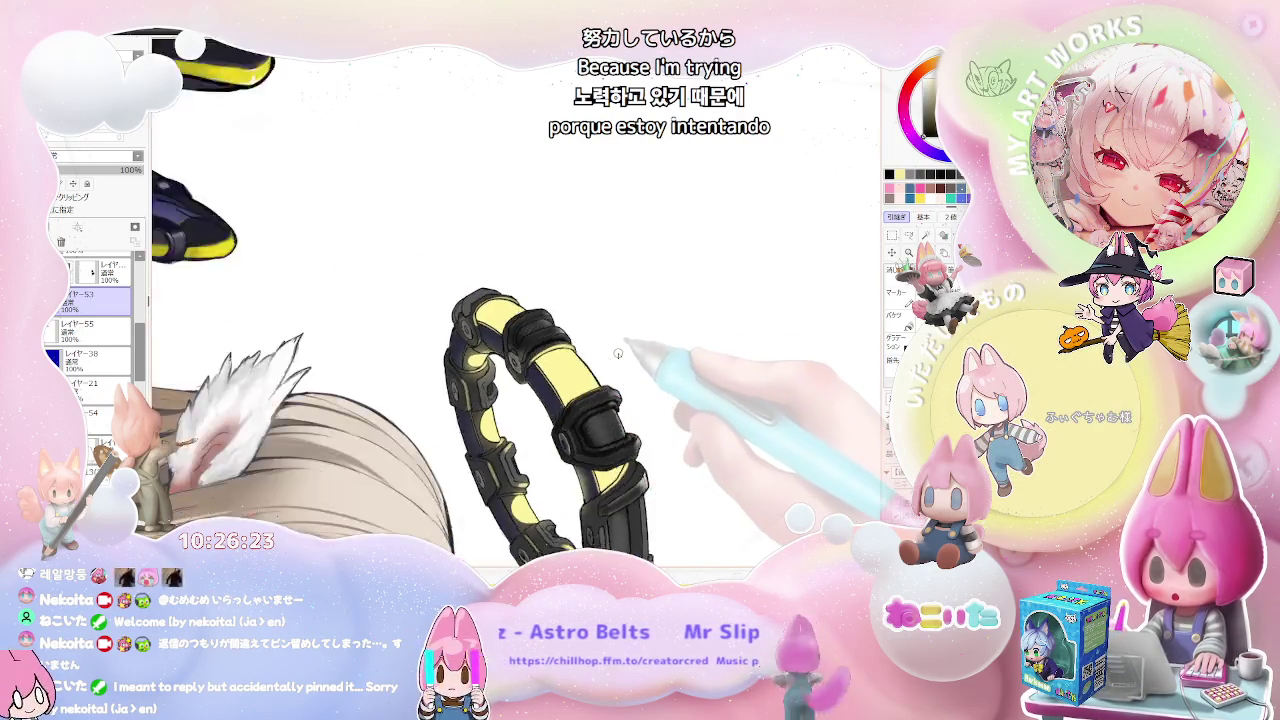
pyautogui.scroll(2, 600, 380)
pyautogui.scroll(3, 470, 350)
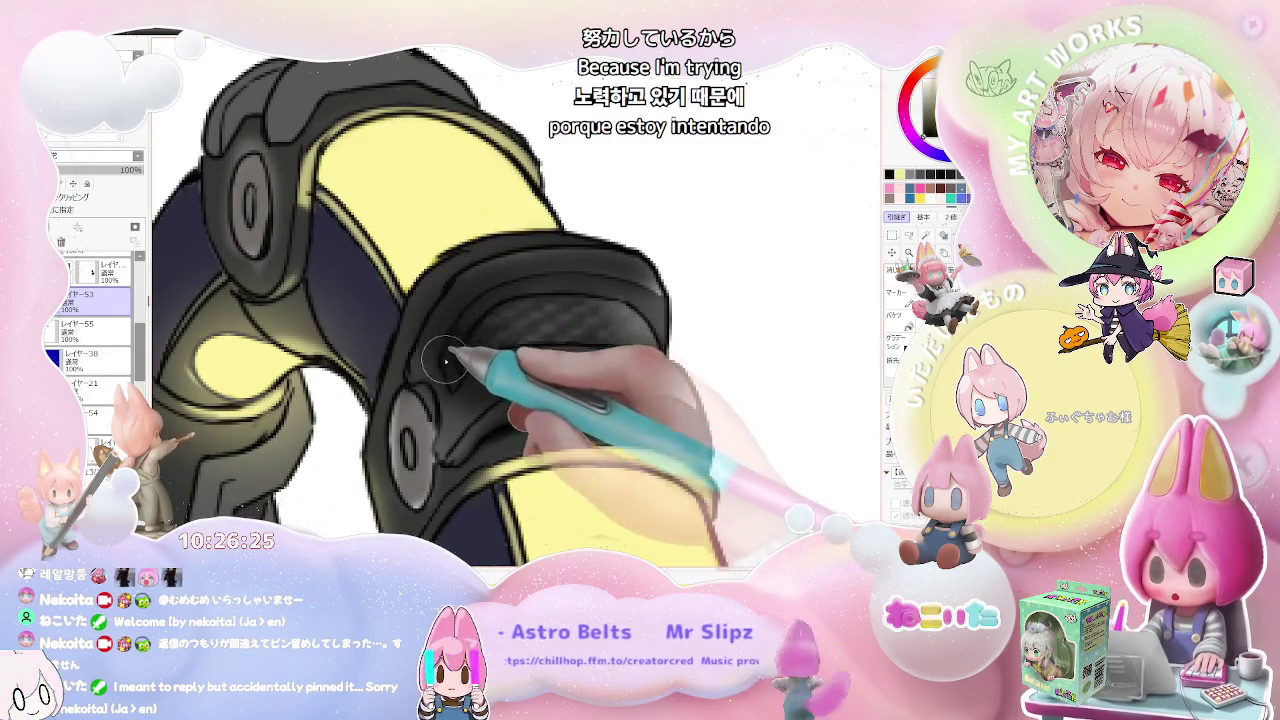
pyautogui.moveTo(533, 289)
pyautogui.mouseDown()
pyautogui.moveTo(600, 290)
pyautogui.moveTo(658, 323)
pyautogui.mouseUp()
# Step: Rotate the ring to lie flat and set the brush size to 8.0
pyautogui.scroll(-2, 658, 325)
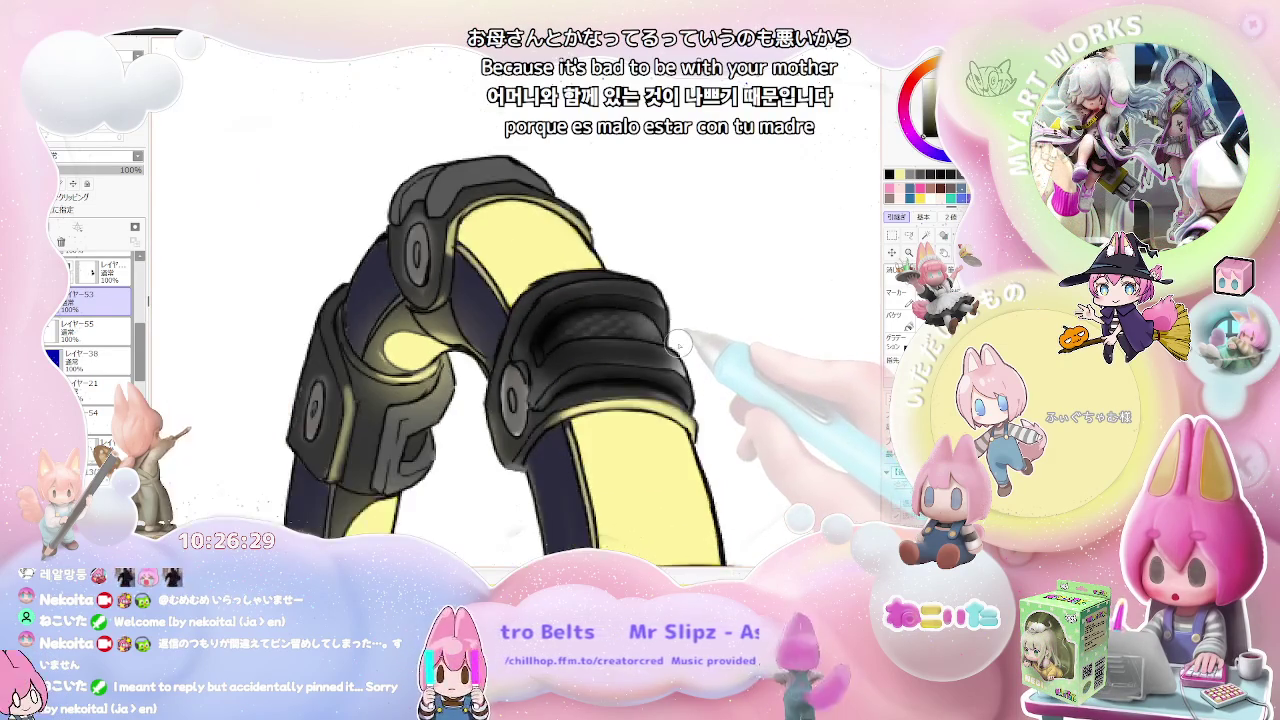
pyautogui.scroll(-2, 679, 342)
pyautogui.press('Home')
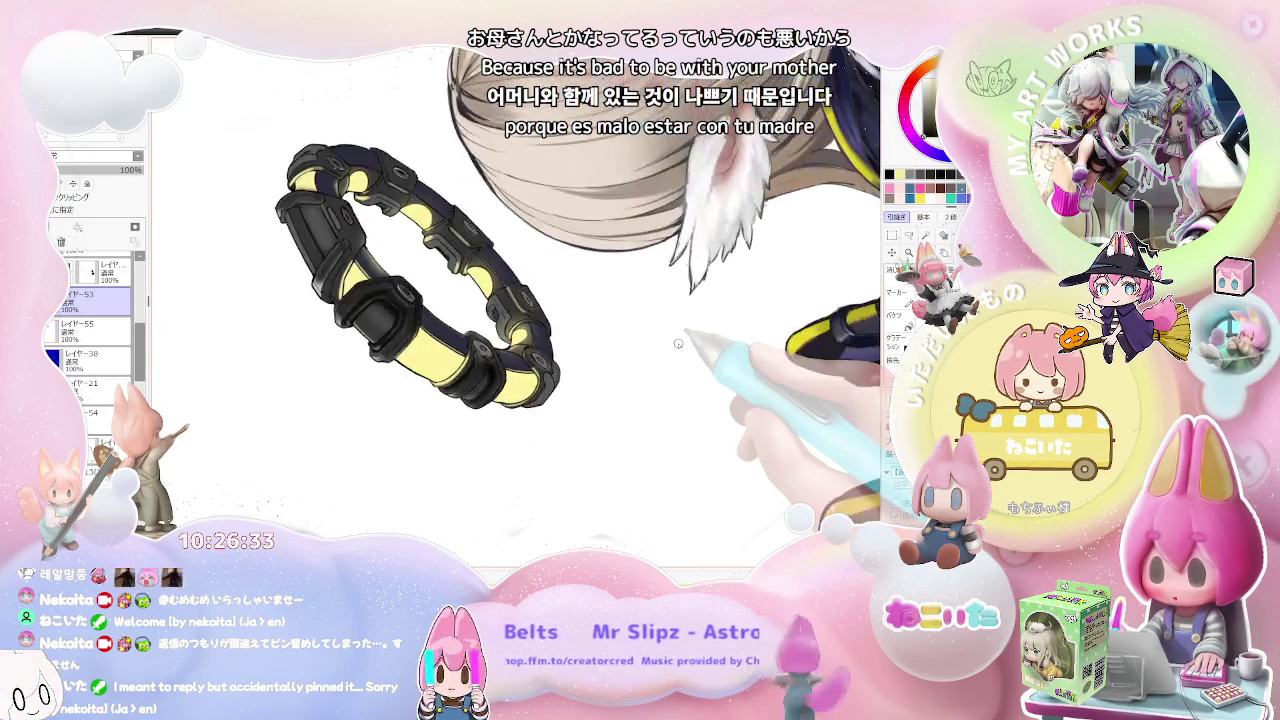
pyautogui.scroll(2, 600, 340)
pyautogui.scroll(2, 520, 330)
pyautogui.scroll(2, 475, 308)
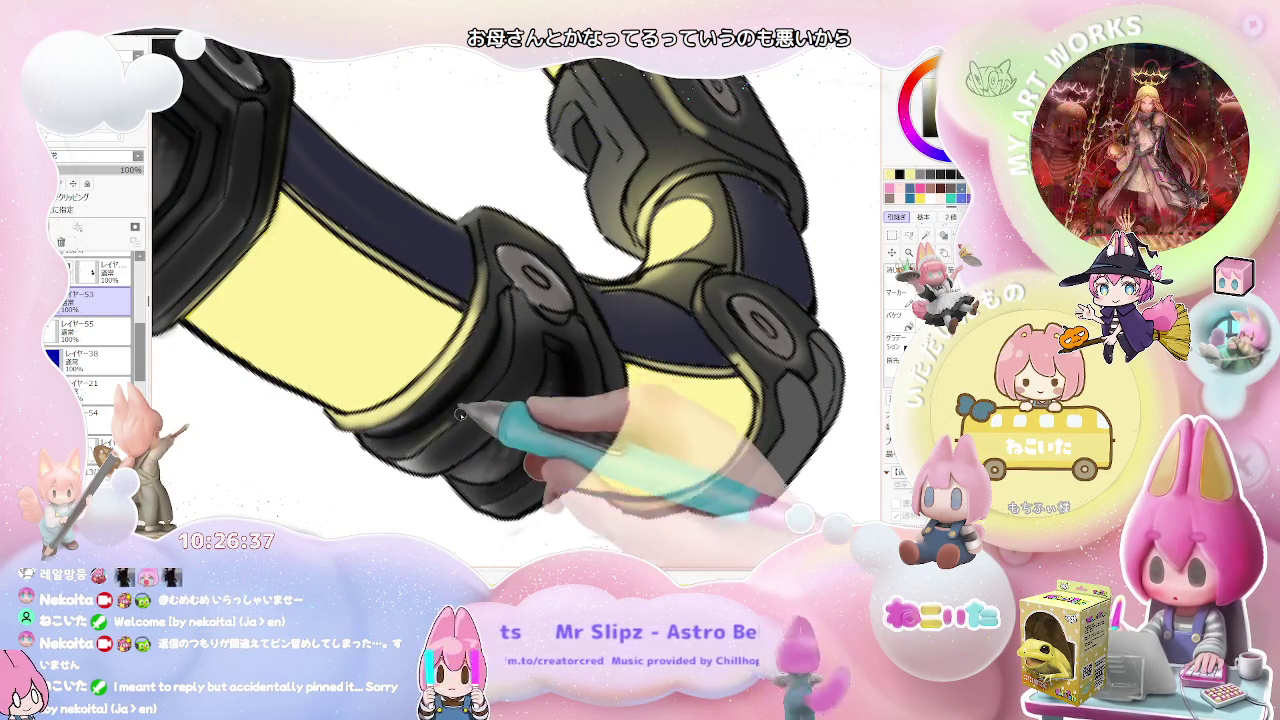
pyautogui.press('[')
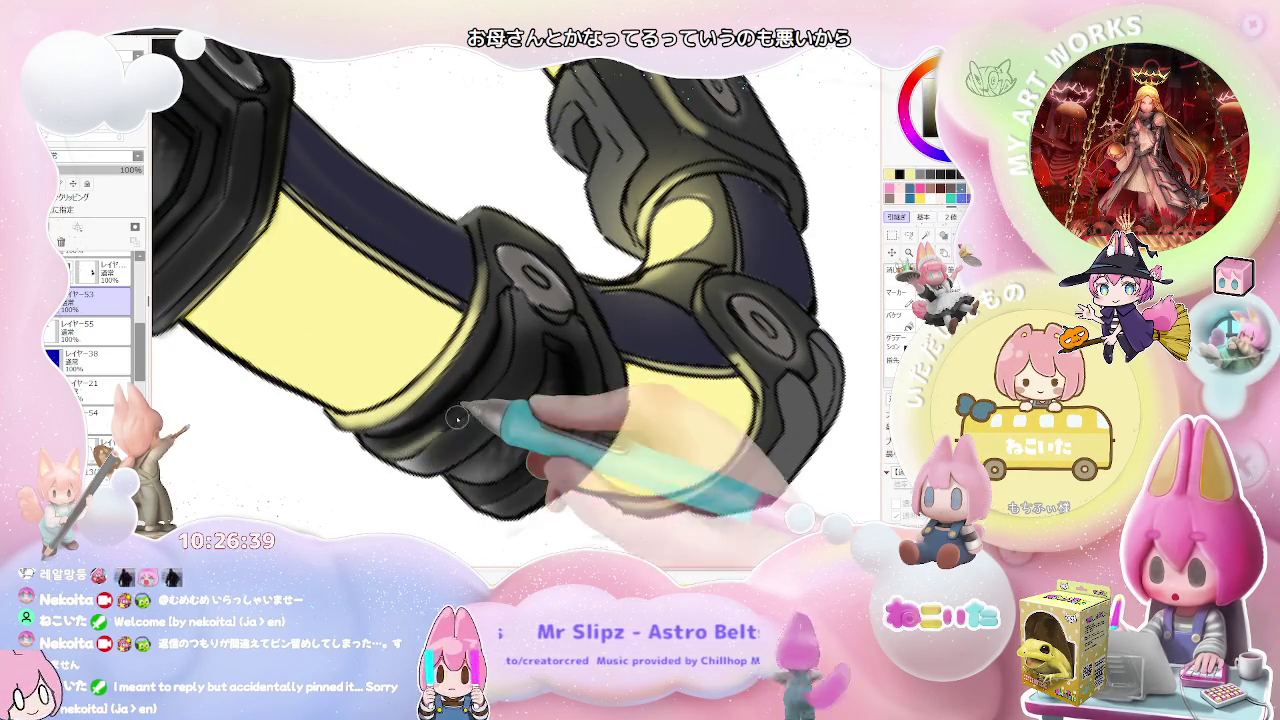
# Step: Stand the ring upright, then rotate it horizontal to reach the remaining clasps
pyautogui.scroll(-2, 516, 370)
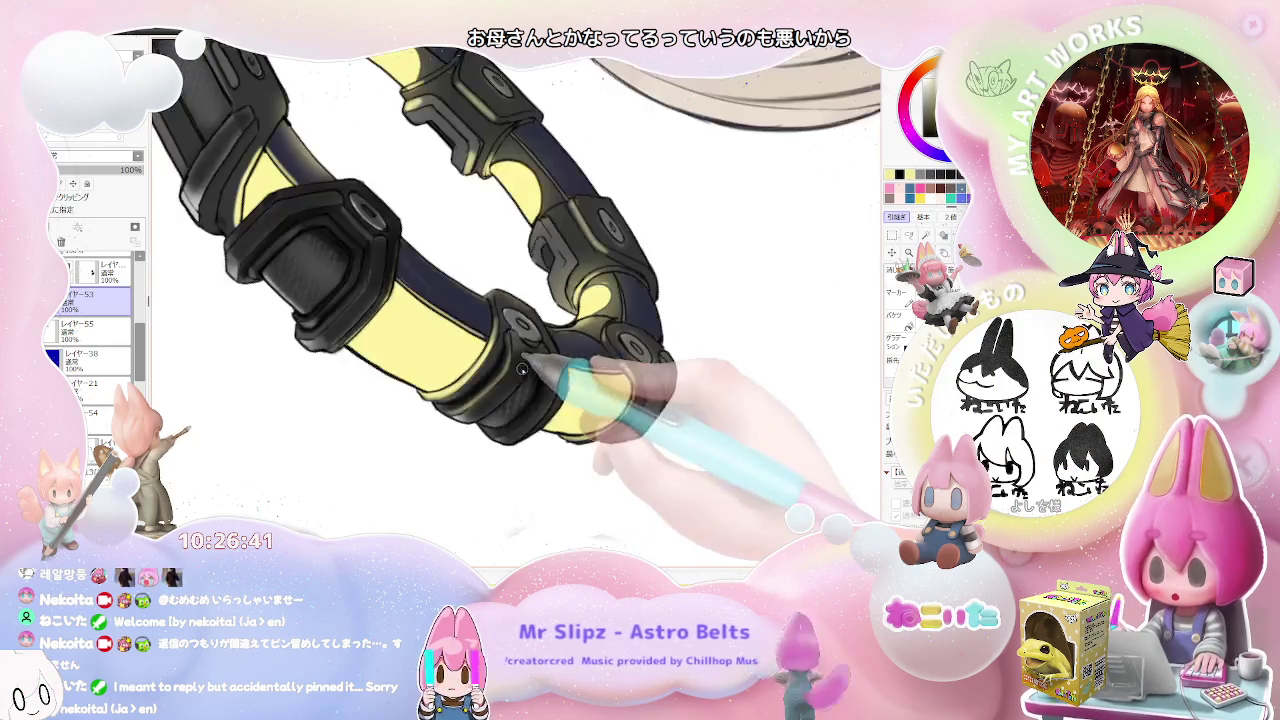
pyautogui.scroll(-2, 516, 370)
pyautogui.scroll(-2, 596, 360)
pyautogui.press('End')
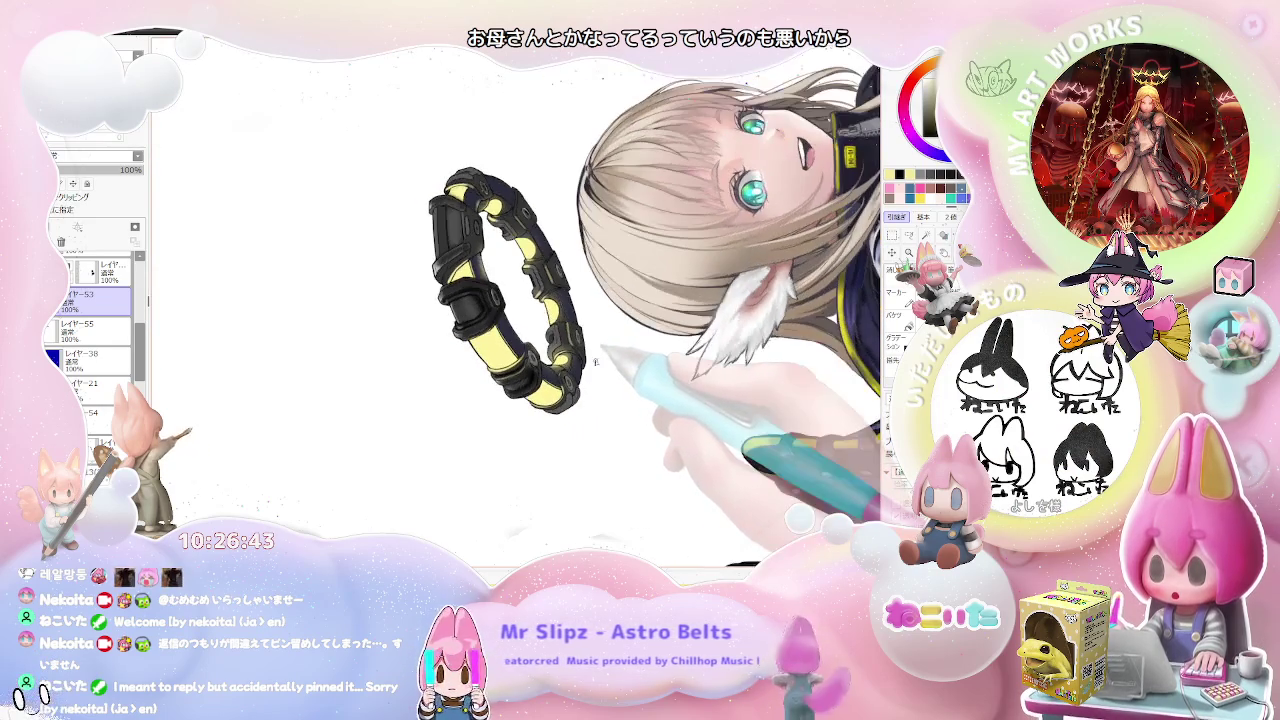
pyautogui.scroll(1, 590, 370)
pyautogui.scroll(2, 578, 370)
pyautogui.scroll(2, 501, 467)
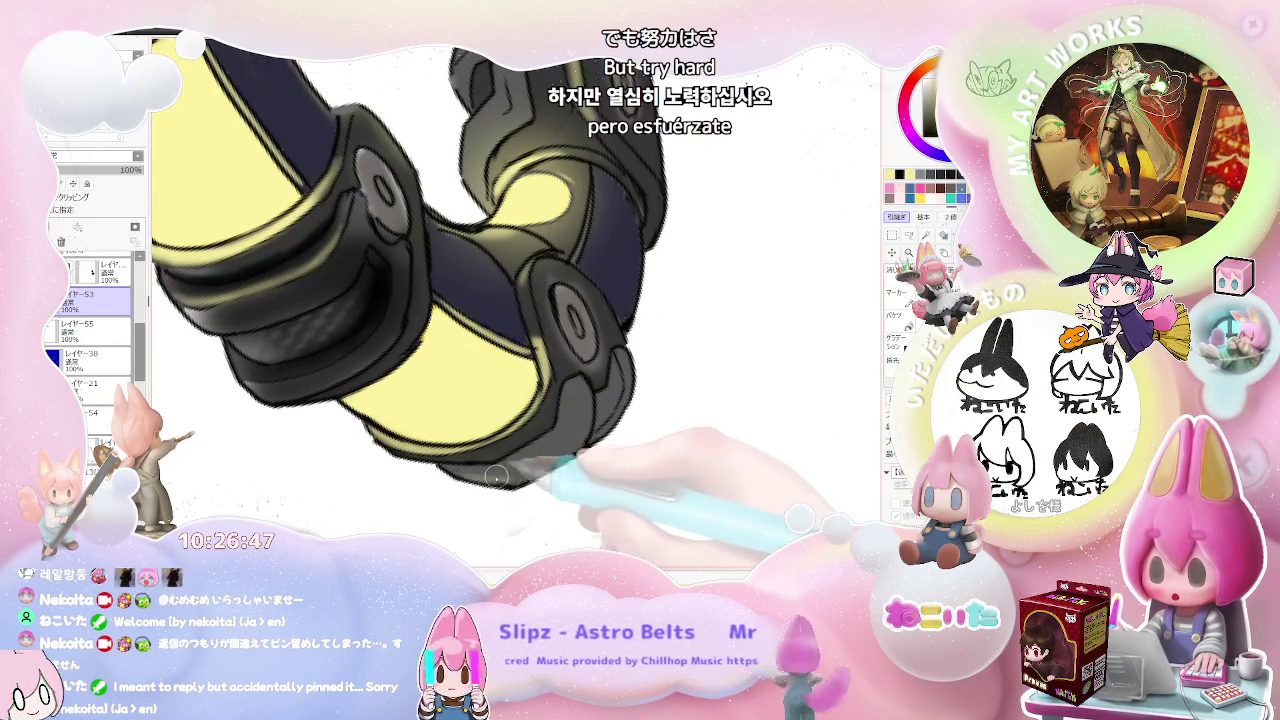
pyautogui.scroll(-1, 578, 405)
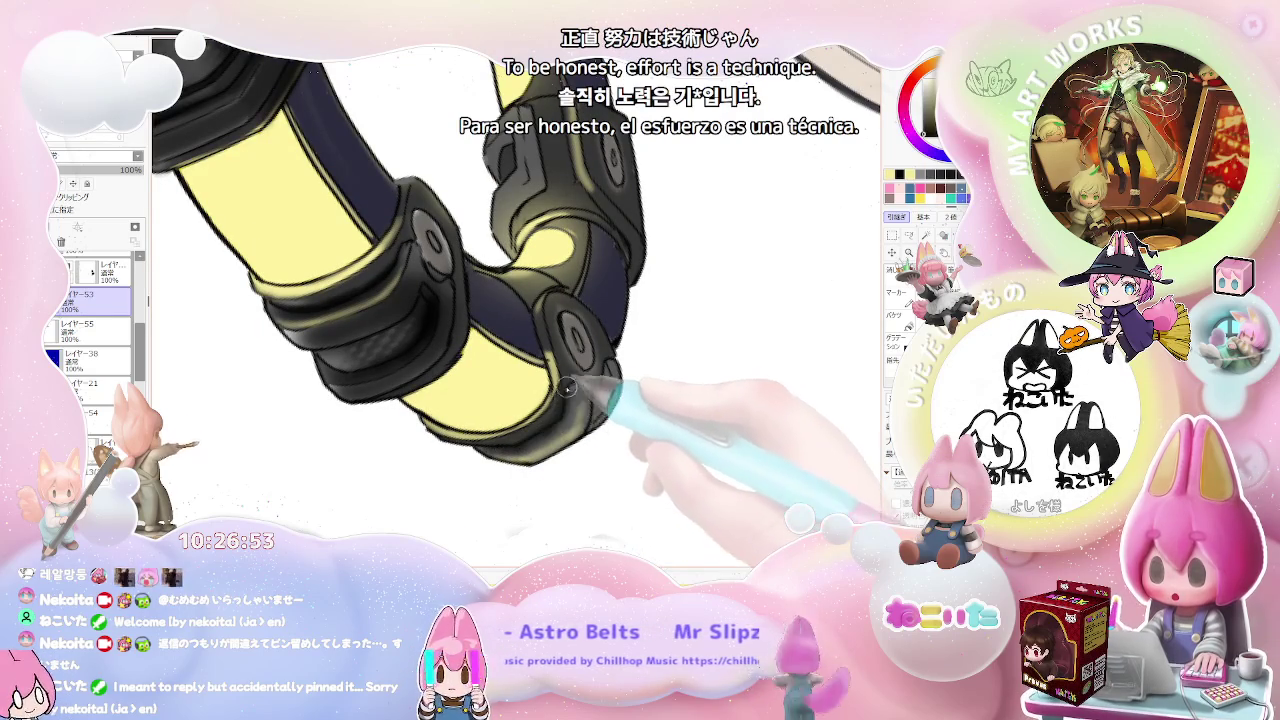
pyautogui.scroll(-3, 569, 411)
pyautogui.scroll(-2, 580, 422)
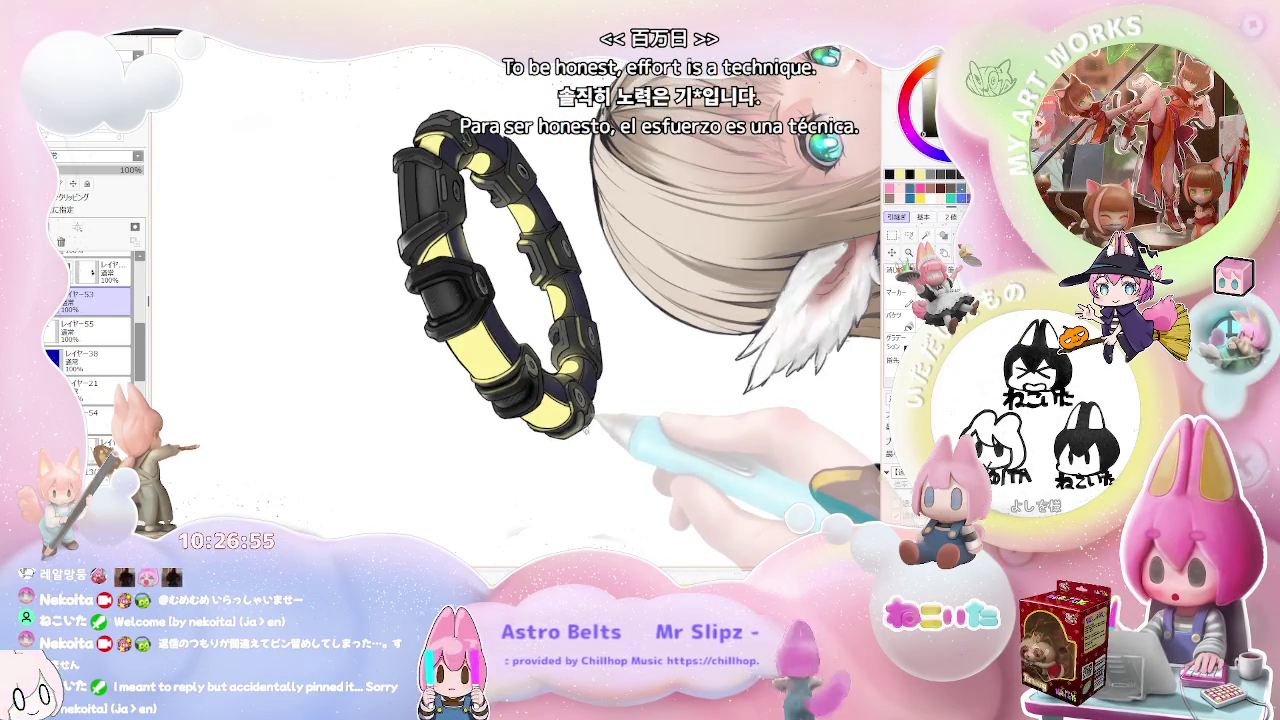
pyautogui.press('Delete')
pyautogui.press('Delete')
pyautogui.press('Delete')
pyautogui.press('Delete')
pyautogui.scroll(3, 450, 421)
pyautogui.scroll(2, 437, 421)
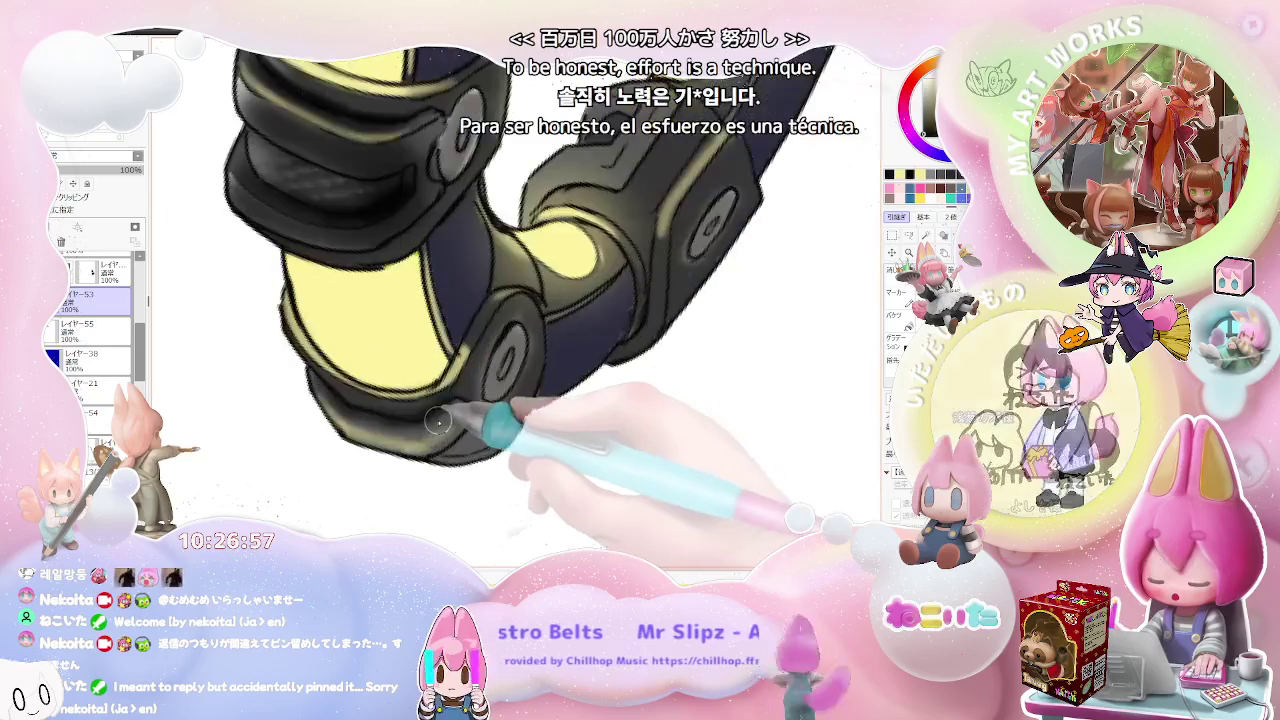
pyautogui.scroll(1, 437, 421)
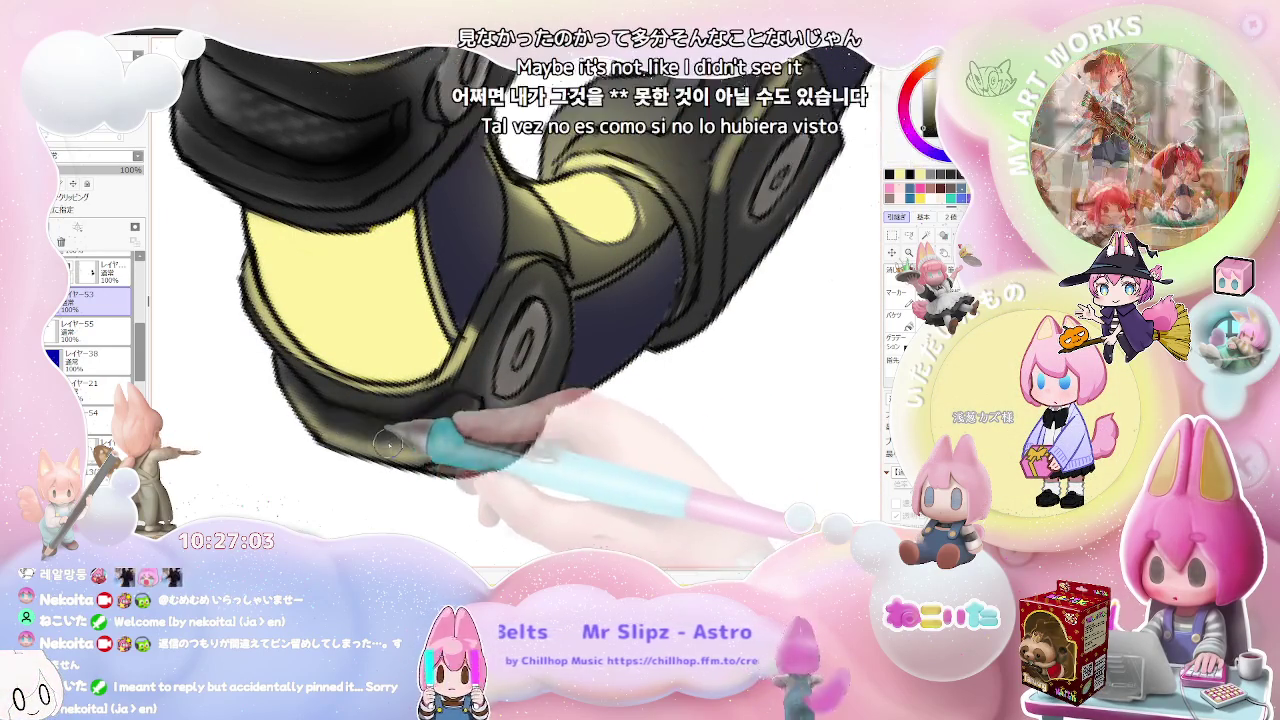
# Step: Add carbon texture, glossy highlights and yellowish rim light along the remaining clasps' edges
pyautogui.scroll(-2, 399, 435)
pyautogui.scroll(-2, 436, 422)
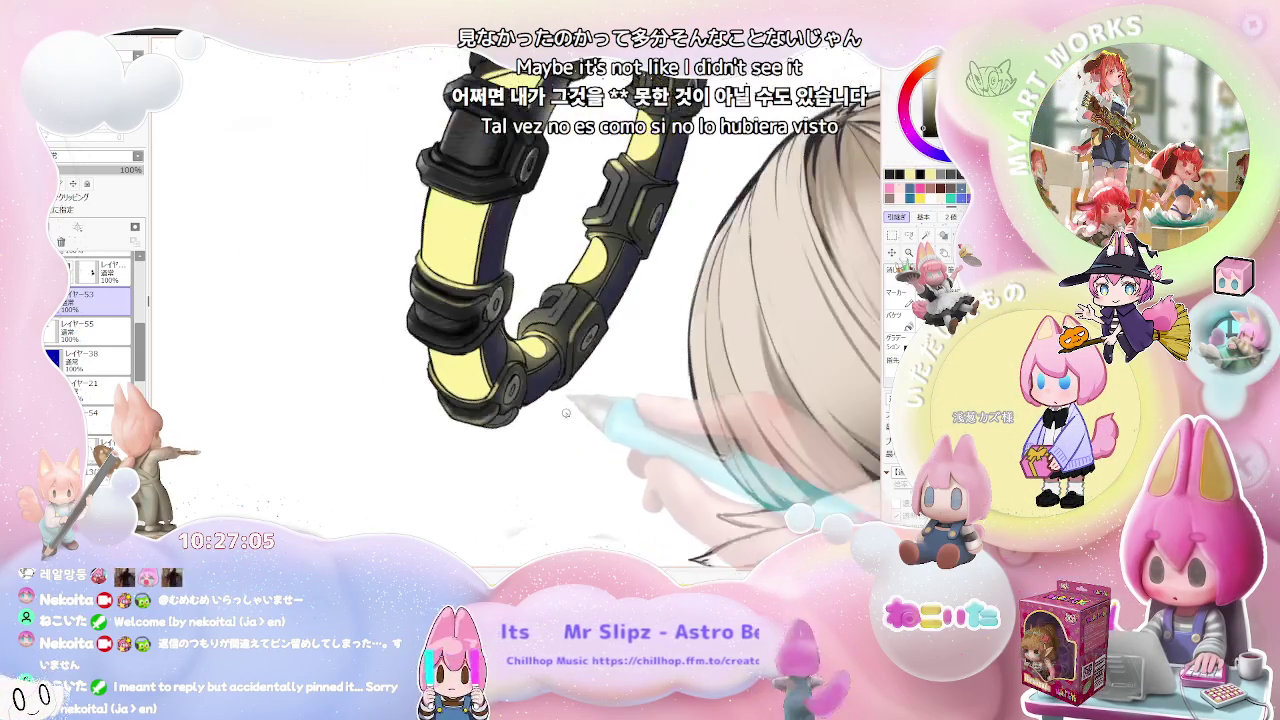
pyautogui.scroll(-2, 436, 422)
pyautogui.scroll(-2, 578, 439)
pyautogui.scroll(2, 578, 439)
pyautogui.scroll(2, 590, 420)
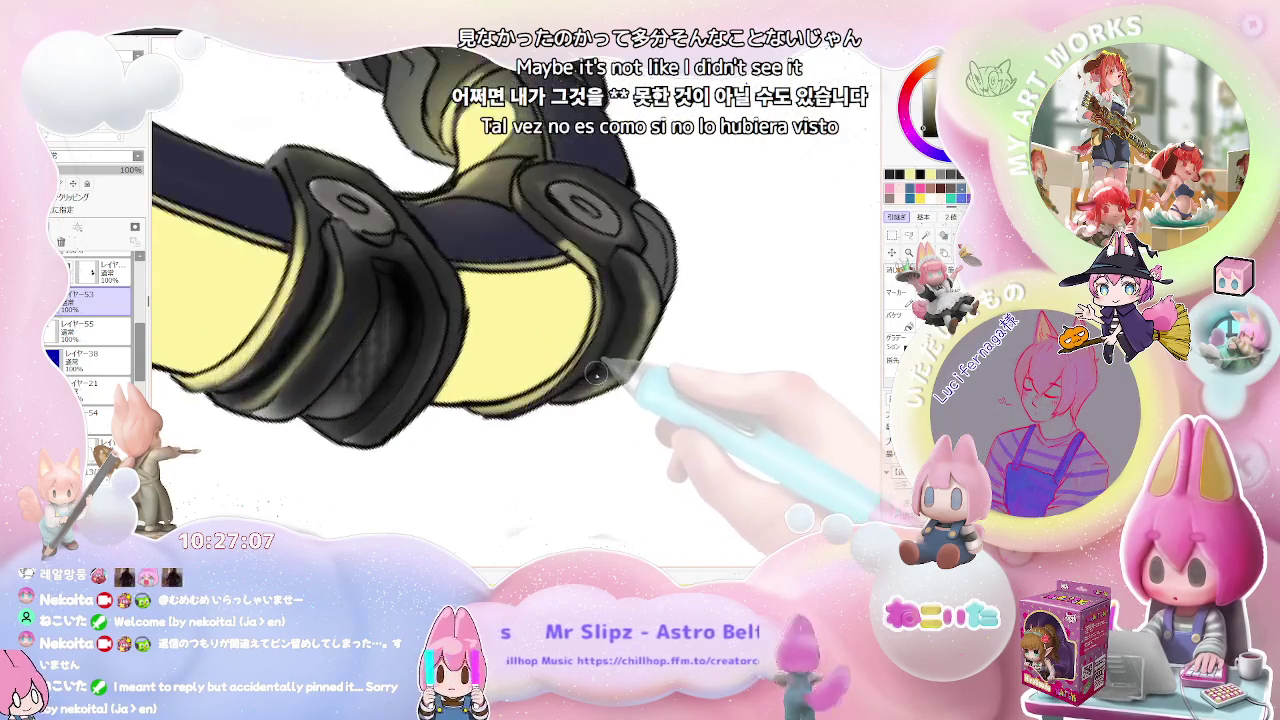
pyautogui.scroll(2, 605, 390)
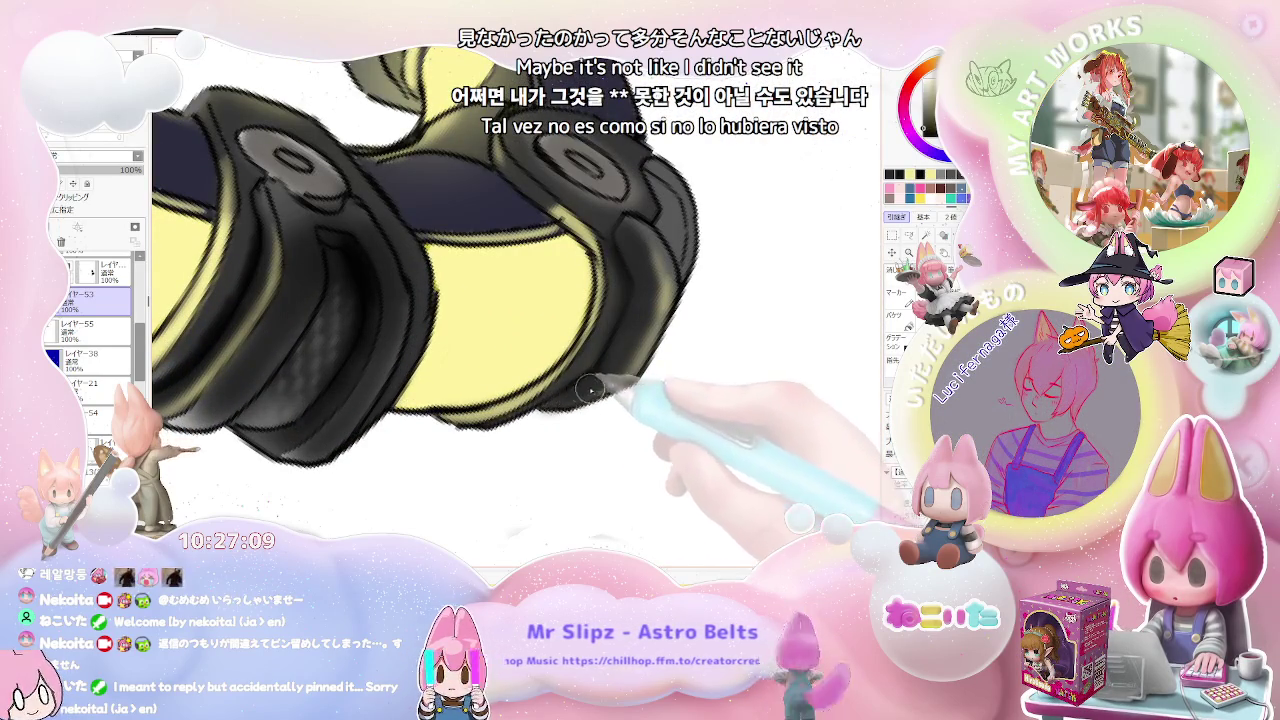
pyautogui.scroll(-2, 578, 397)
pyautogui.scroll(-2, 610, 405)
pyautogui.scroll(-2, 650, 410)
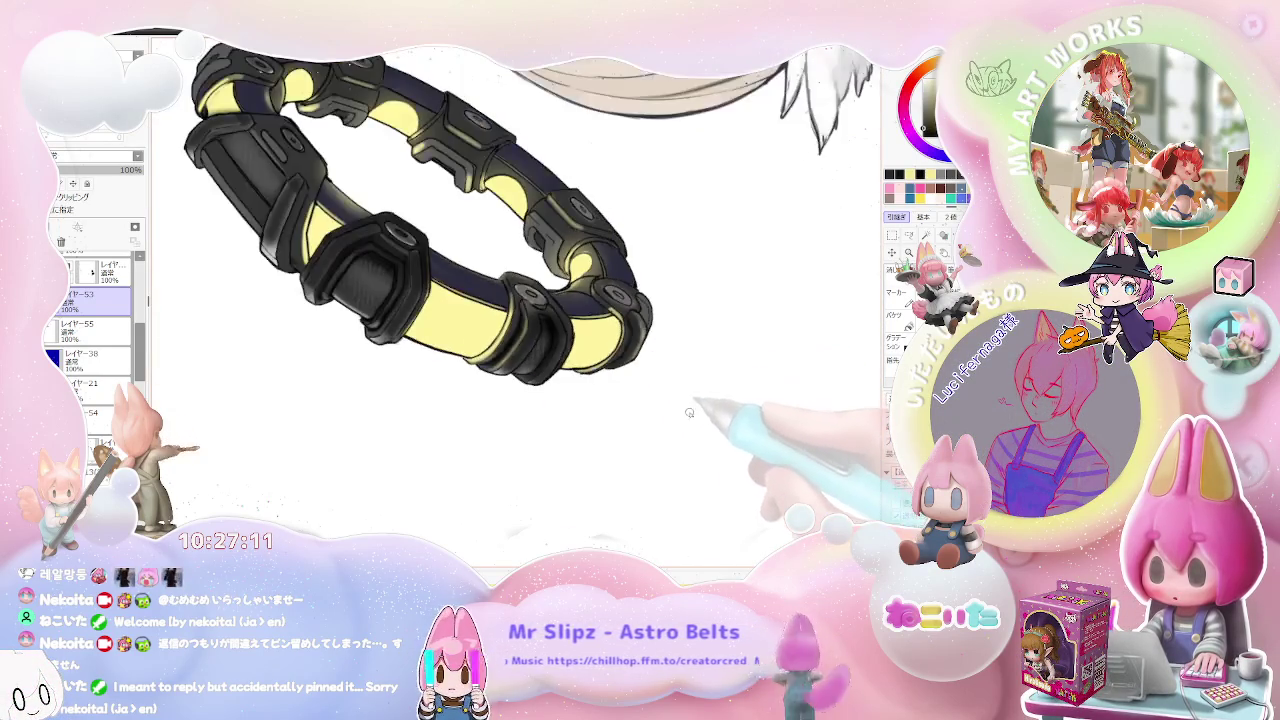
pyautogui.scroll(-1, 691, 418)
pyautogui.scroll(2, 640, 415)
pyautogui.scroll(2, 560, 408)
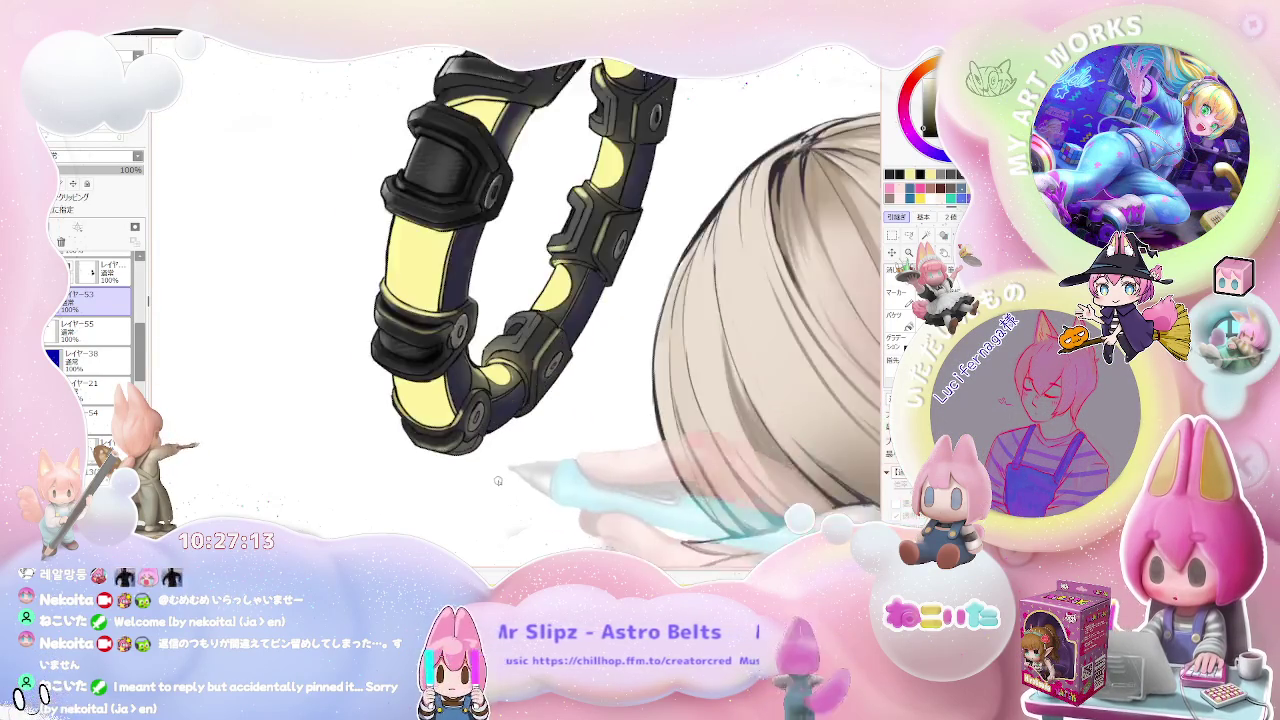
pyautogui.scroll(2, 480, 398)
pyautogui.scroll(-2, 450, 410)
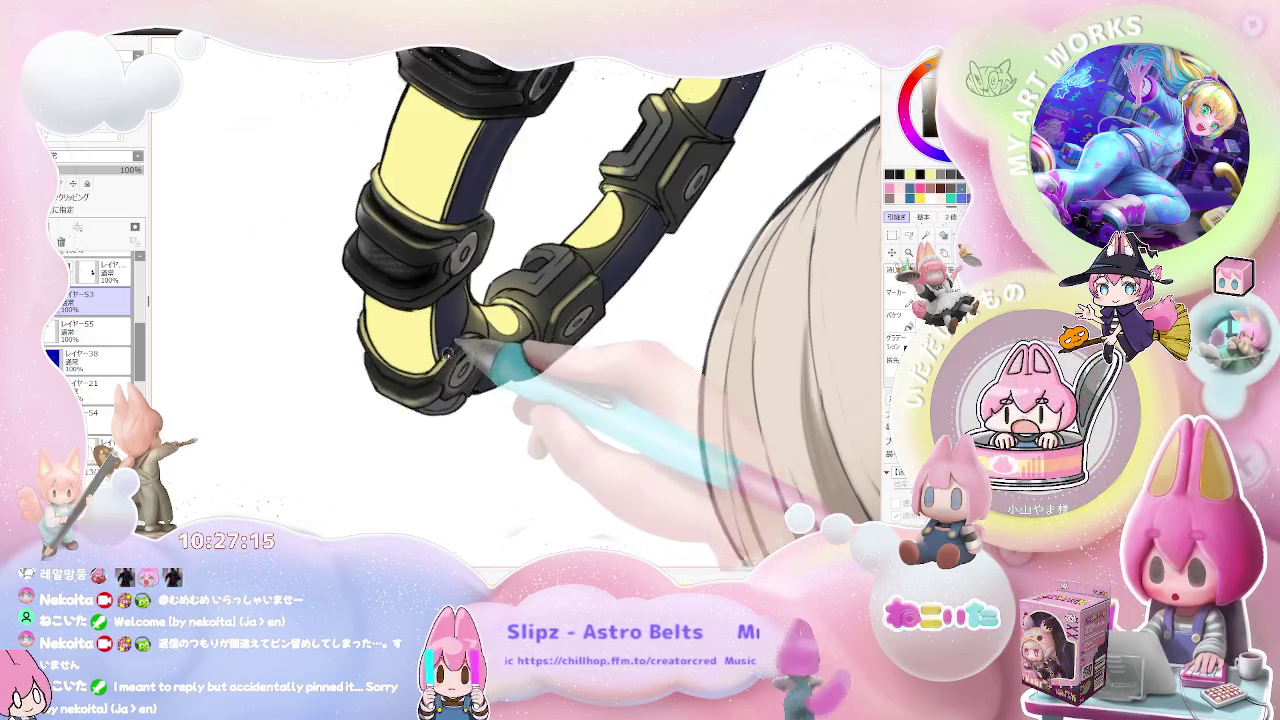
pyautogui.scroll(1, 400, 410)
pyautogui.scroll(1, 384, 415)
pyautogui.scroll(1, 370, 400)
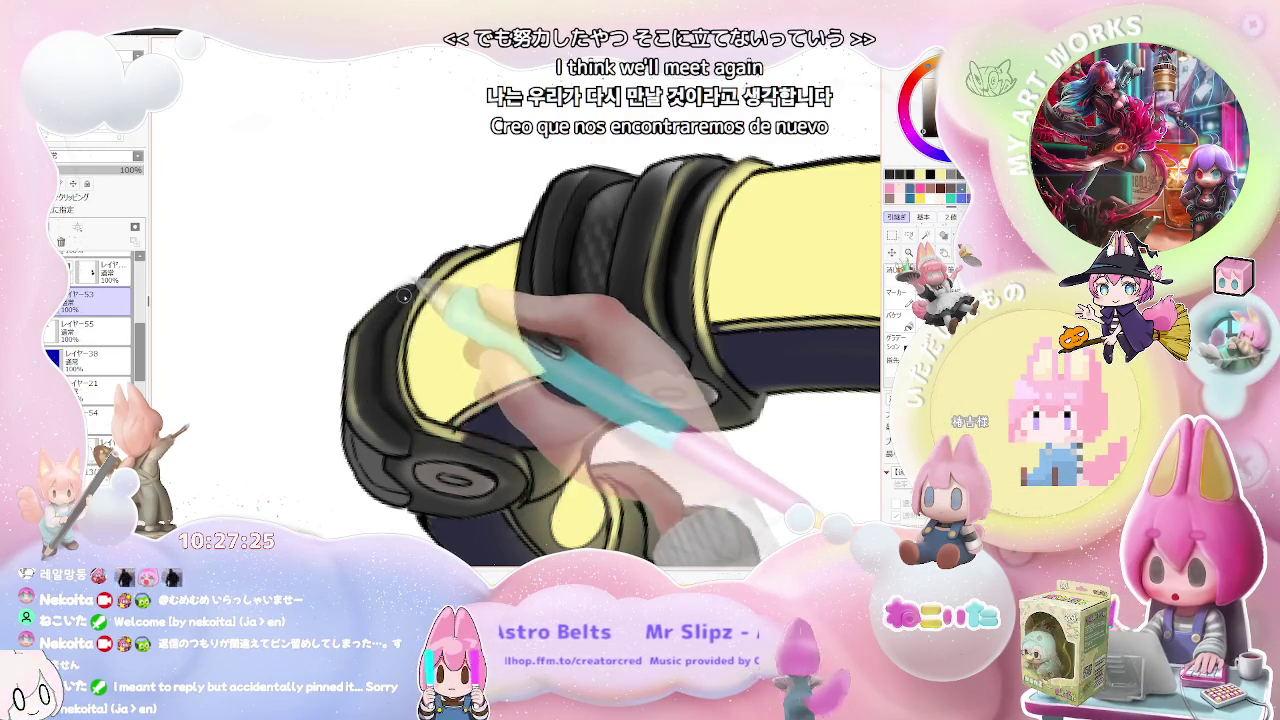
pyautogui.scroll(-3, 419, 442)
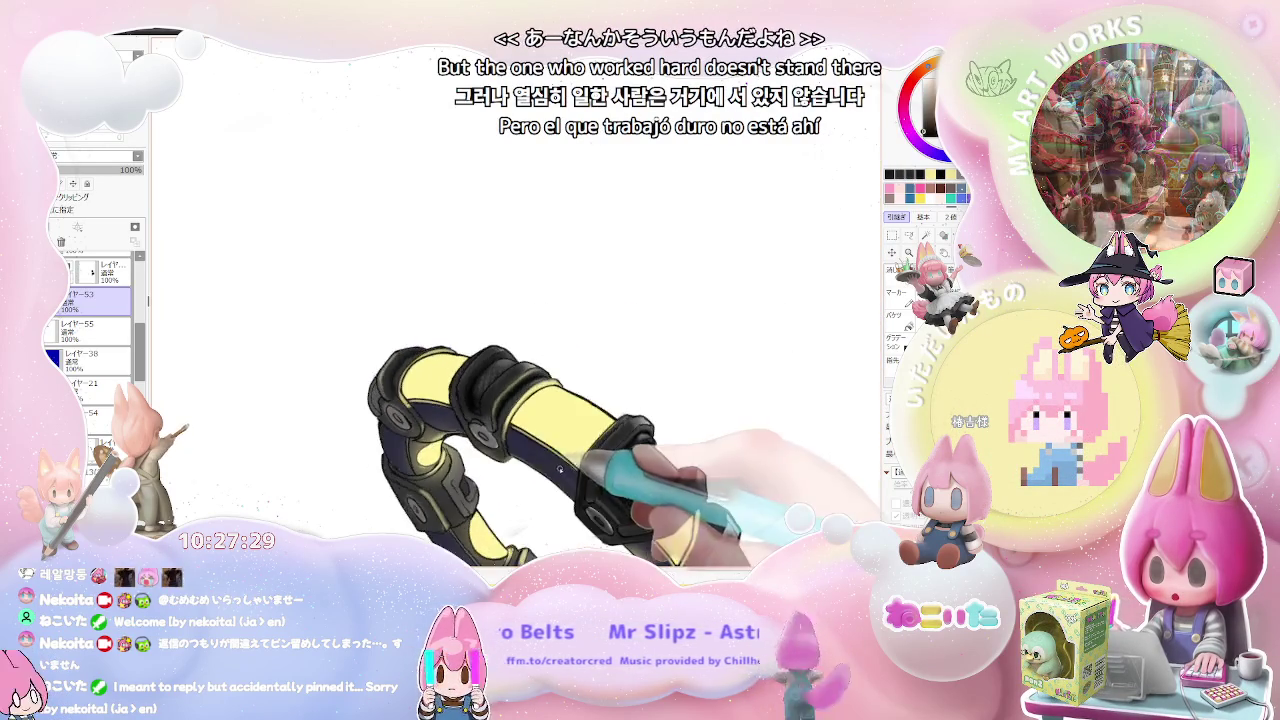
pyautogui.scroll(3, 463, 344)
pyautogui.scroll(1, 463, 344)
pyautogui.scroll(1, 440, 330)
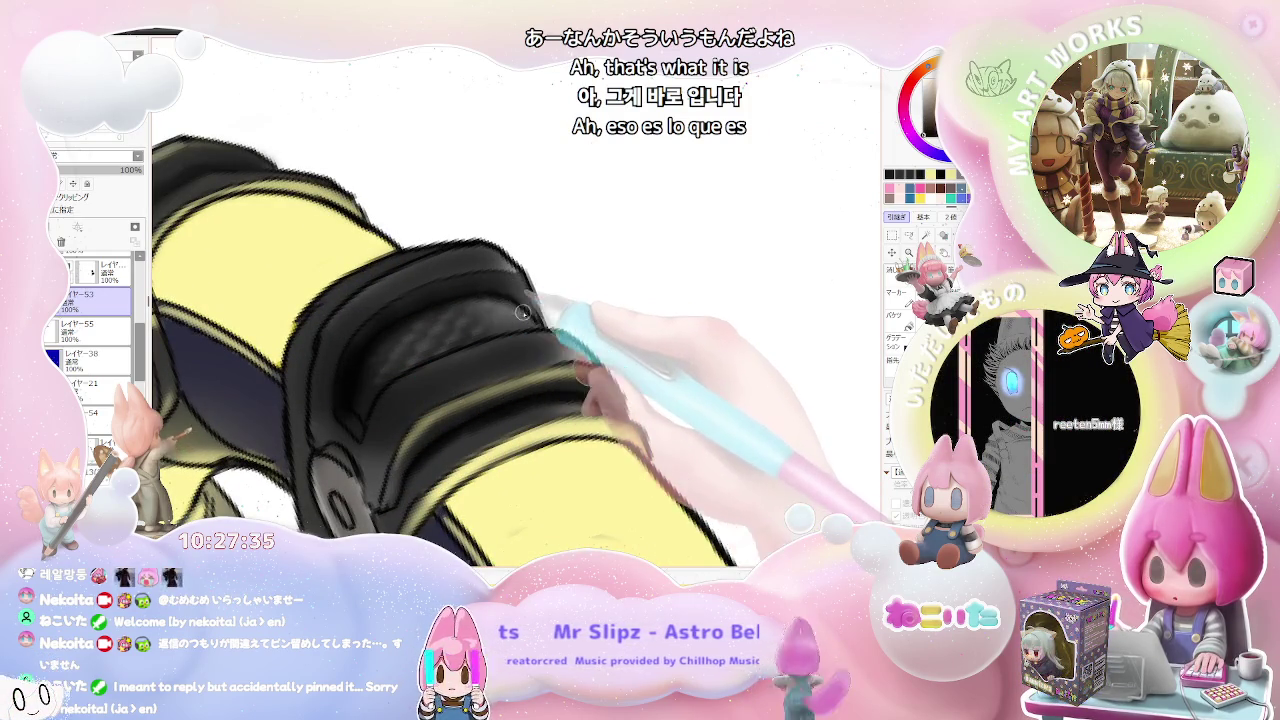
pyautogui.scroll(-2, 521, 309)
pyautogui.scroll(-1, 560, 325)
pyautogui.scroll(1, 586, 345)
pyautogui.scroll(1, 540, 300)
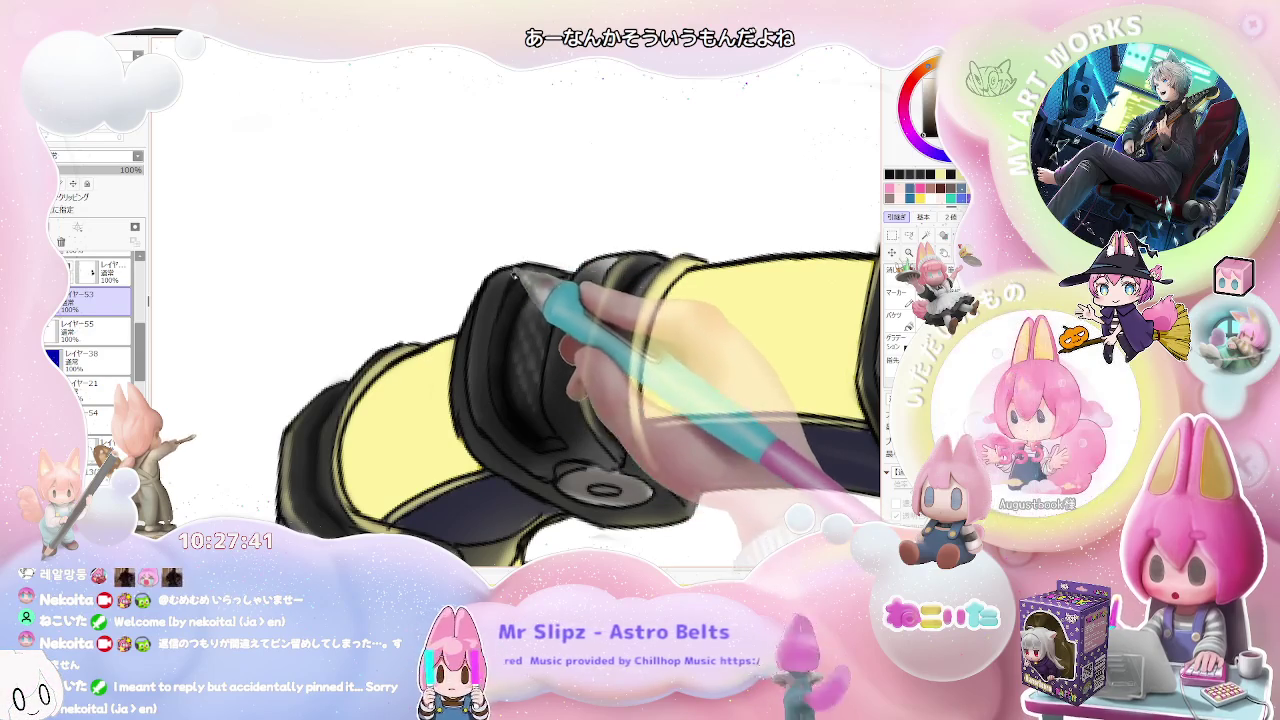
pyautogui.scroll(-1, 525, 280)
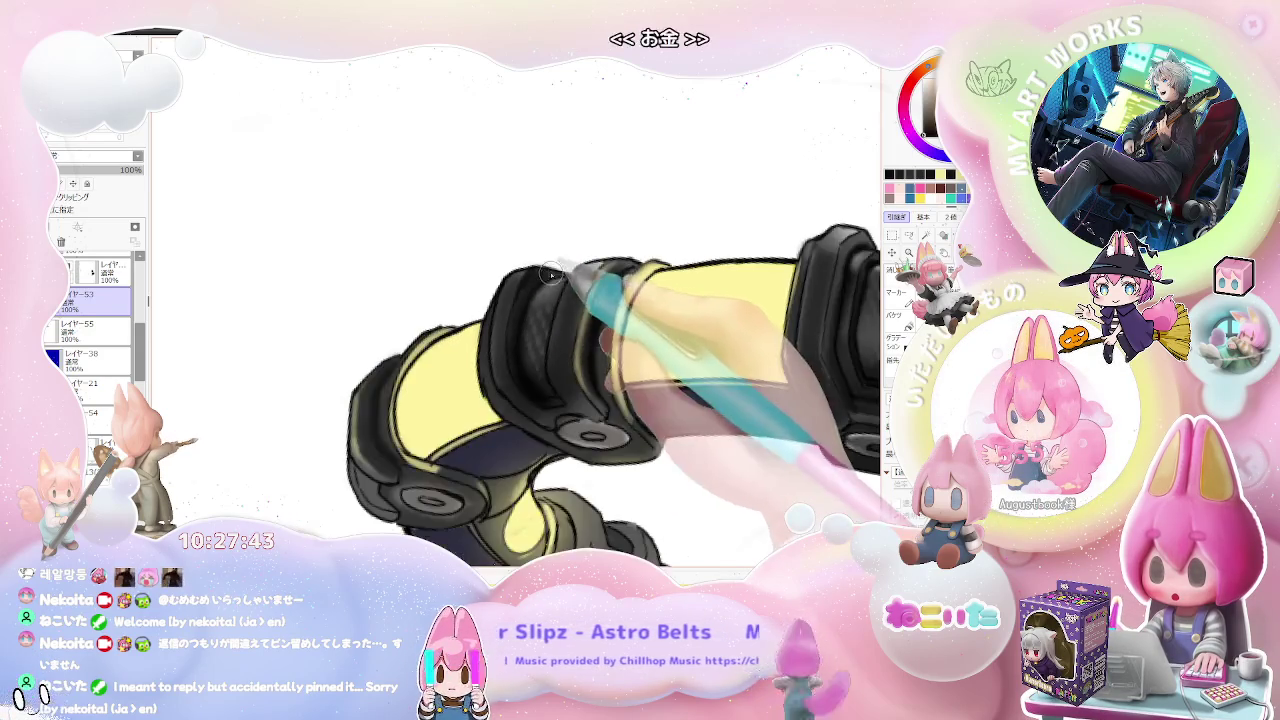
pyautogui.scroll(-1, 570, 290)
pyautogui.scroll(-1, 640, 330)
pyautogui.scroll(-1, 715, 360)
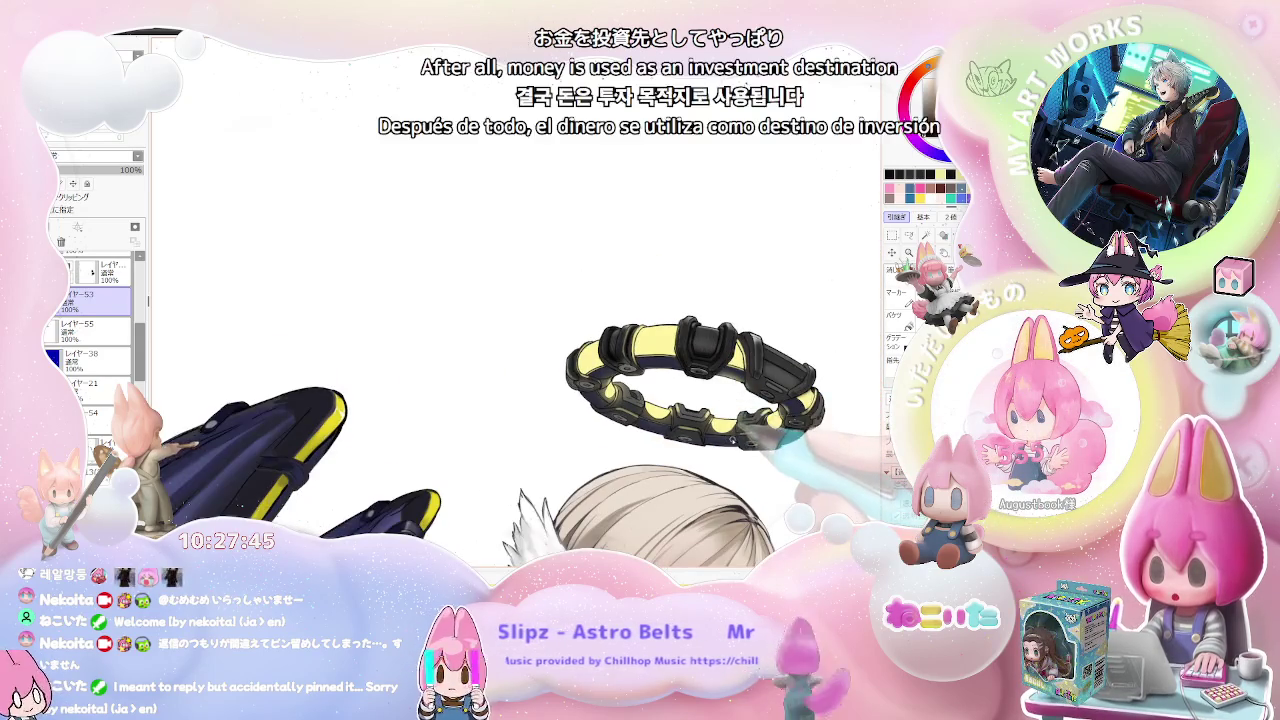
# Step: Zoom in on the clasps and rotate the view so the ring runs horizontally
pyautogui.scroll(1, 600, 400)
pyautogui.scroll(1, 550, 400)
pyautogui.scroll(1, 450, 420)
pyautogui.scroll(1, 500, 390)
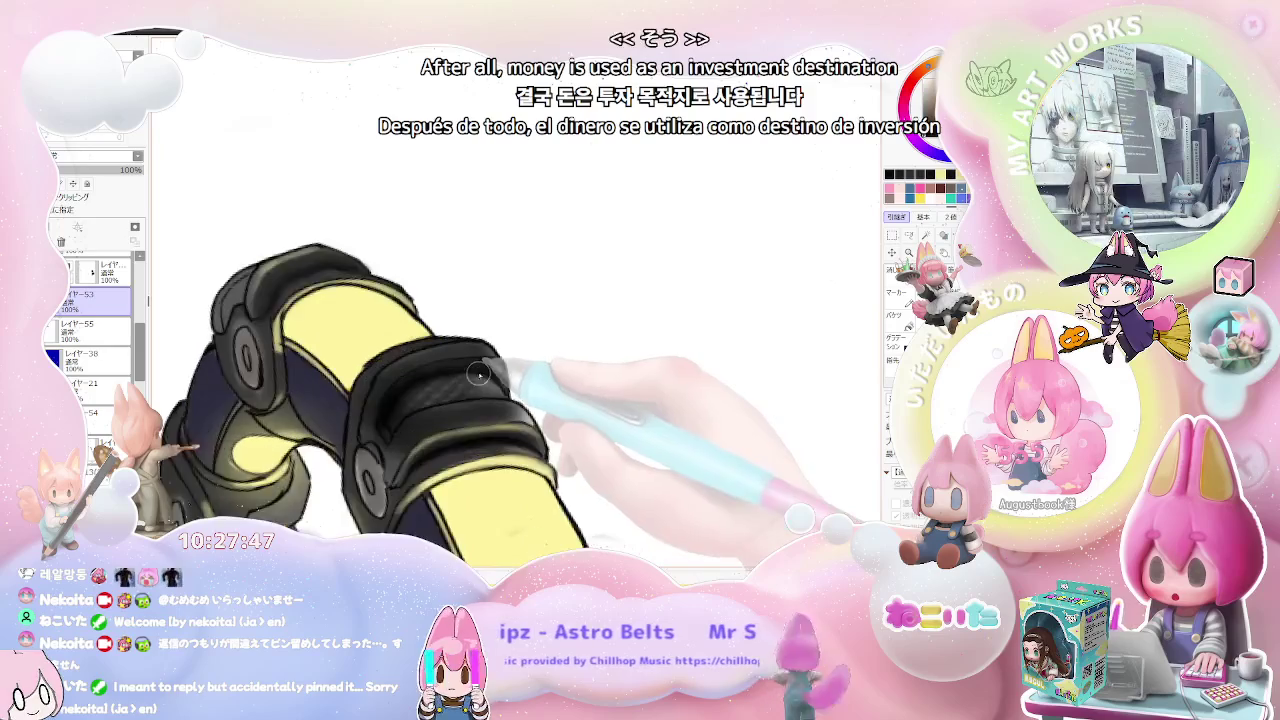
pyautogui.scroll(1, 482, 376)
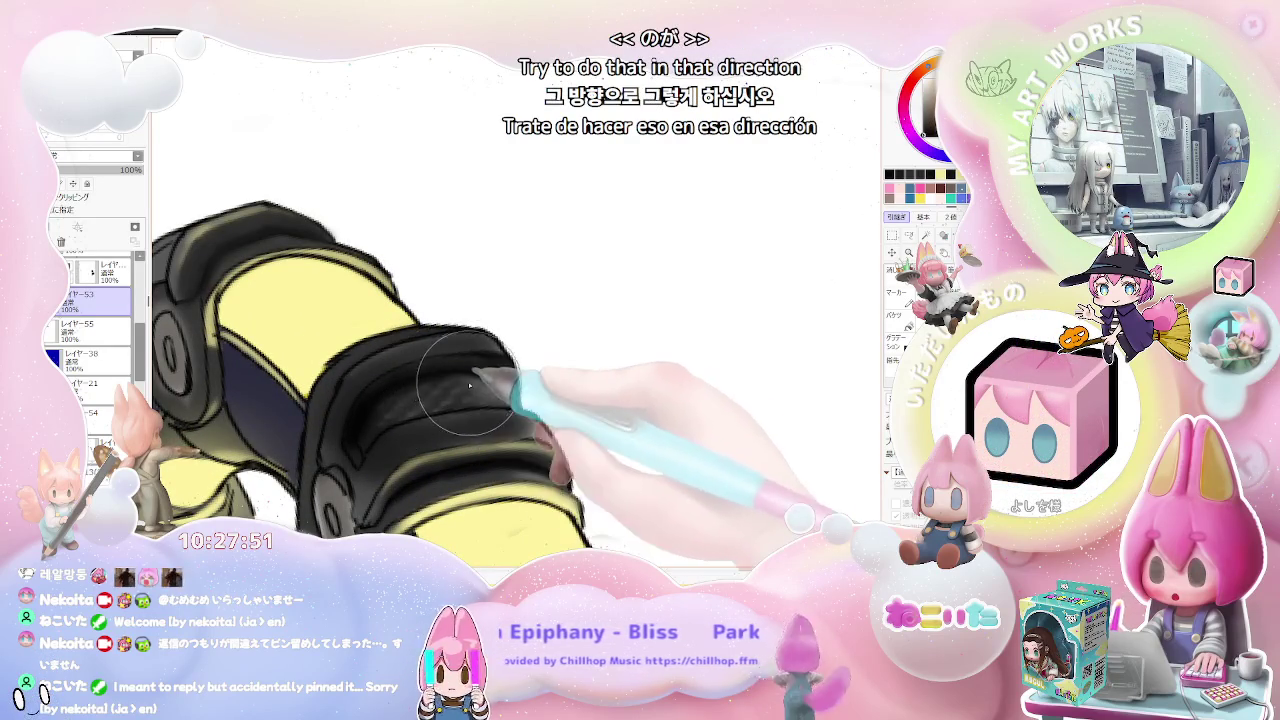
pyautogui.scroll(-1, 482, 390)
pyautogui.scroll(-1, 495, 392)
pyautogui.scroll(-1, 515, 396)
pyautogui.scroll(1, 505, 410)
pyautogui.scroll(1, 495, 395)
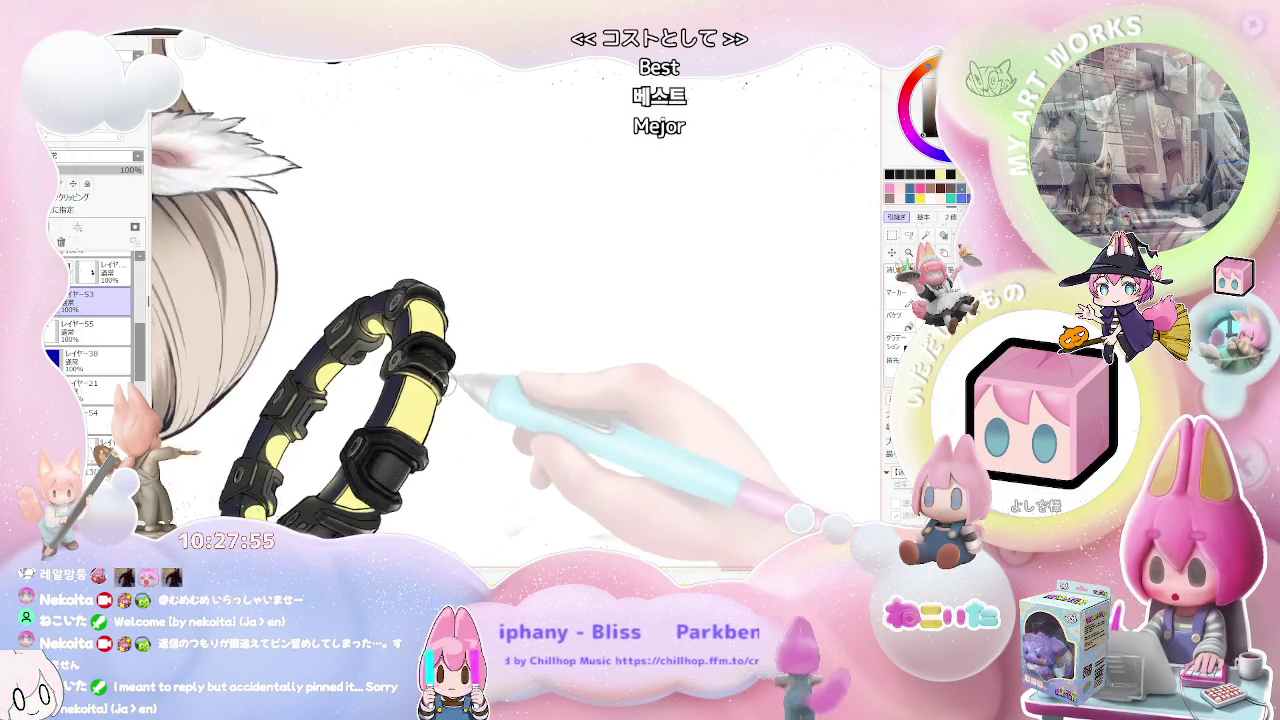
pyautogui.scroll(1, 486, 375)
pyautogui.scroll(1, 450, 362)
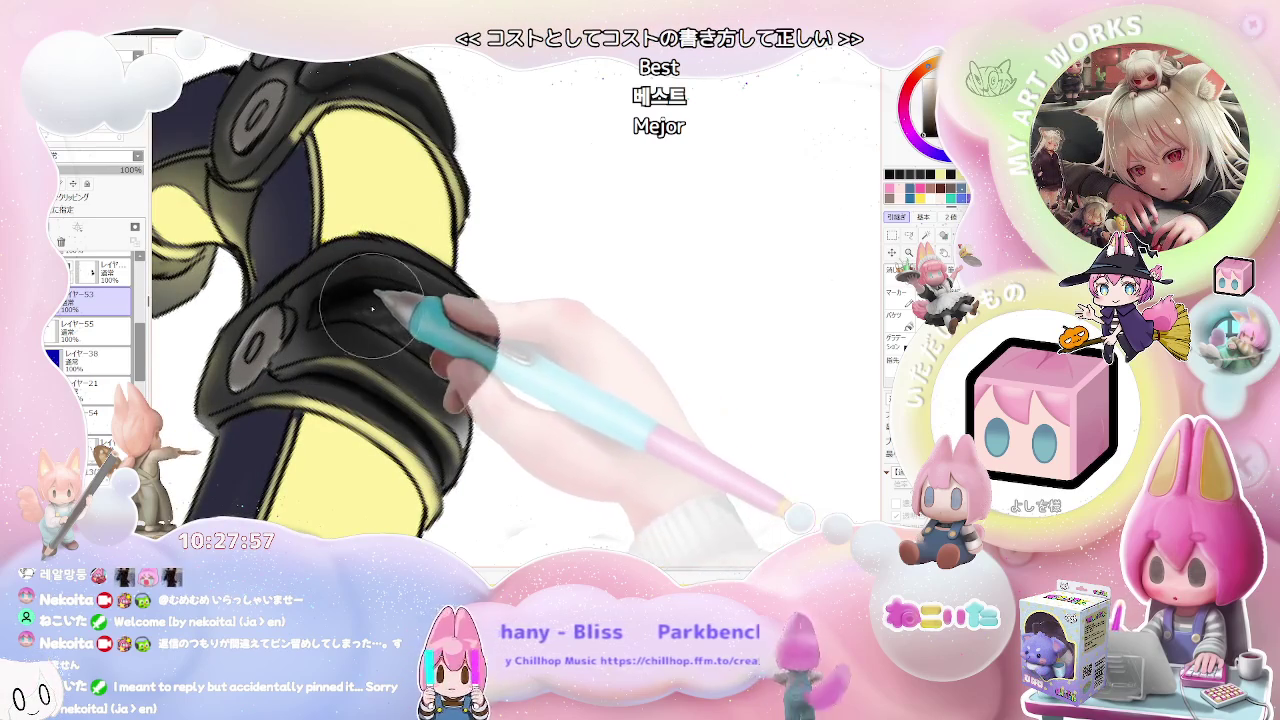
pyautogui.press('Delete')
pyautogui.press('Delete')
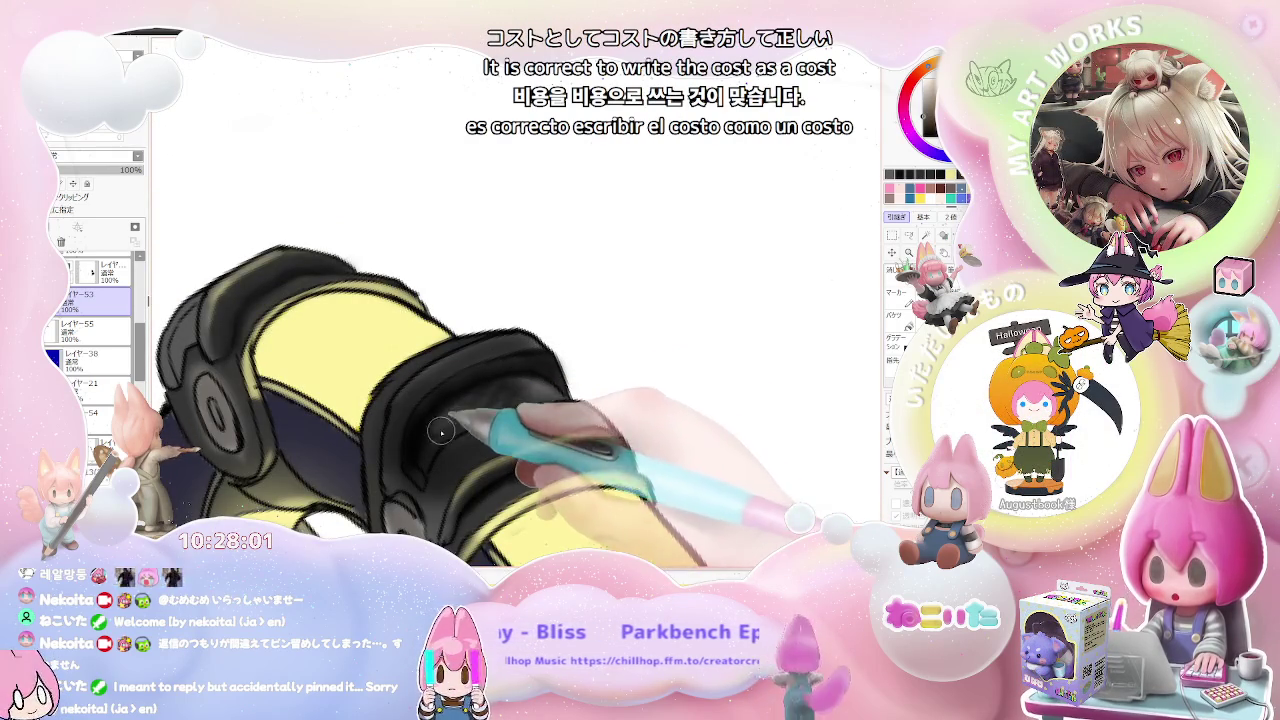
# Step: Airbrush grey circular highlights and soft shading around the bolts on the black cuff blocks
pyautogui.scroll(-1, 501, 411)
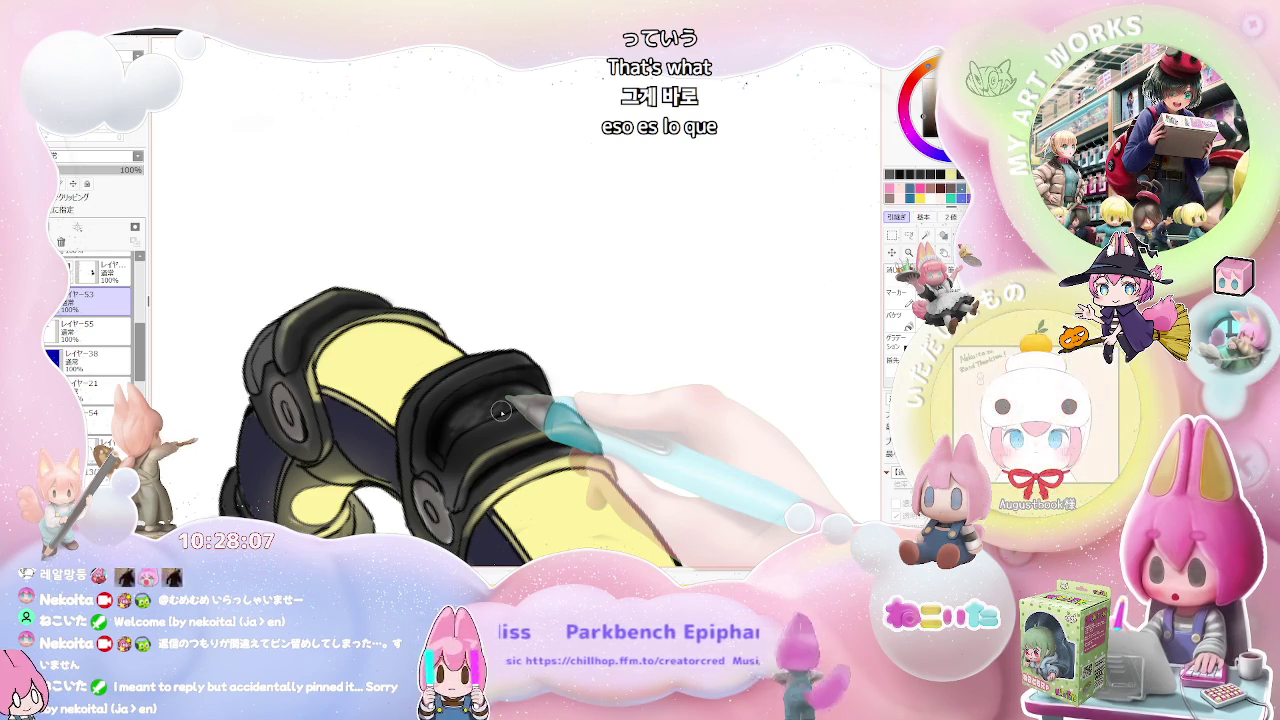
pyautogui.scroll(1, 501, 411)
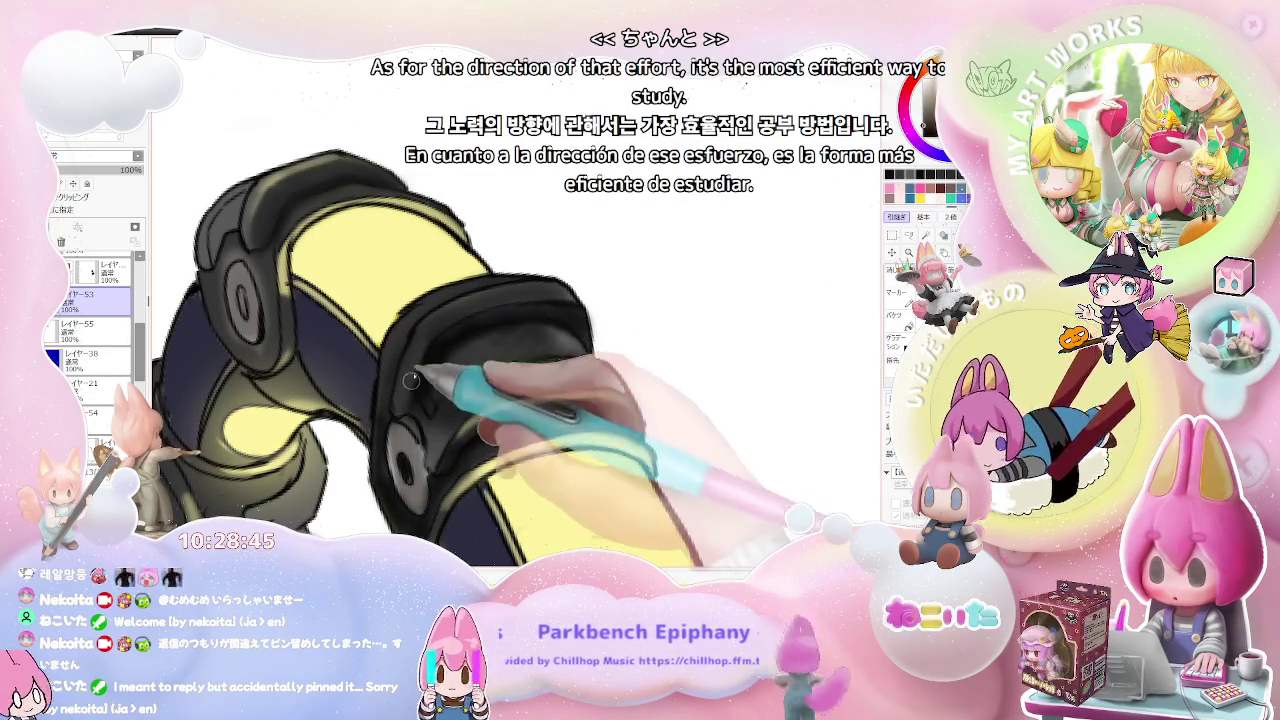
pyautogui.scroll(-3, 410, 383)
pyautogui.scroll(3, 497, 364)
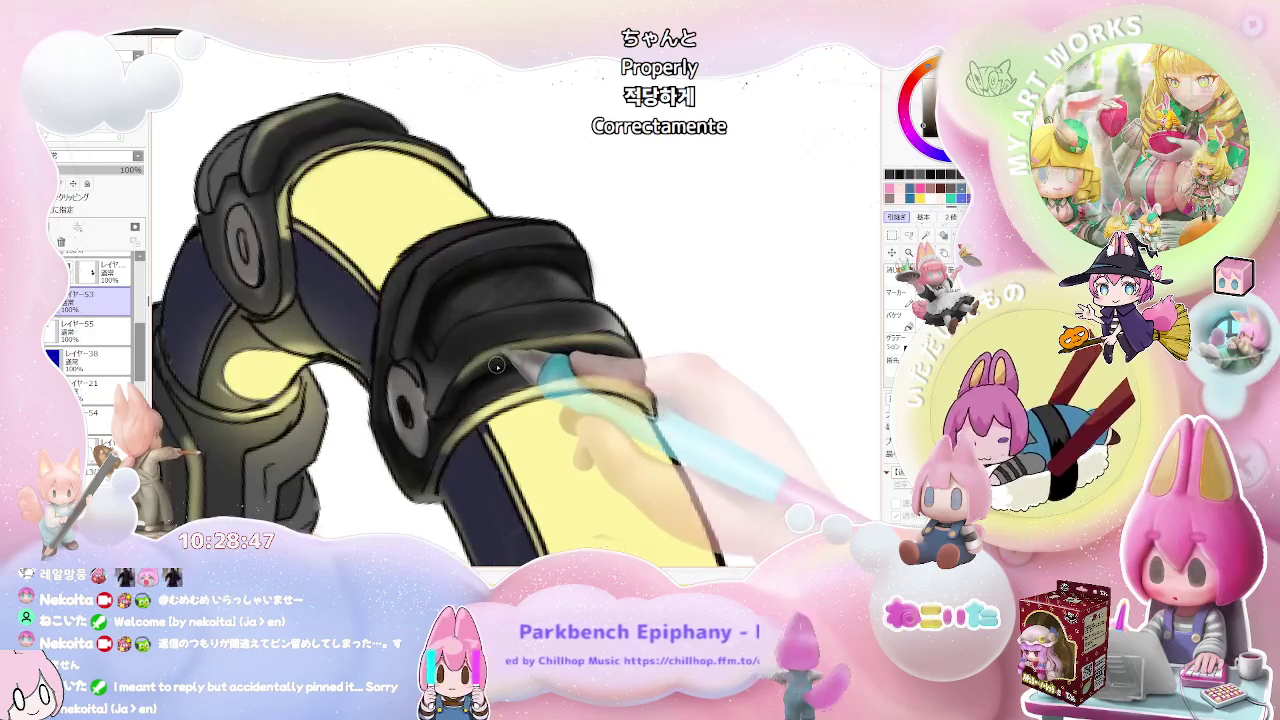
pyautogui.scroll(2, 497, 364)
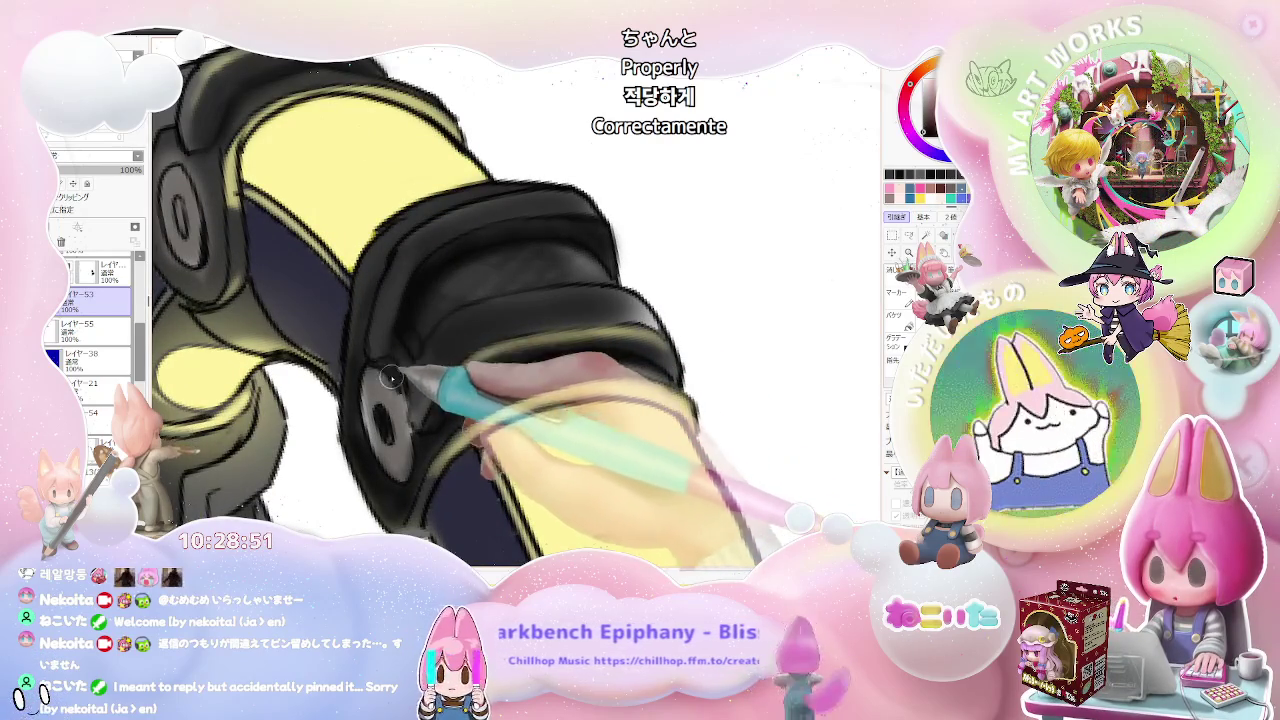
pyautogui.scroll(-1, 412, 444)
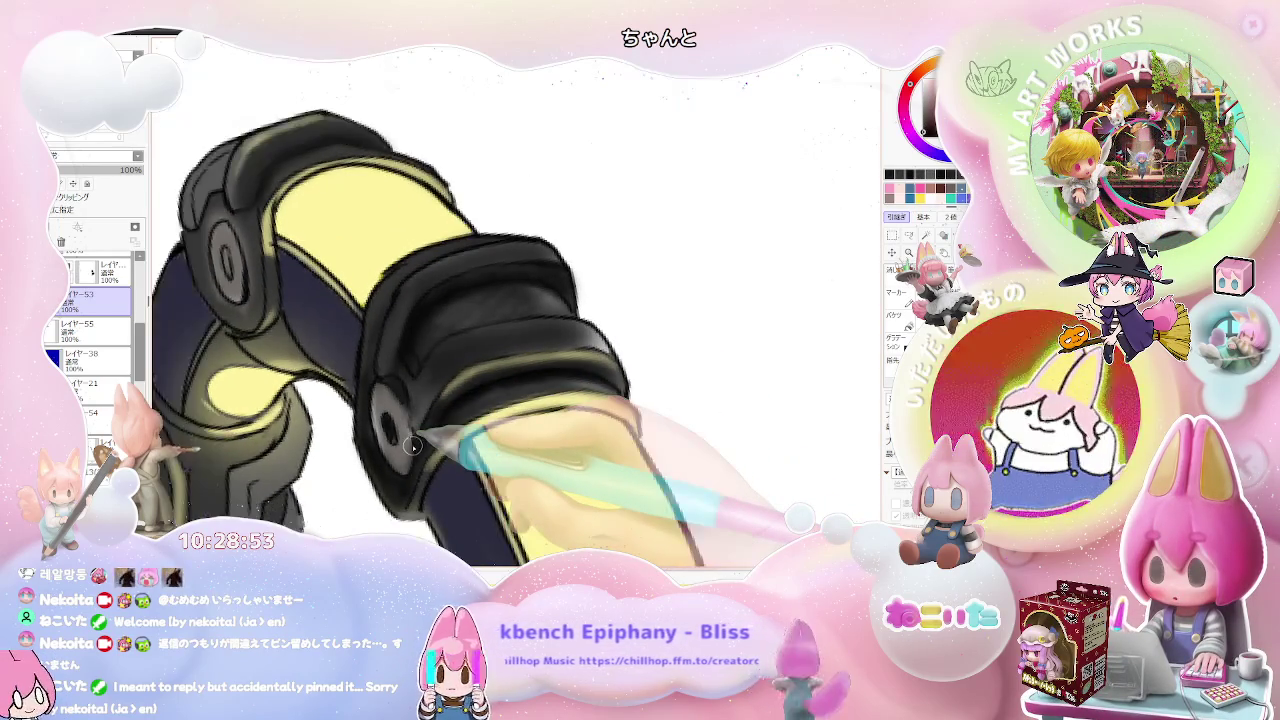
pyautogui.scroll(-1, 412, 444)
pyautogui.scroll(-1, 412, 444)
pyautogui.scroll(-1, 412, 444)
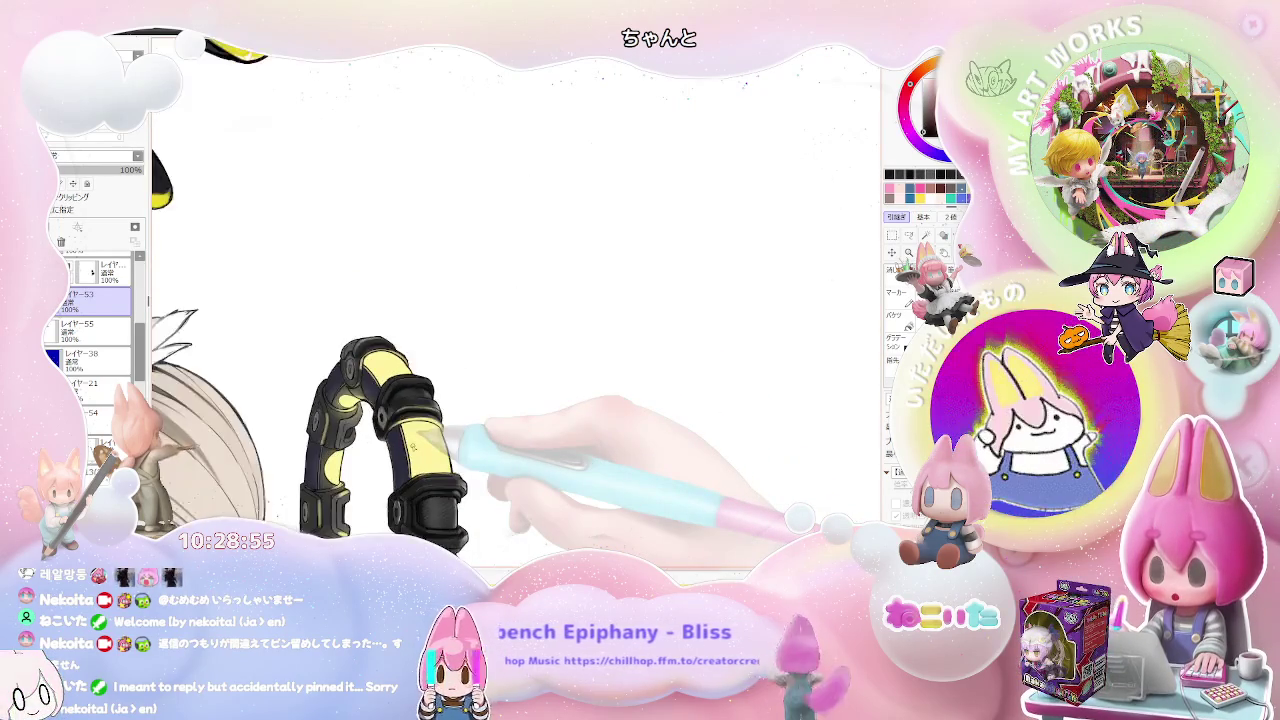
pyautogui.scroll(1, 468, 432)
pyautogui.scroll(1, 430, 400)
pyautogui.scroll(1, 380, 330)
pyautogui.scroll(2, 352, 298)
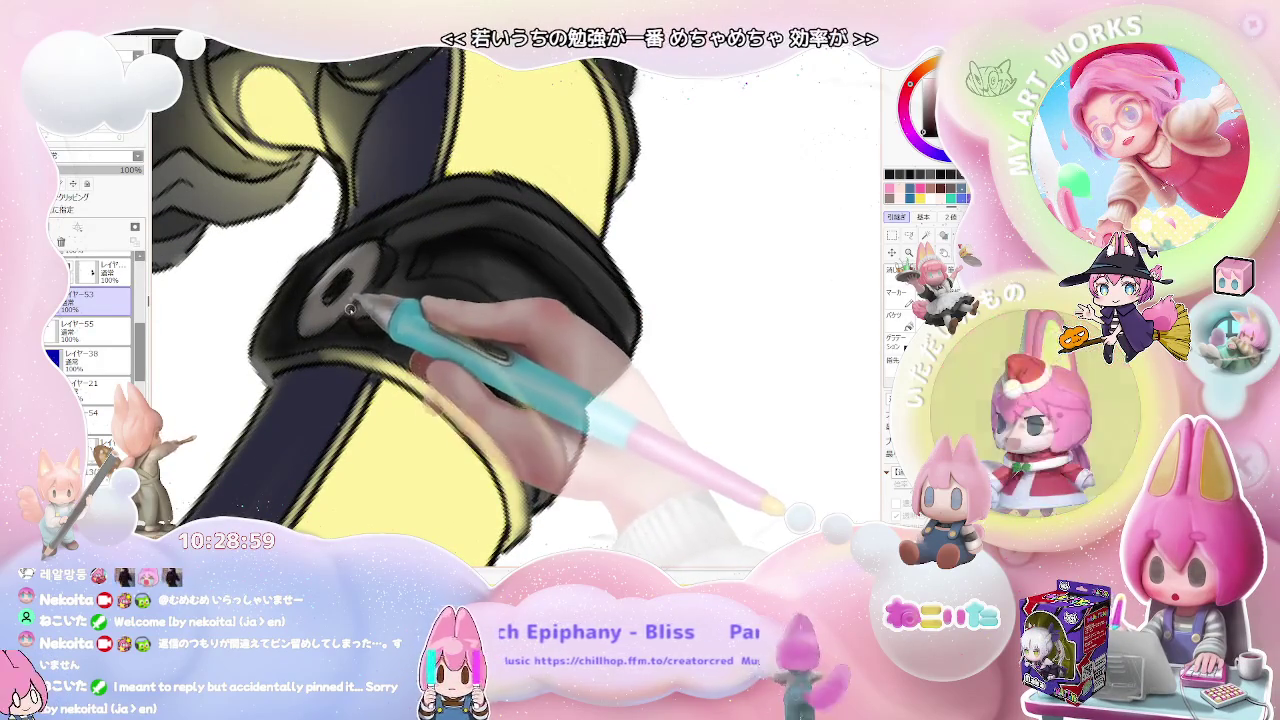
pyautogui.scroll(-1, 318, 320)
pyautogui.moveTo(327, 307)
pyautogui.mouseDown()
pyautogui.moveTo(337, 263)
pyautogui.moveTo(369, 259)
pyautogui.moveTo(328, 316)
pyautogui.mouseUp()
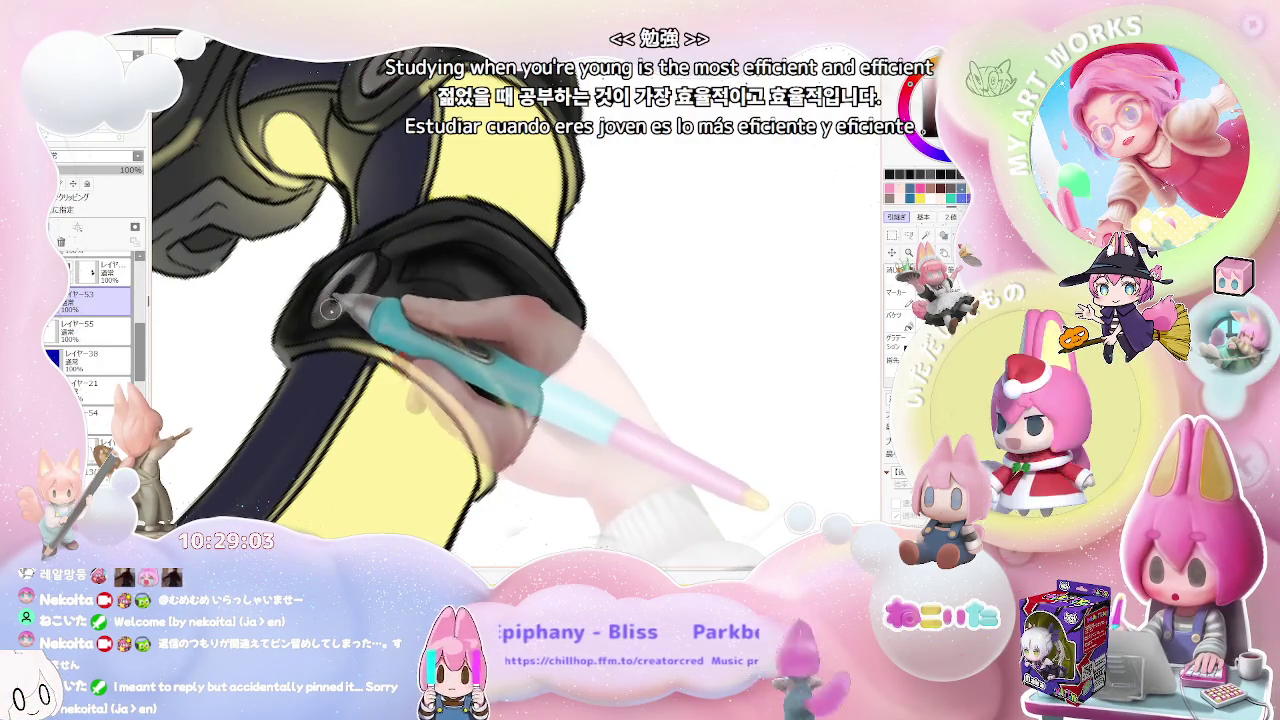
pyautogui.scroll(-3, 338, 296)
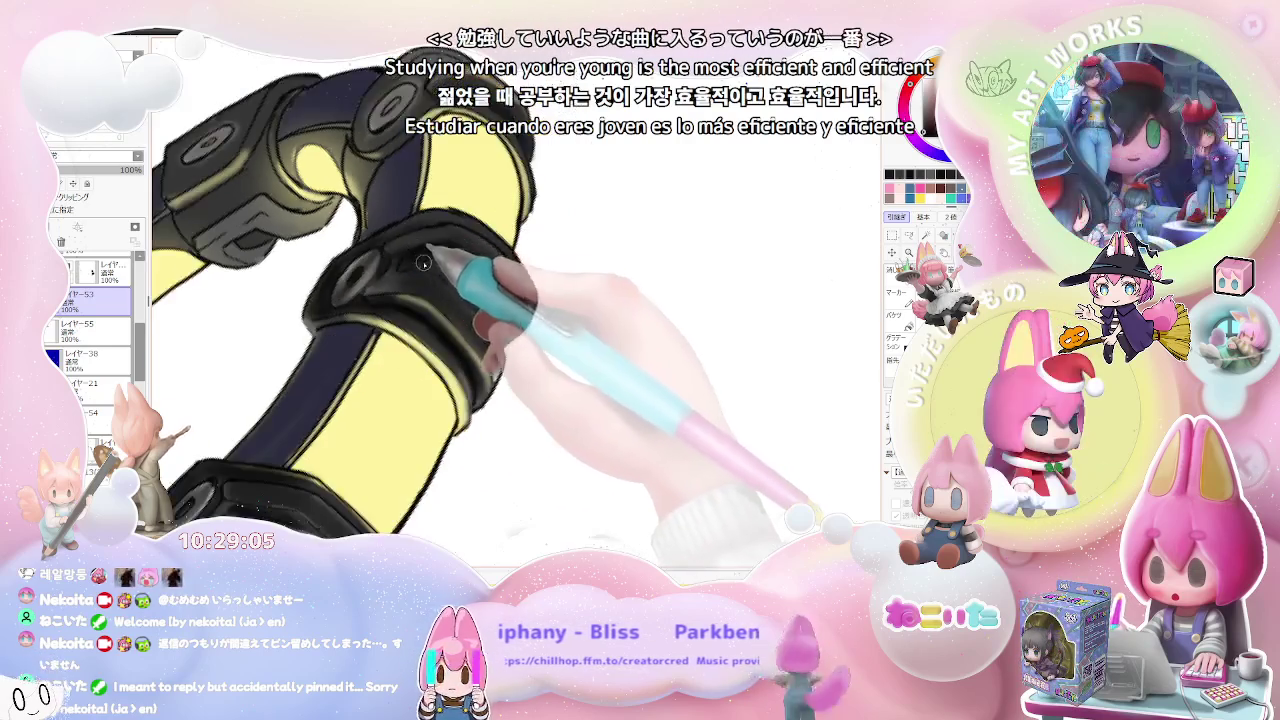
pyautogui.scroll(-2, 456, 334)
pyautogui.scroll(-1, 456, 334)
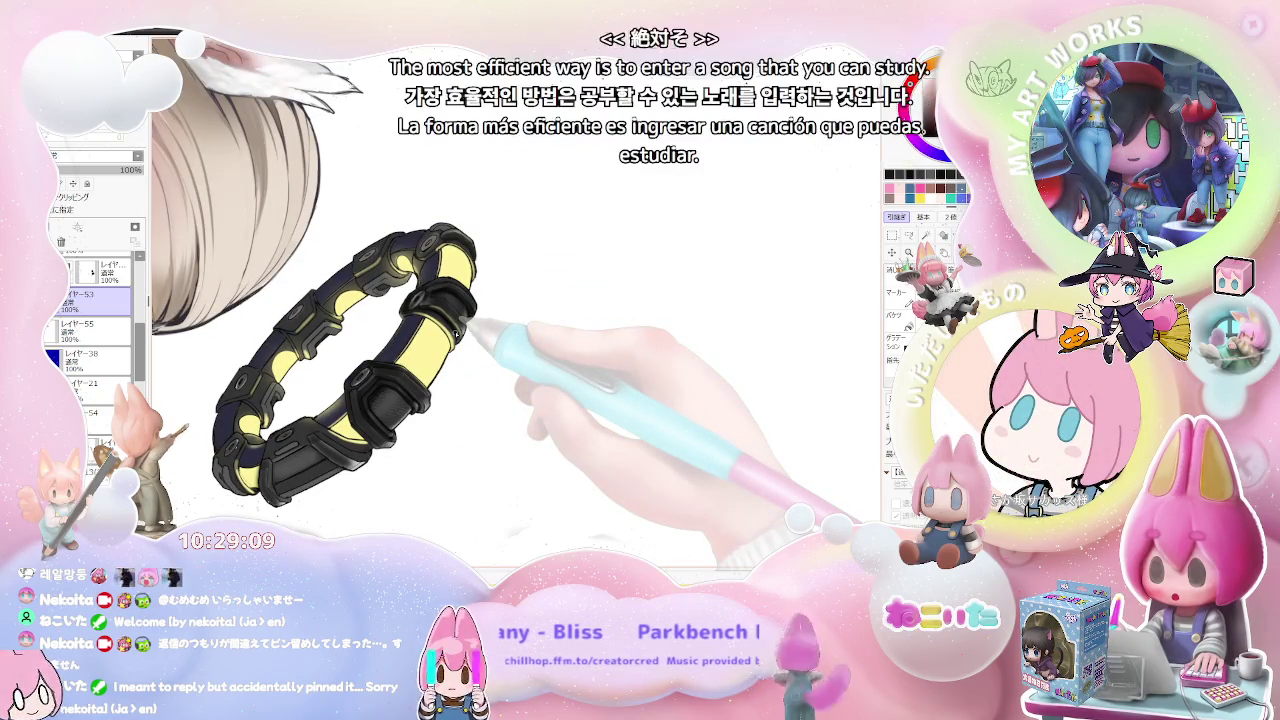
# Step: Airbrush grey glossy highlights onto the remaining black cuff joints, zooming in and out to check
pyautogui.scroll(2, 456, 334)
pyautogui.scroll(2, 428, 357)
pyautogui.scroll(2, 376, 354)
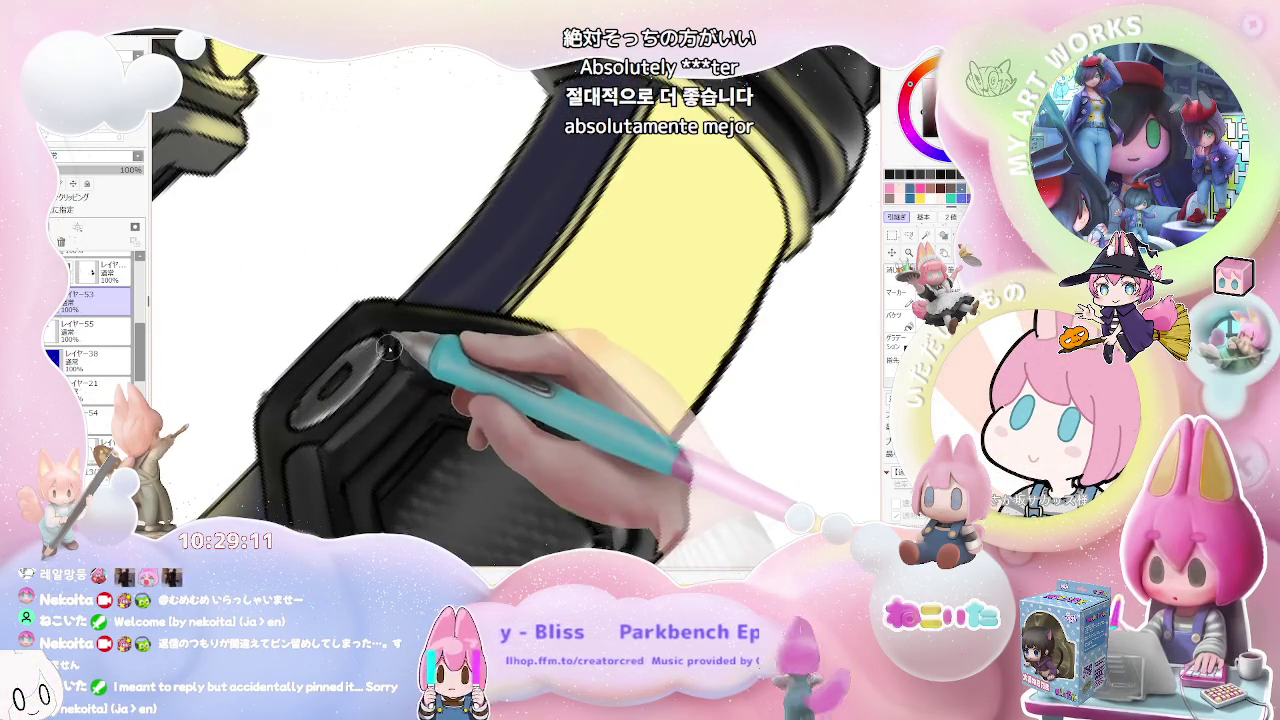
pyautogui.scroll(-2, 381, 350)
pyautogui.scroll(-1, 381, 350)
pyautogui.scroll(-1, 381, 350)
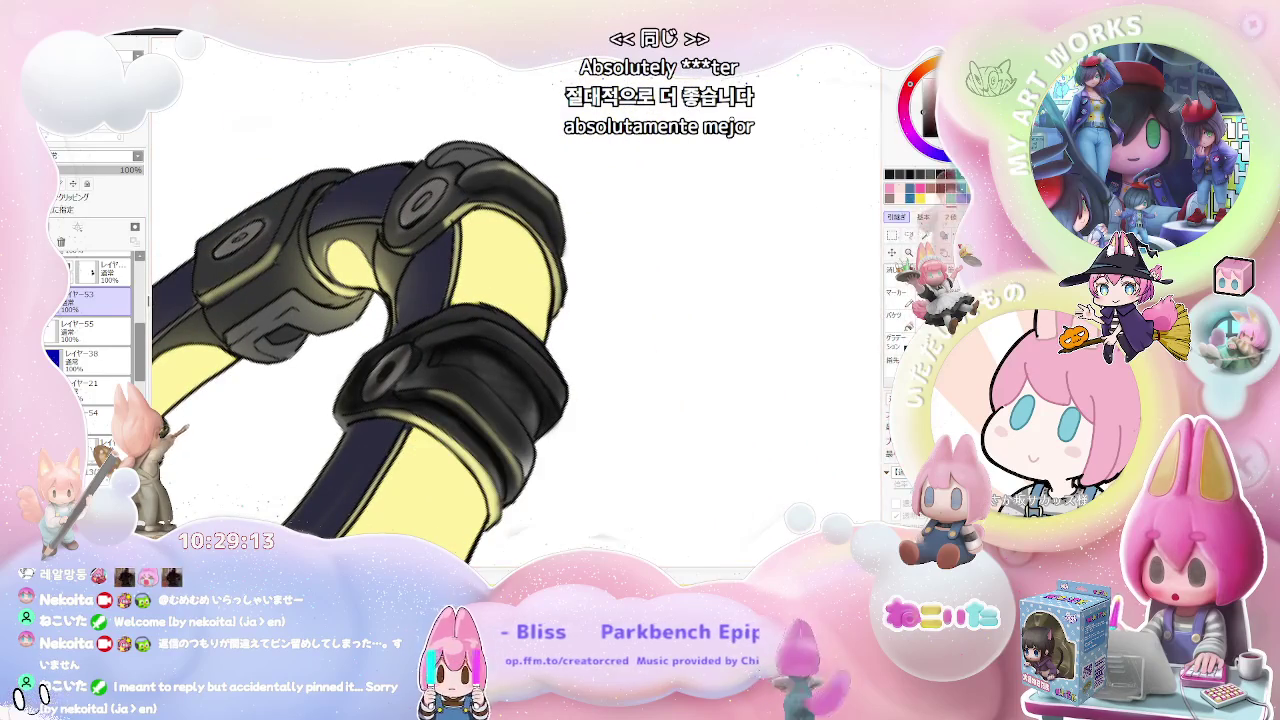
pyautogui.scroll(2, 370, 408)
pyautogui.scroll(1, 370, 408)
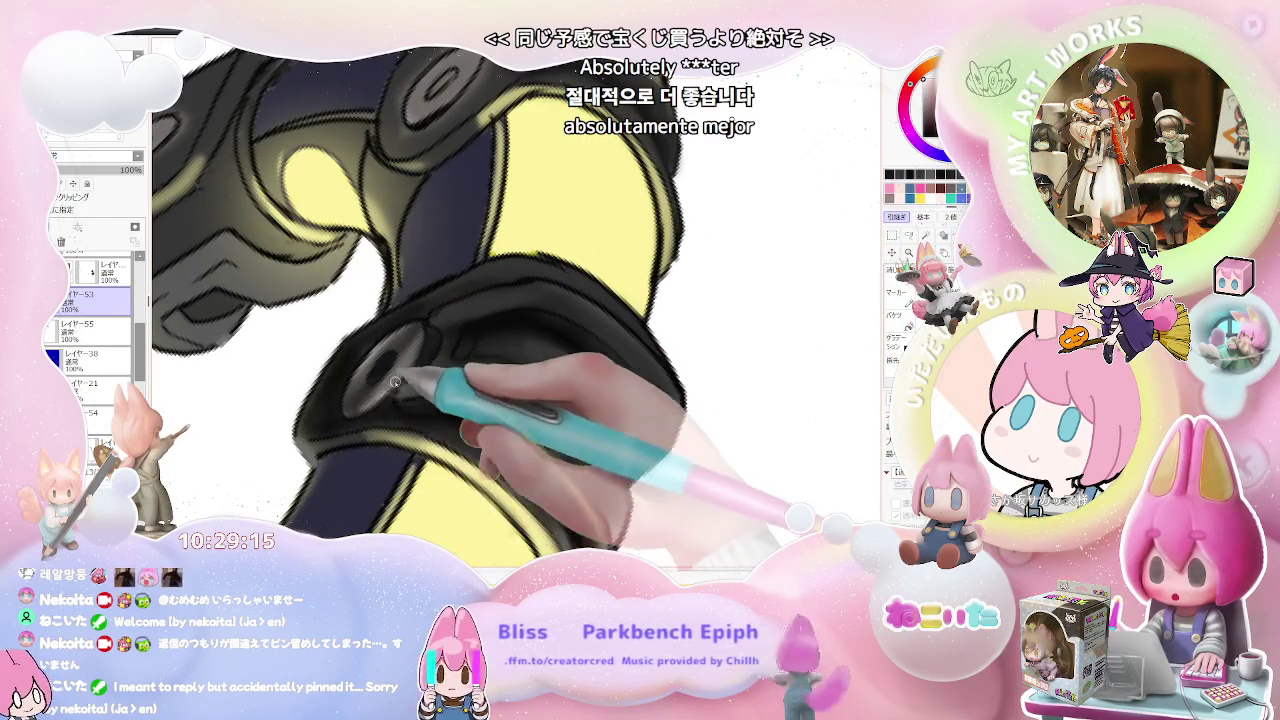
pyautogui.scroll(-1, 422, 341)
pyautogui.scroll(-1, 414, 350)
pyautogui.scroll(-1, 425, 360)
pyautogui.scroll(-1, 432, 366)
pyautogui.scroll(1, 468, 362)
pyautogui.scroll(1, 400, 375)
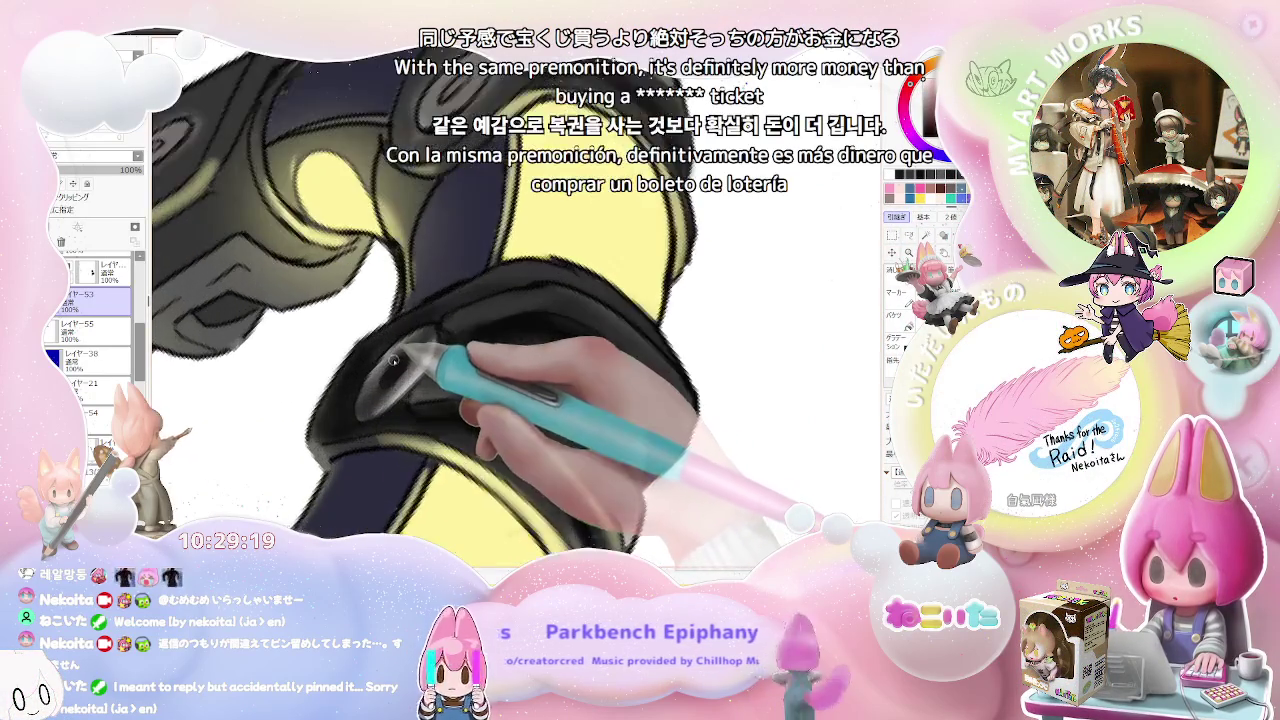
pyautogui.scroll(1, 378, 381)
pyautogui.scroll(-1, 419, 337)
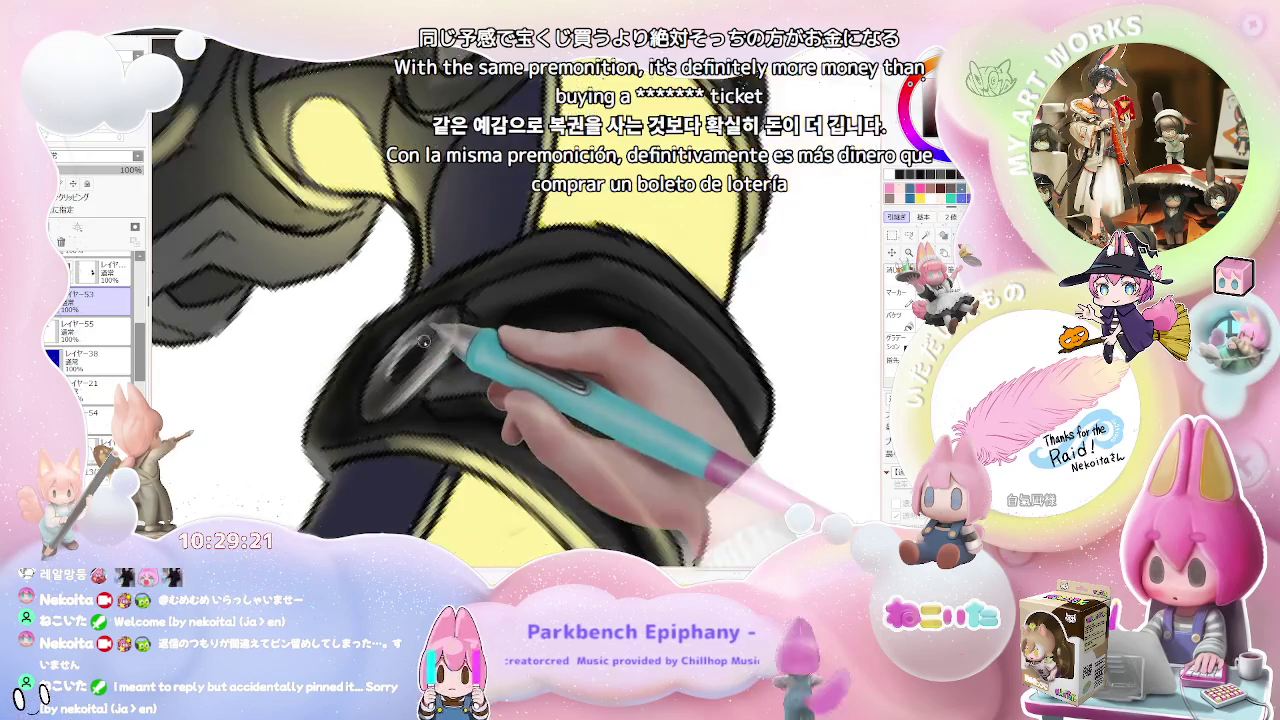
pyautogui.scroll(-1, 462, 341)
pyautogui.scroll(-1, 470, 340)
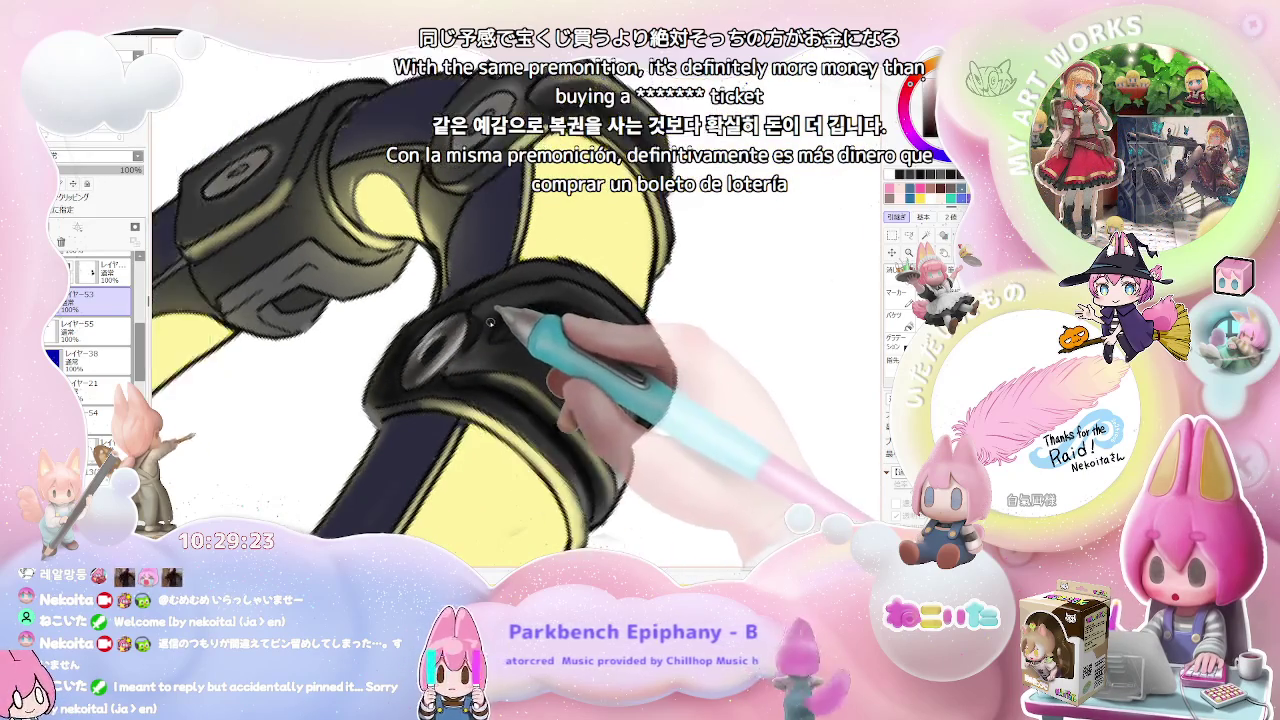
pyautogui.scroll(-2, 478, 339)
pyautogui.scroll(-1, 470, 340)
pyautogui.scroll(-1, 500, 335)
# Step: Shade the cuff joint near the ear with grey shine around its round bolt
pyautogui.moveTo(600, 320); pyautogui.dragTo(443, 428)
pyautogui.scroll(2, 414, 427)
pyautogui.scroll(1, 418, 421)
pyautogui.scroll(1, 386, 486)
pyautogui.scroll(1, 343, 429)
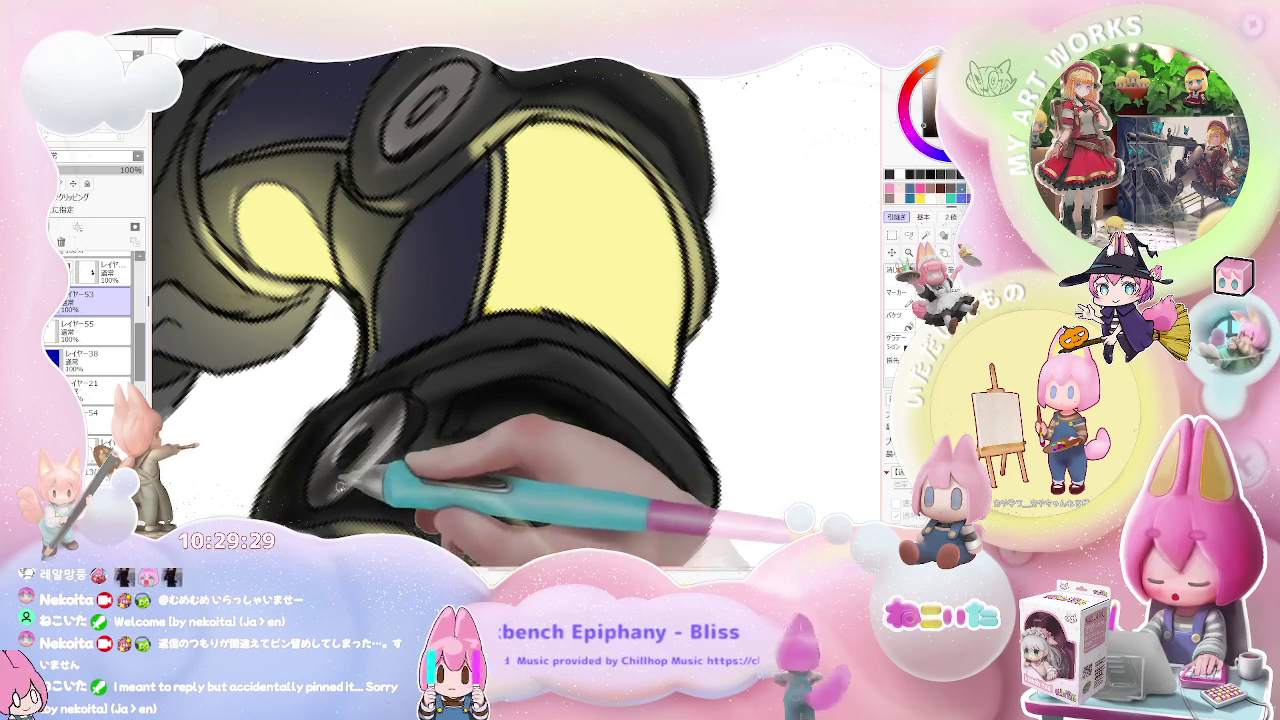
pyautogui.scroll(-1, 363, 461)
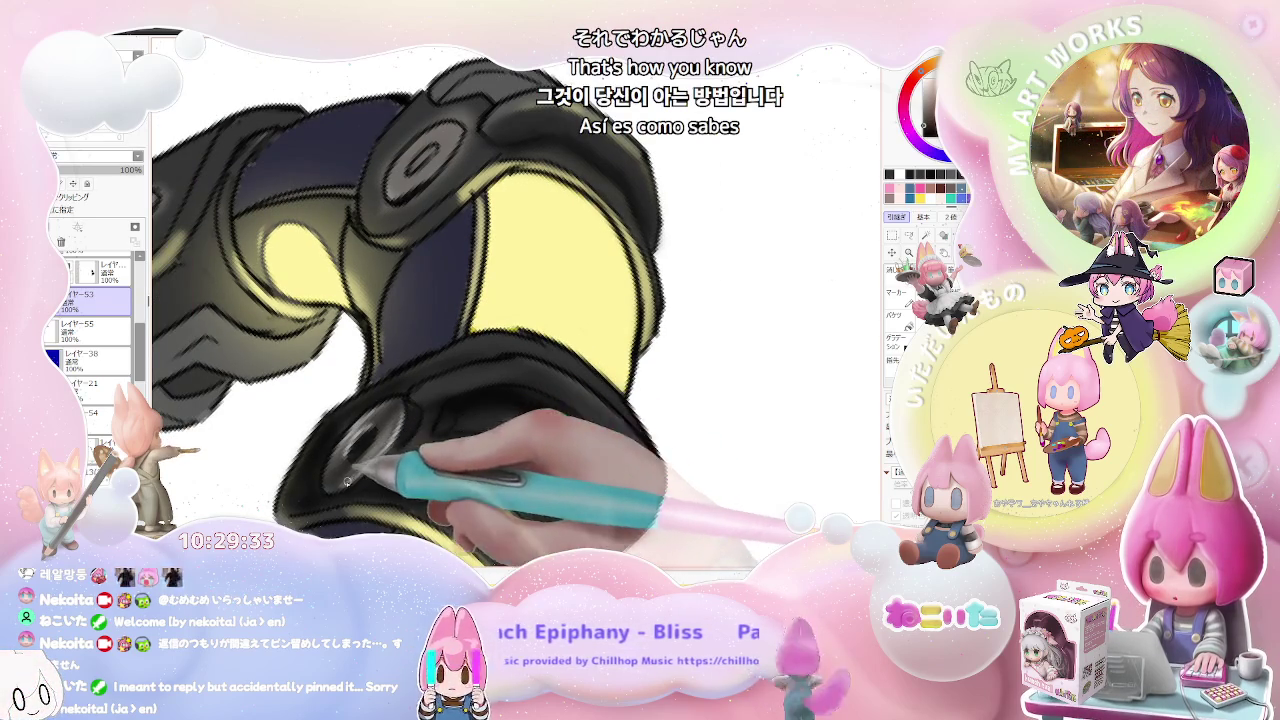
pyautogui.scroll(-1, 360, 470)
pyautogui.scroll(-1, 400, 450)
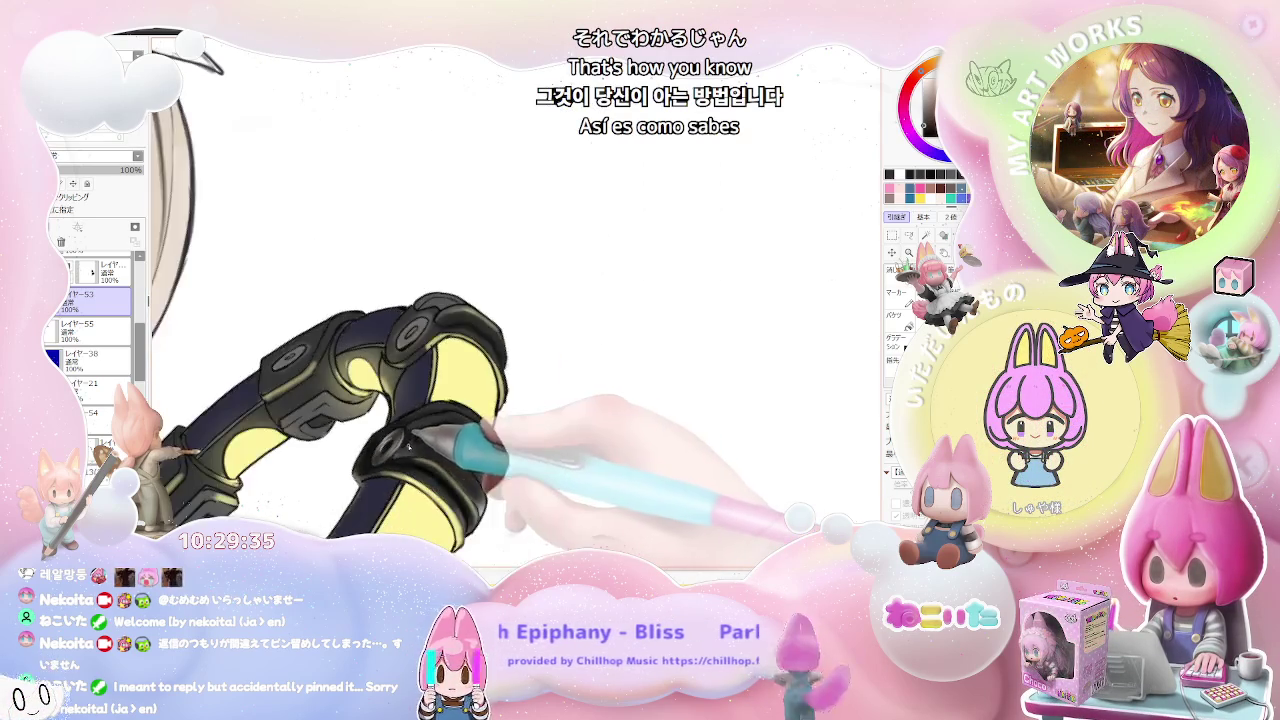
pyautogui.scroll(1, 390, 452)
pyautogui.scroll(2, 360, 458)
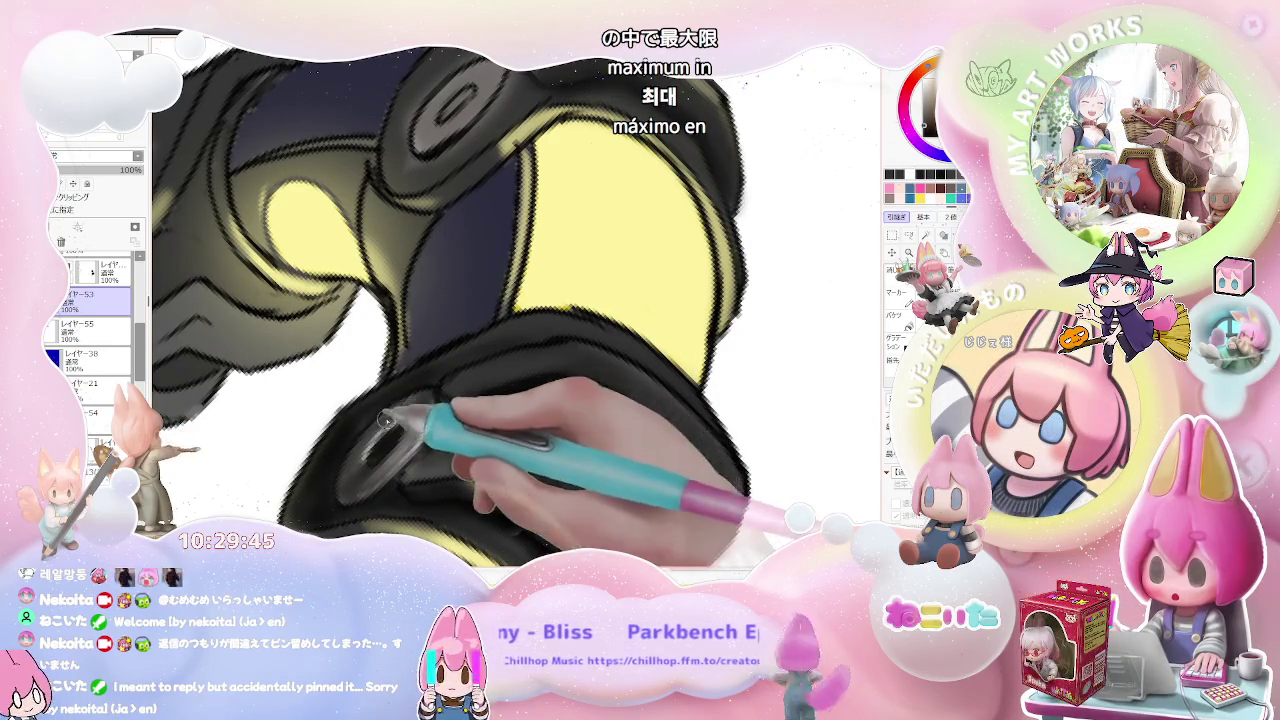
# Step: Review the shaded lower clasps against the whole ring at several zoom levels
pyautogui.hotkey('ctrl', '-')
pyautogui.hotkey('ctrl', '-')
pyautogui.hotkey('ctrl', '-')
pyautogui.hotkey('ctrl', '-')
pyautogui.hotkey('ctrl', '+')
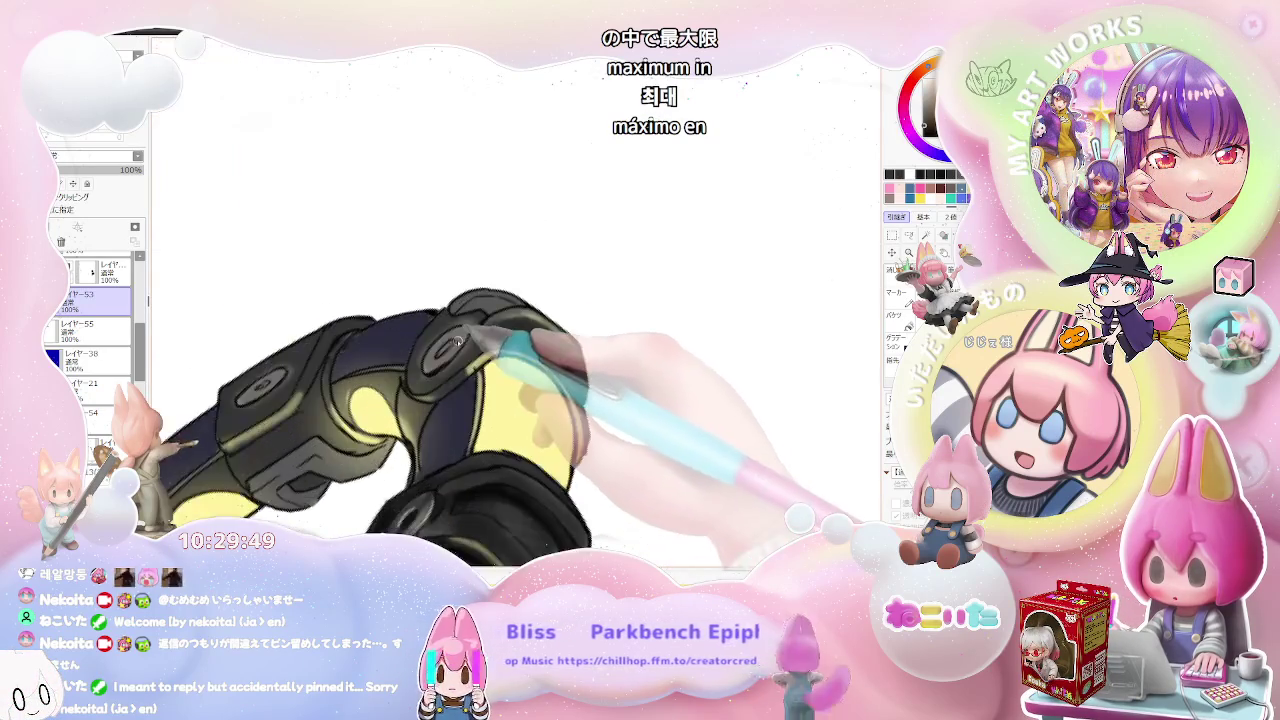
pyautogui.hotkey('ctrl', '+')
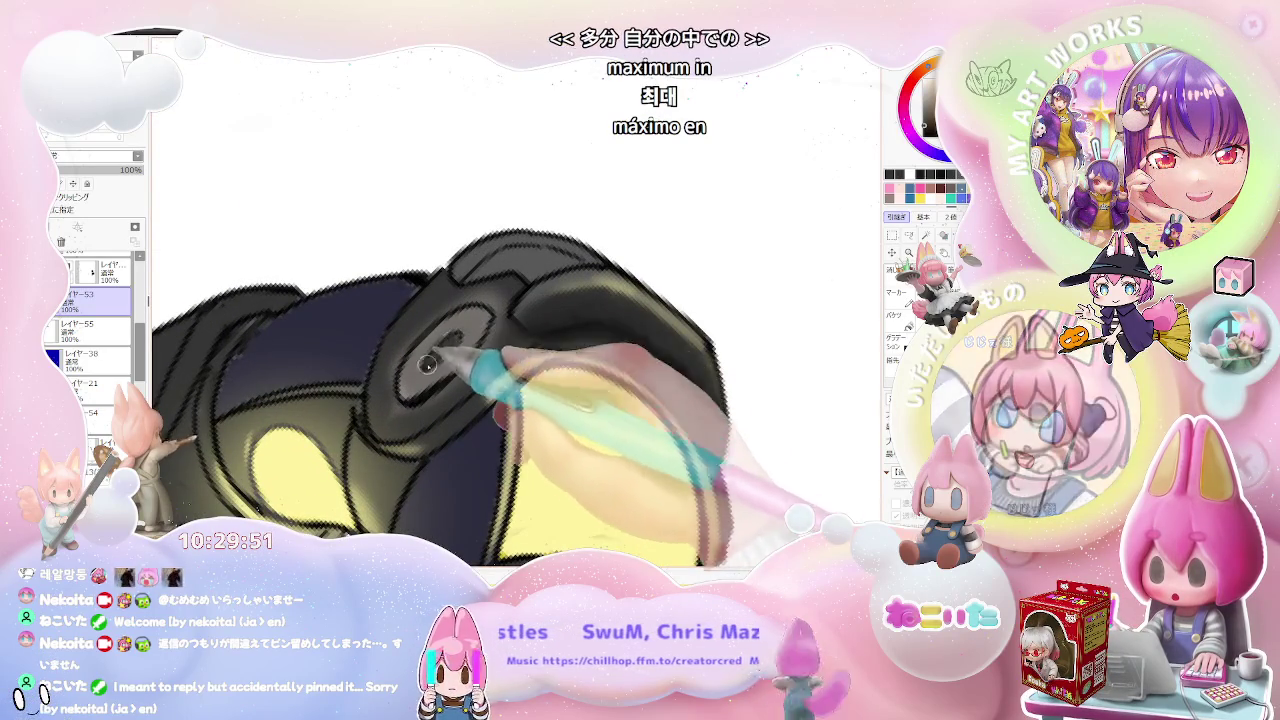
pyautogui.hotkey('ctrl', '-')
pyautogui.hotkey('ctrl', '-')
pyautogui.hotkey('ctrl', '-')
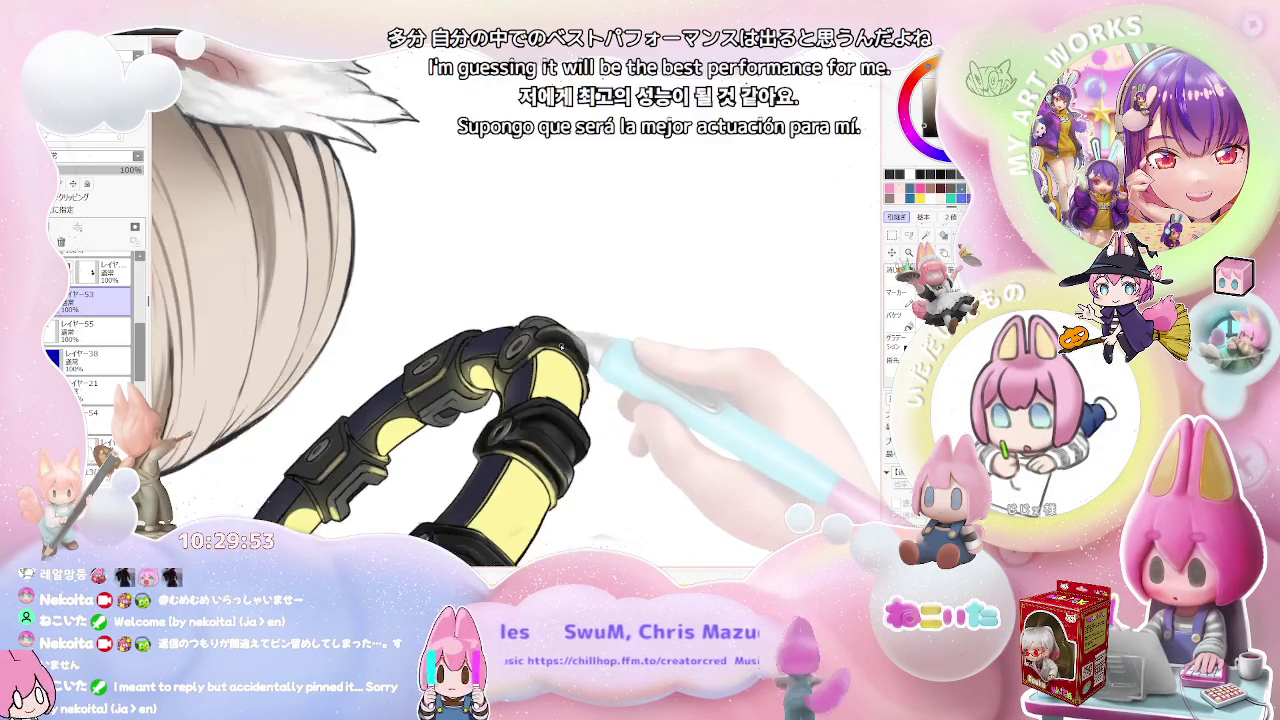
pyautogui.hotkey('ctrl', '-')
# Step: Rotate and pan the canvas so the halo ring lies horizontal
pyautogui.hotkey('ctrl', '+')
pyautogui.hotkey('ctrl', '+')
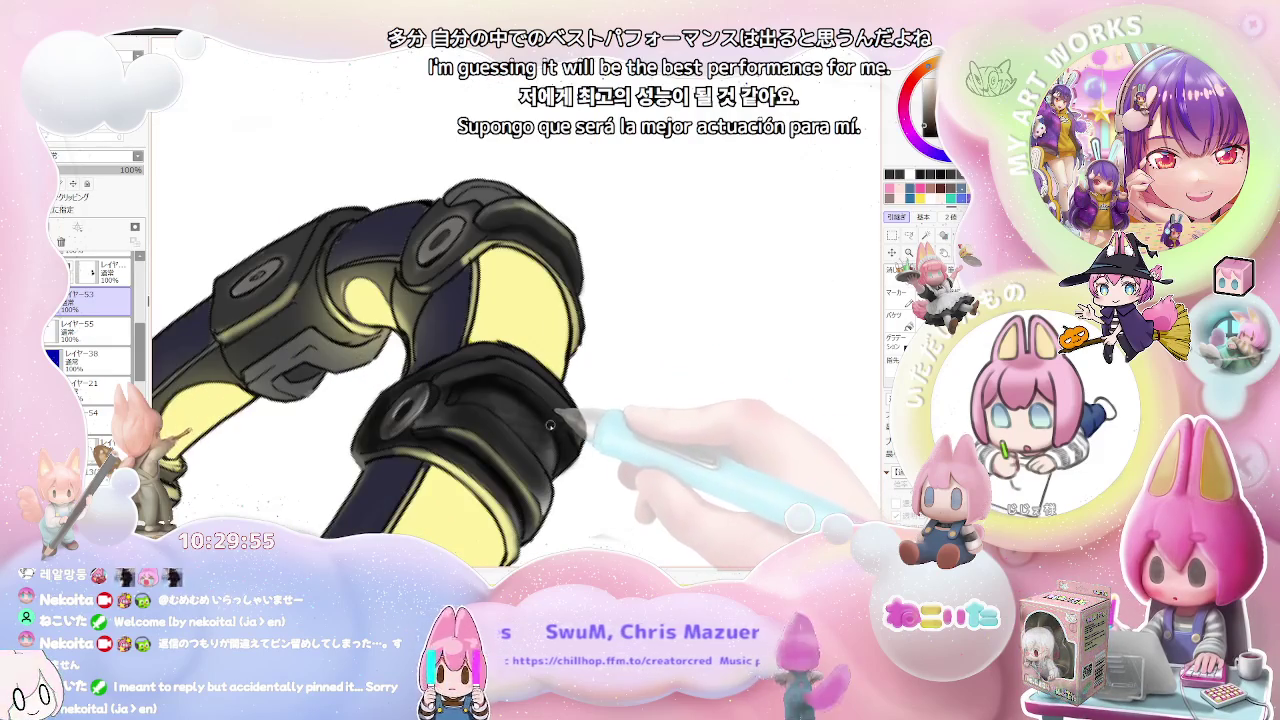
pyautogui.hotkey('ctrl', '+')
pyautogui.hotkey('ctrl', '+')
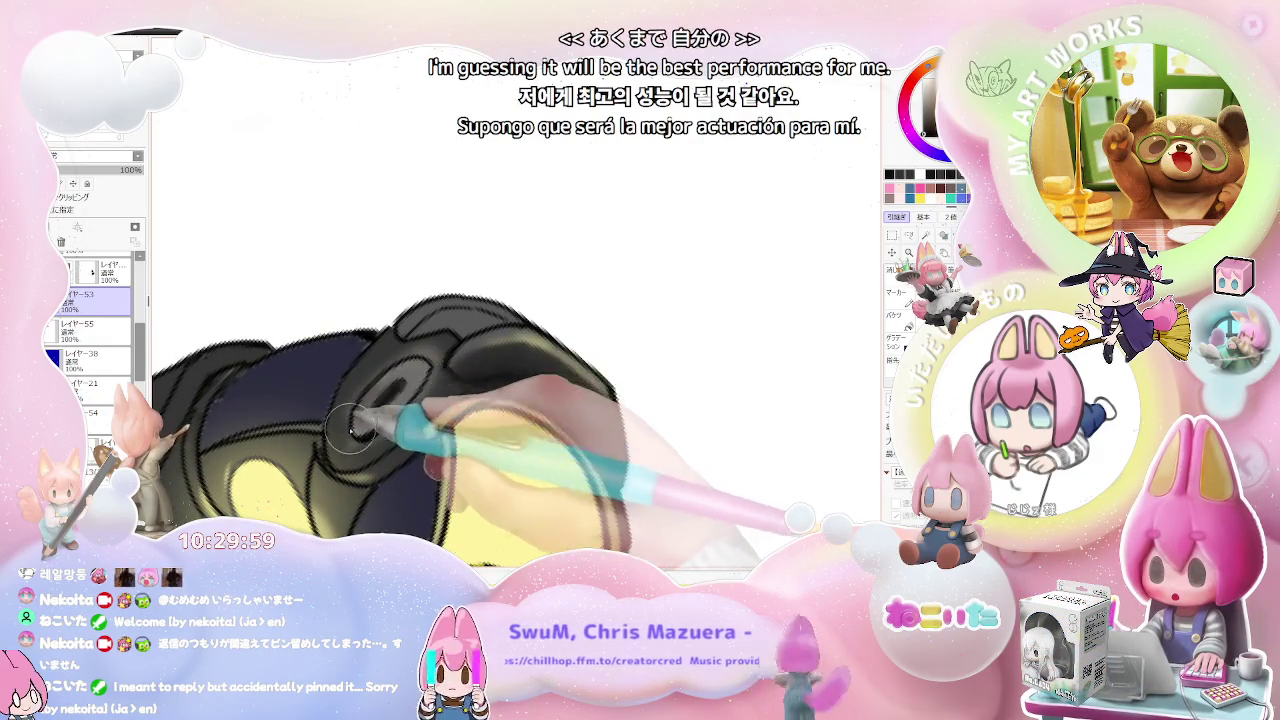
pyautogui.hotkey('ctrl', '-')
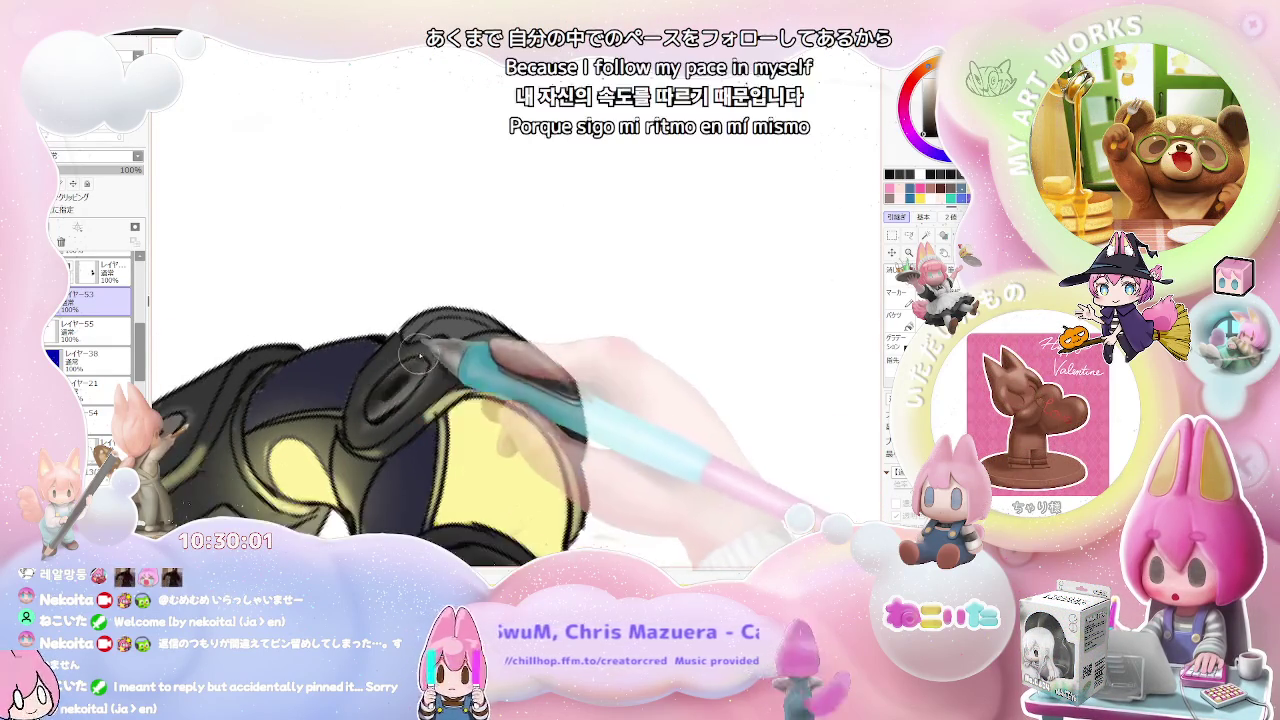
pyautogui.hotkey('ctrl', '-')
pyautogui.press('Delete')
pyautogui.moveTo(543, 382)
pyautogui.mouseDown()
pyautogui.moveTo(499, 424)
pyautogui.moveTo(409, 433)
pyautogui.mouseUp()
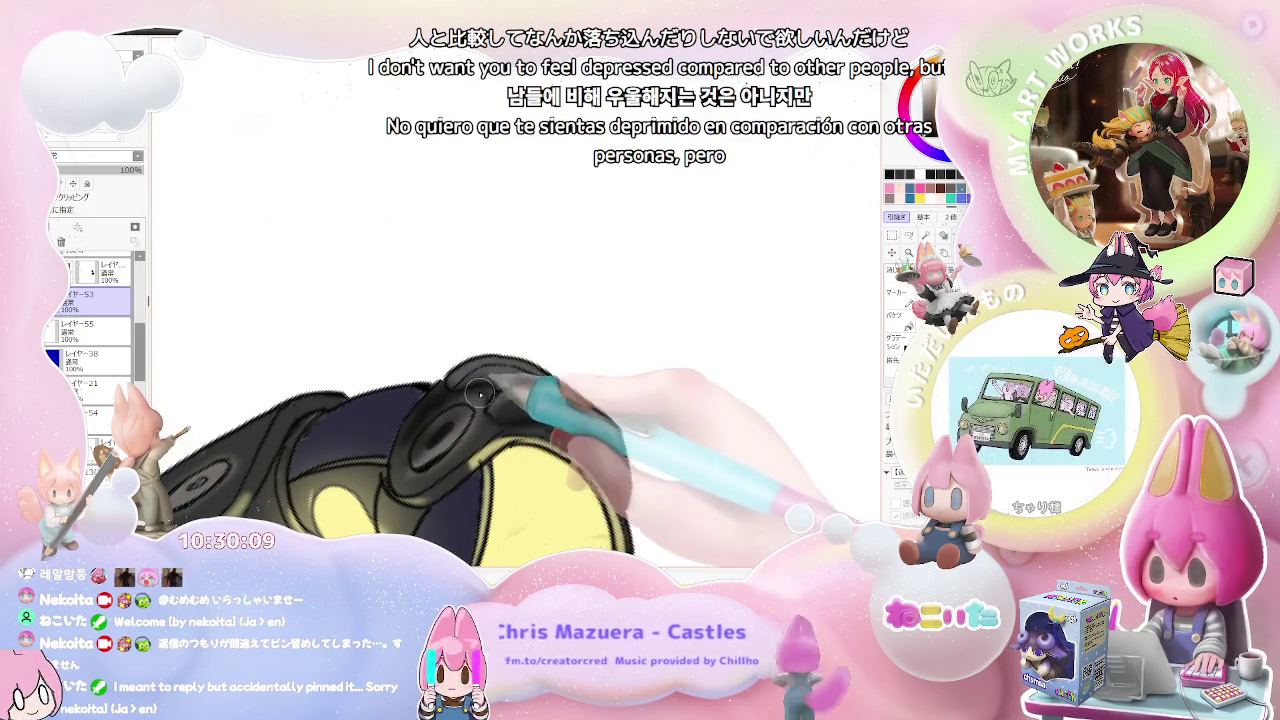
pyautogui.scroll(-1, 498, 392)
pyautogui.scroll(-2, 505, 395)
pyautogui.scroll(-2, 512, 397)
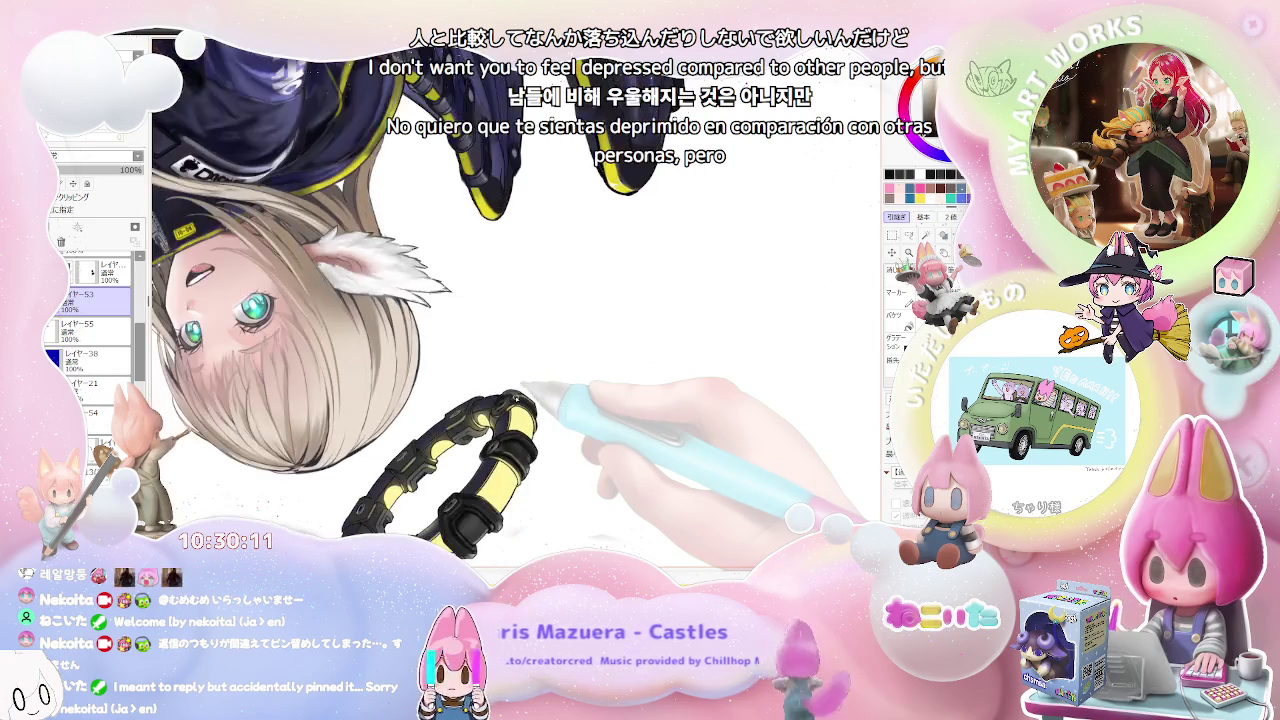
pyautogui.moveTo(520, 390); pyautogui.dragTo(515, 397)
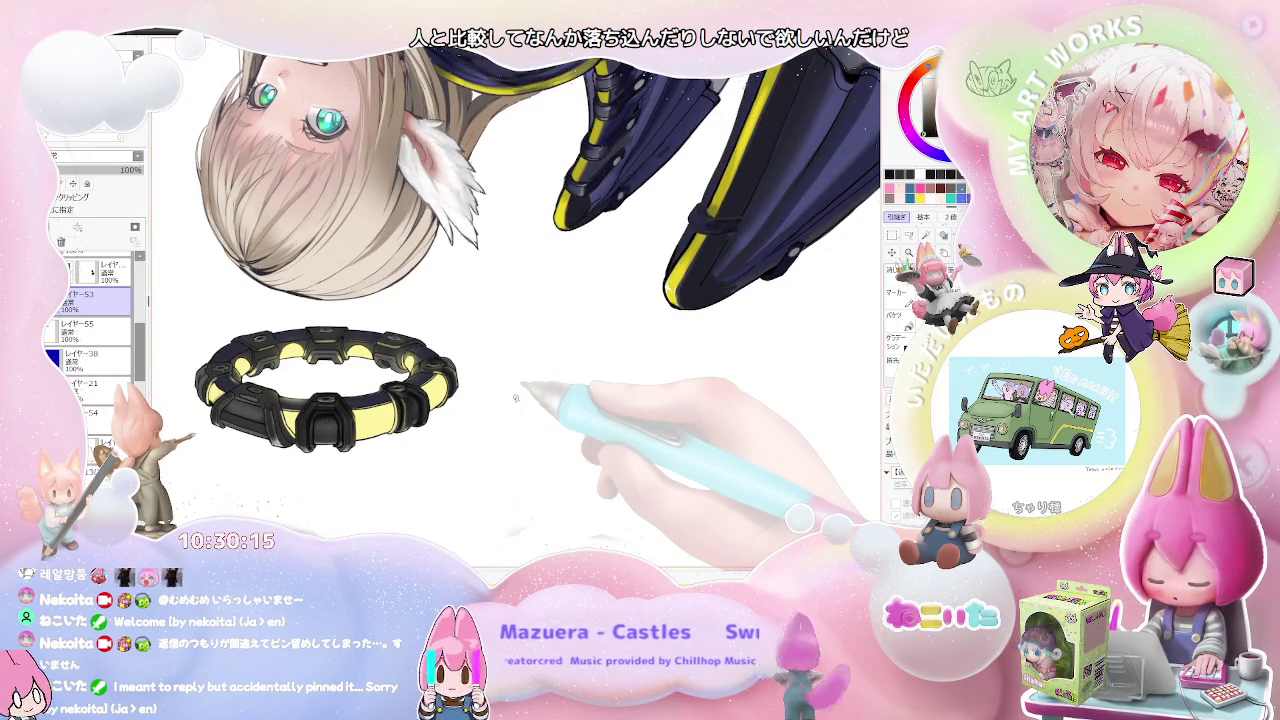
# Step: Add soft glossy grey shading and small highlights around the clasp bolts
pyautogui.scroll(2, 516, 398)
pyautogui.scroll(2, 410, 368)
pyautogui.scroll(2, 418, 385)
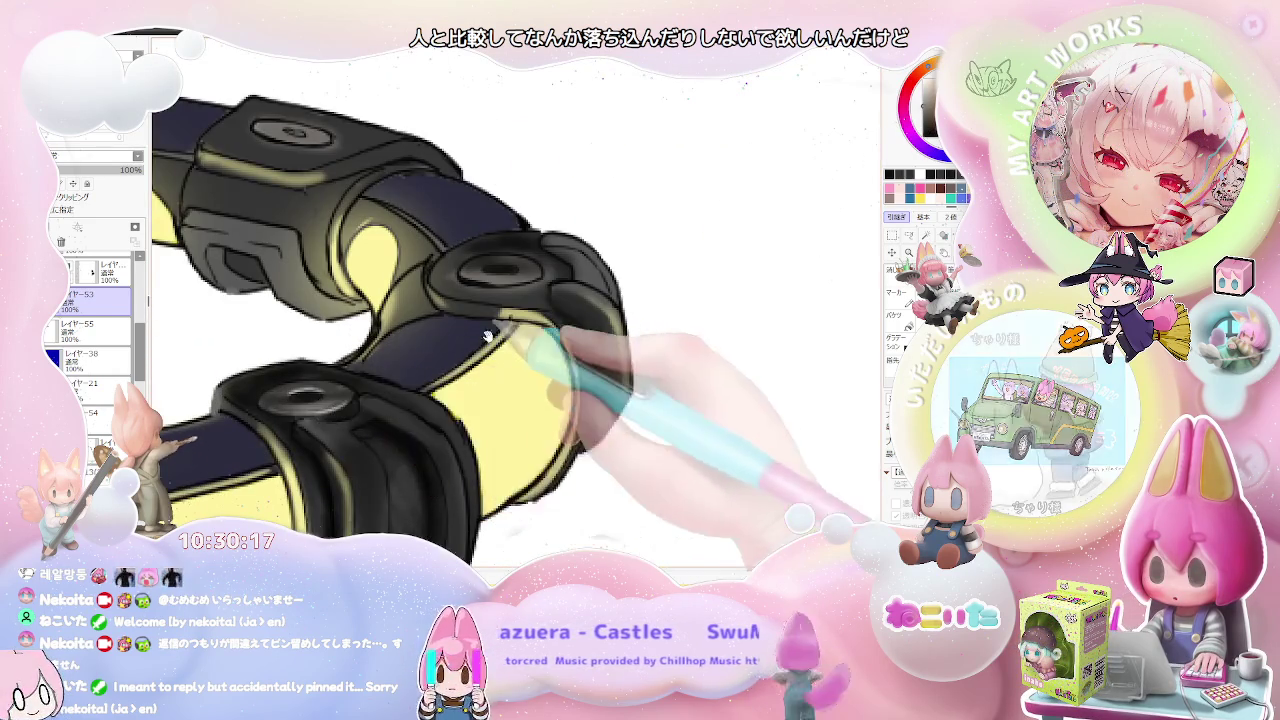
pyautogui.scroll(1, 423, 402)
pyautogui.scroll(1, 440, 405)
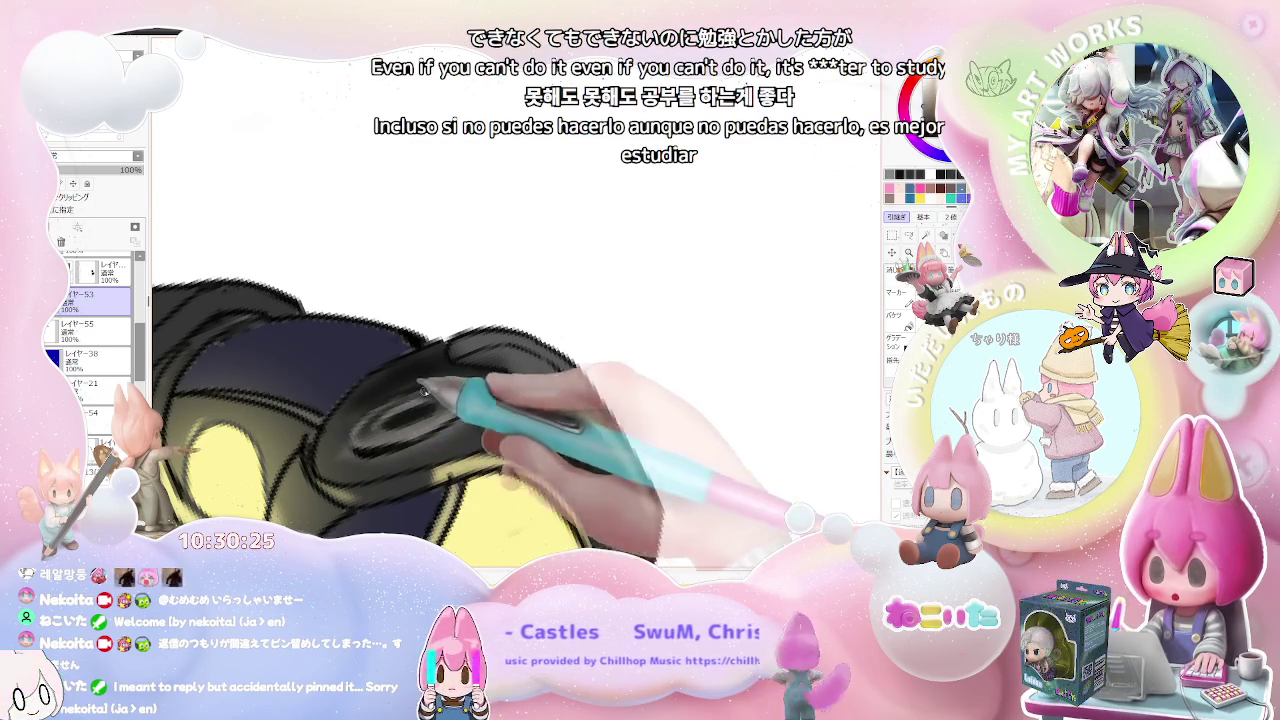
pyautogui.scroll(-1, 446, 392)
pyautogui.scroll(-1, 446, 392)
pyautogui.scroll(-1, 460, 393)
pyautogui.scroll(-1, 490, 395)
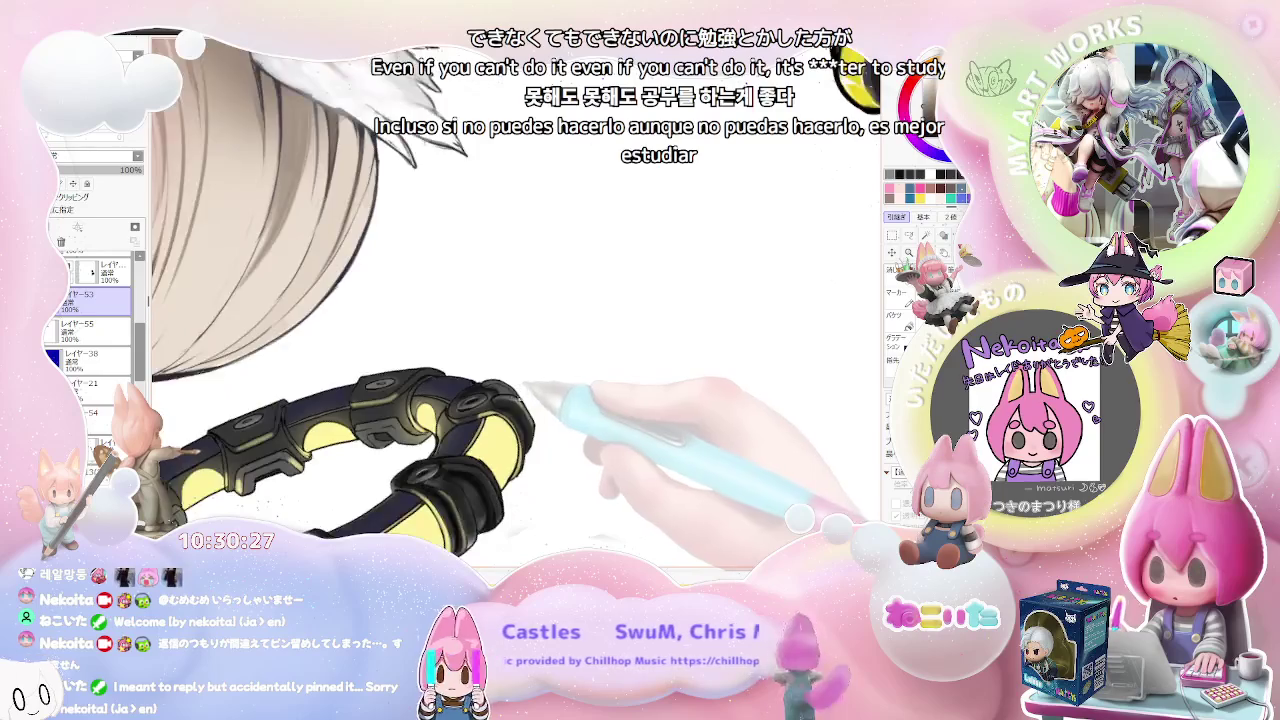
pyautogui.scroll(-2, 520, 397)
# Step: Compare against the line-art ring reference, then turn the canvas to a new angle
pyautogui.hotkey('ctrl', 'Tab')
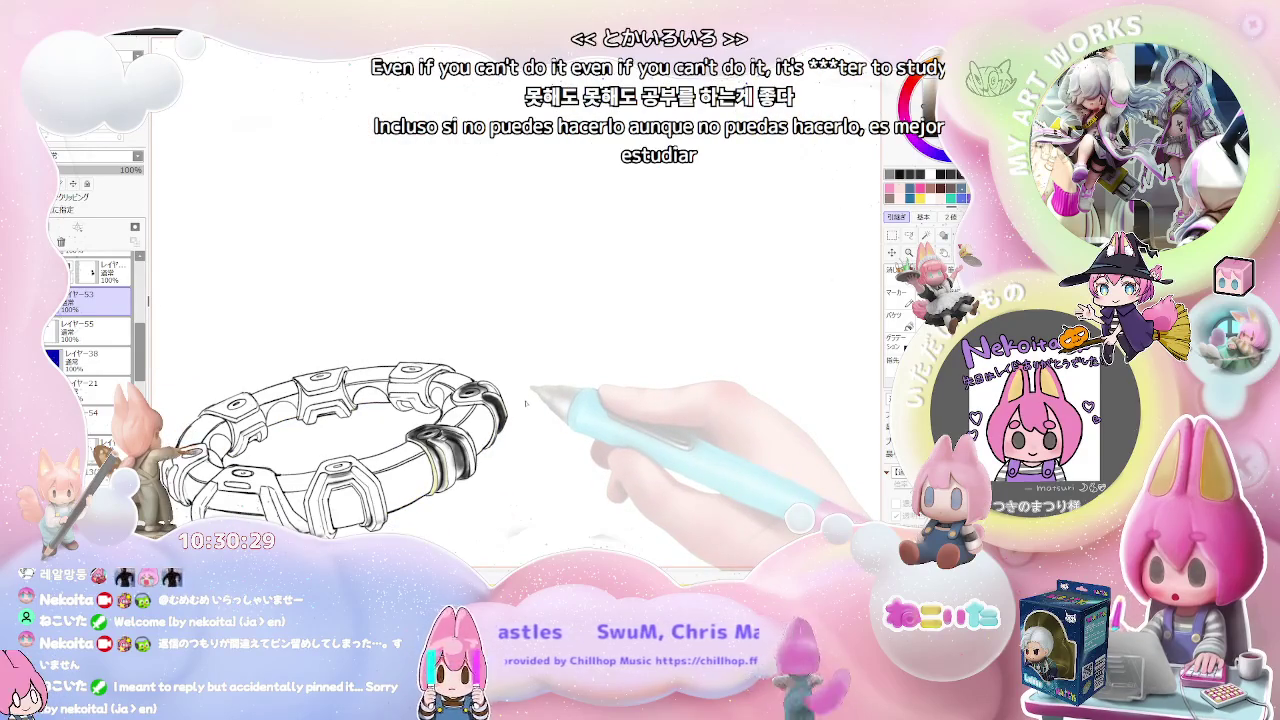
pyautogui.hotkey('ctrl', 'Tab')
pyautogui.scroll(3, 440, 335)
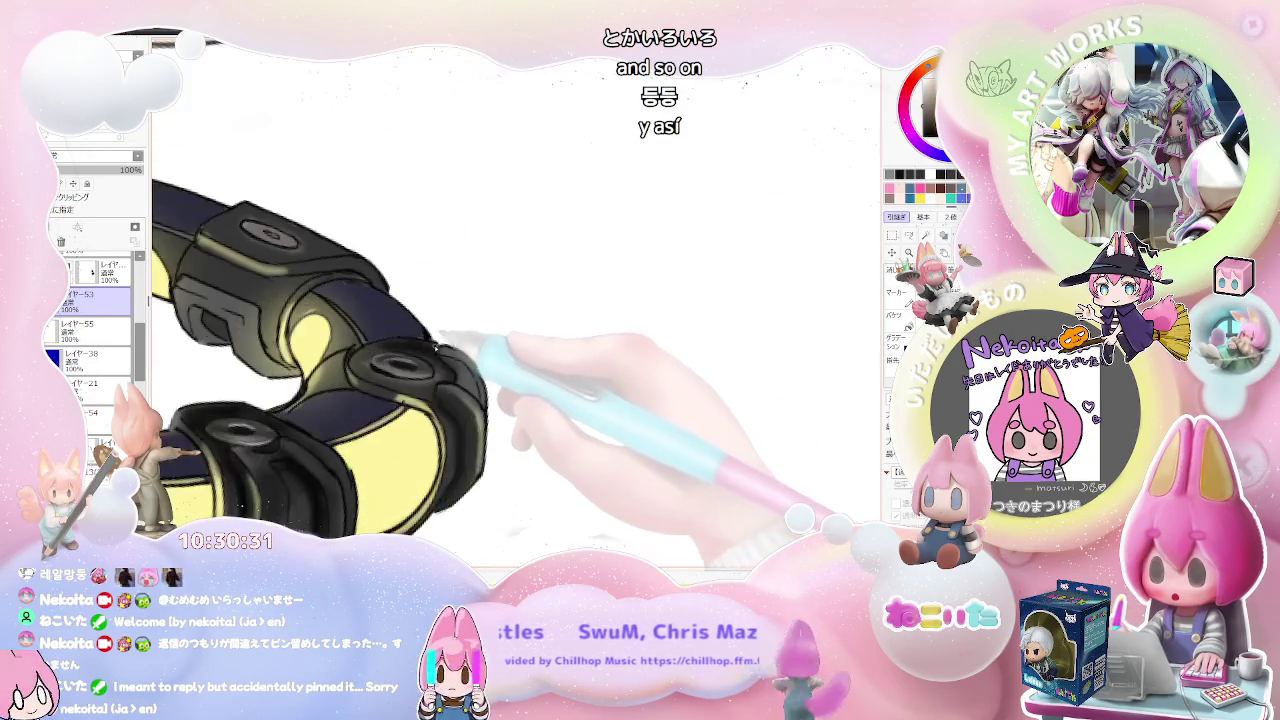
pyautogui.moveTo(440, 335); pyautogui.dragTo(490, 423)
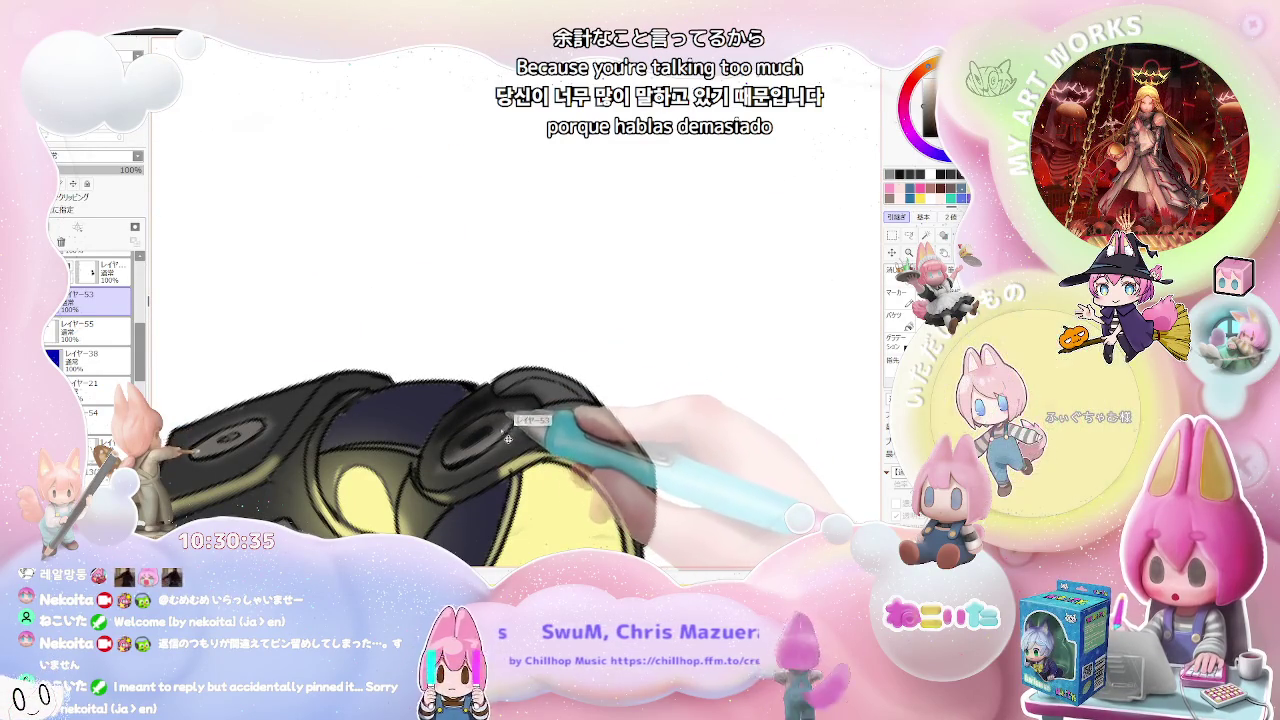
# Step: Shade a clasp on レイヤー55 with a fine size 3.0 brush, then reselect レイヤー53
pyautogui.keyDown('ctrl'); pyautogui.click(490, 463); pyautogui.keyUp('ctrl')
pyautogui.moveTo(478, 445); pyautogui.dragTo(493, 420)
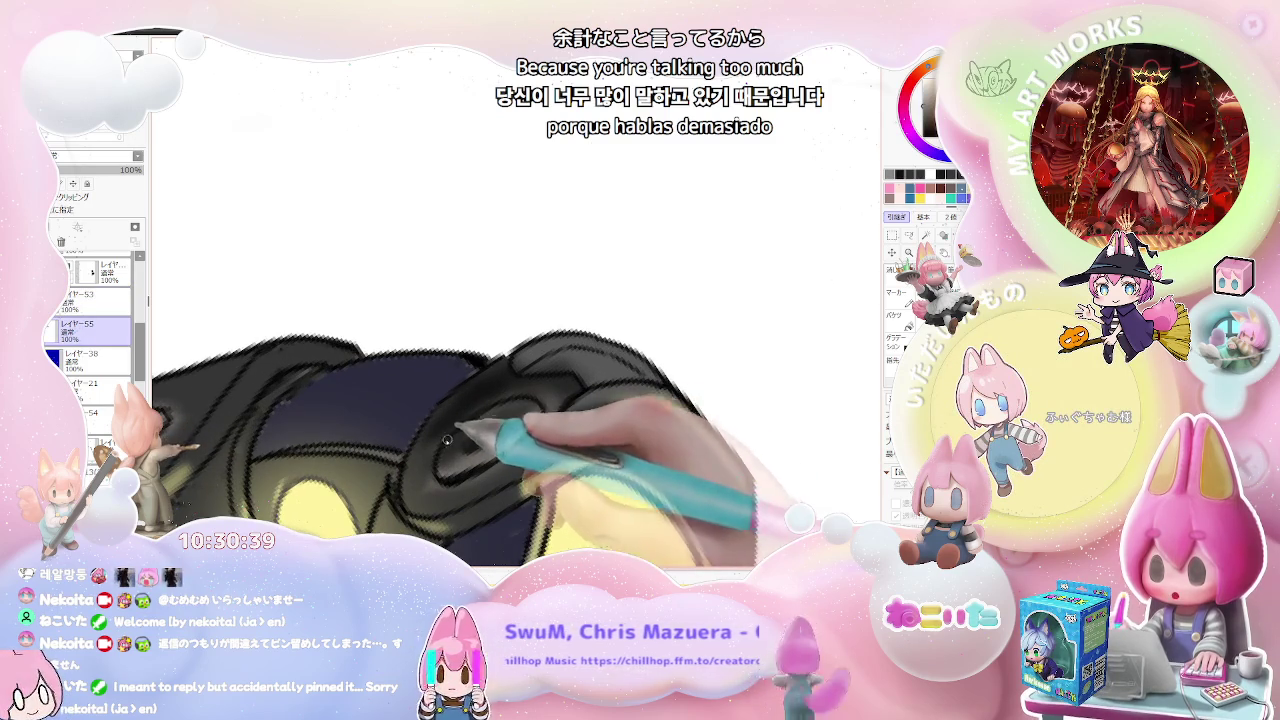
pyautogui.press('[')
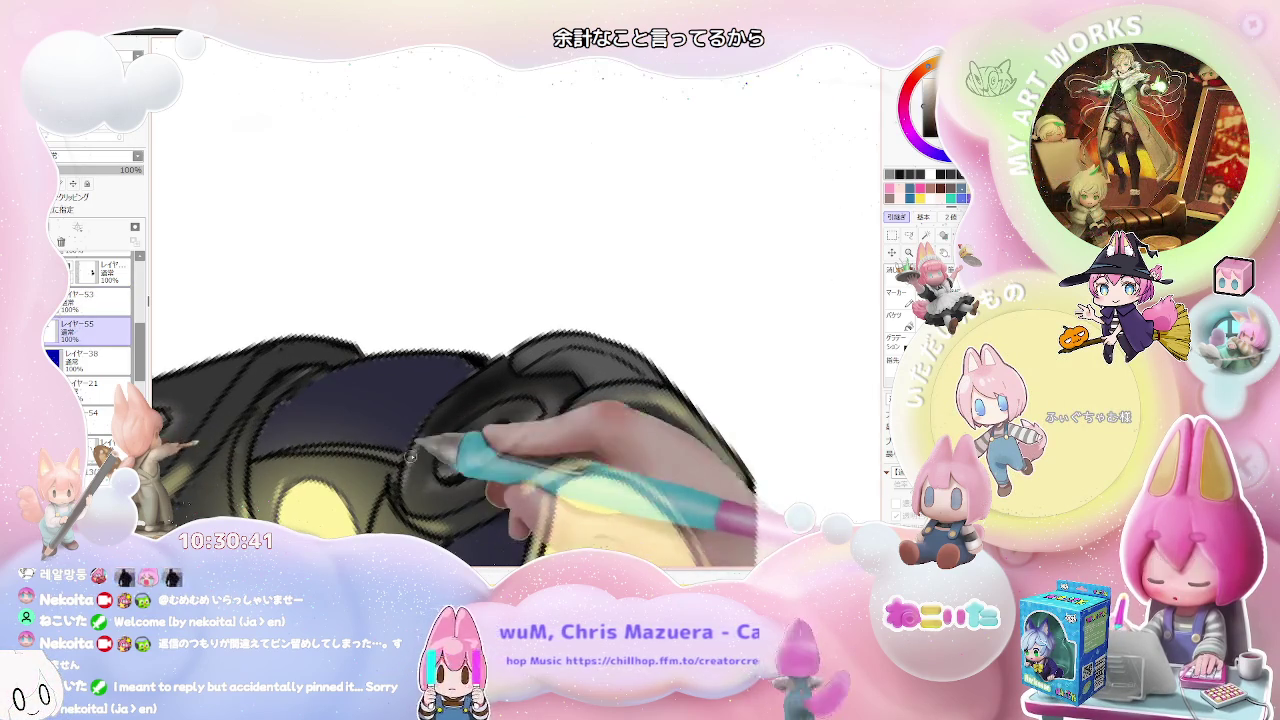
pyautogui.moveTo(426, 443); pyautogui.dragTo(458, 457)
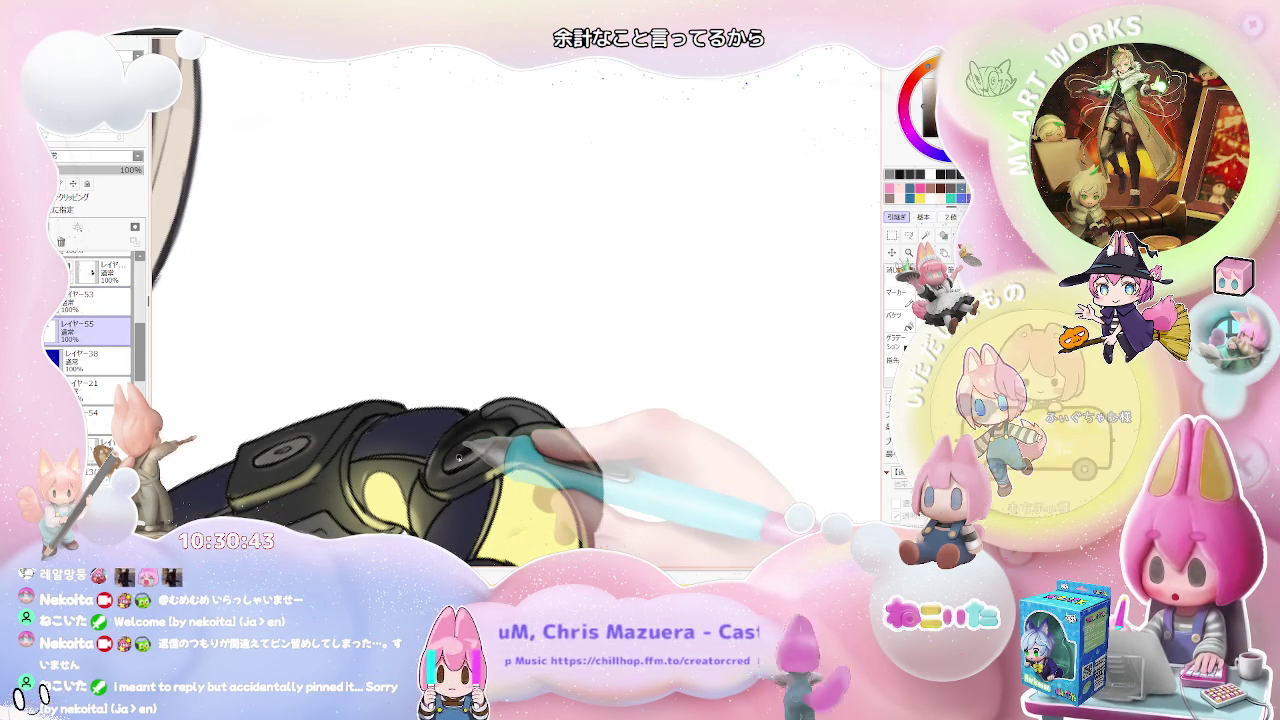
pyautogui.click(103, 305)
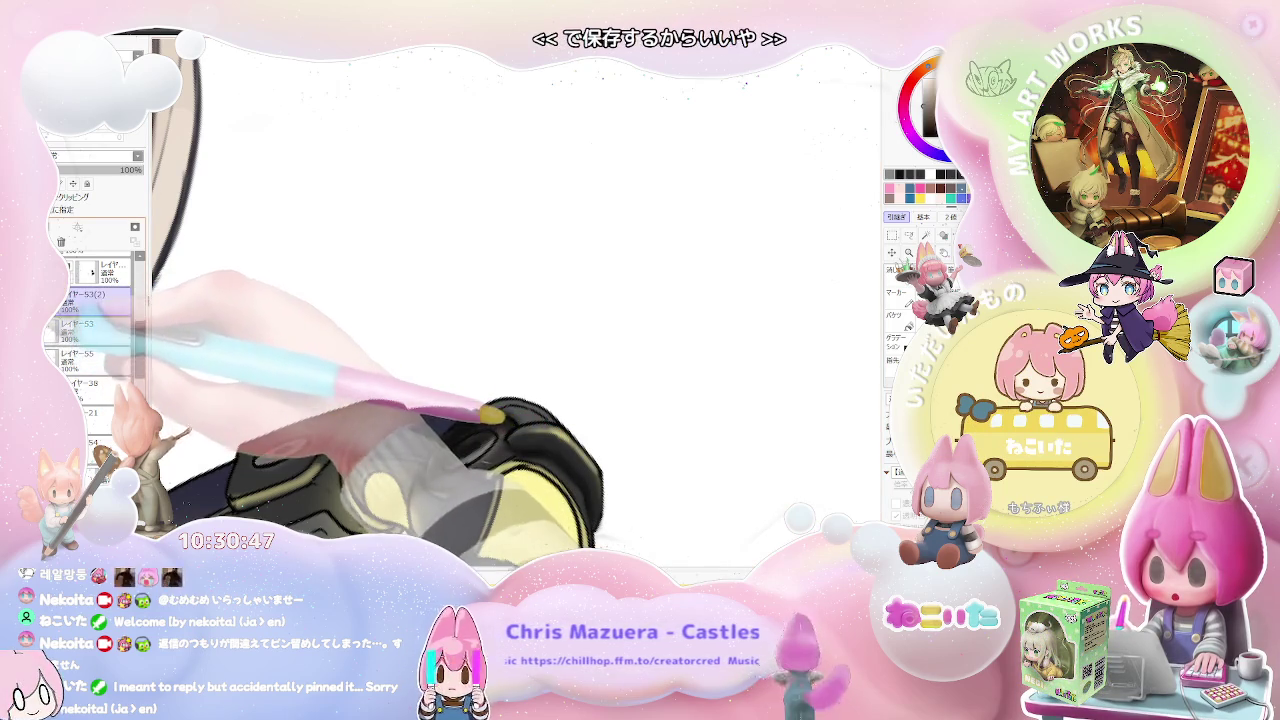
# Step: Back up レイヤー53 as レイヤー53(2), merge レイヤー55 into レイヤー53, and check the clasps
pyautogui.hotkey('ctrl', 'j')
pyautogui.click(90, 327)
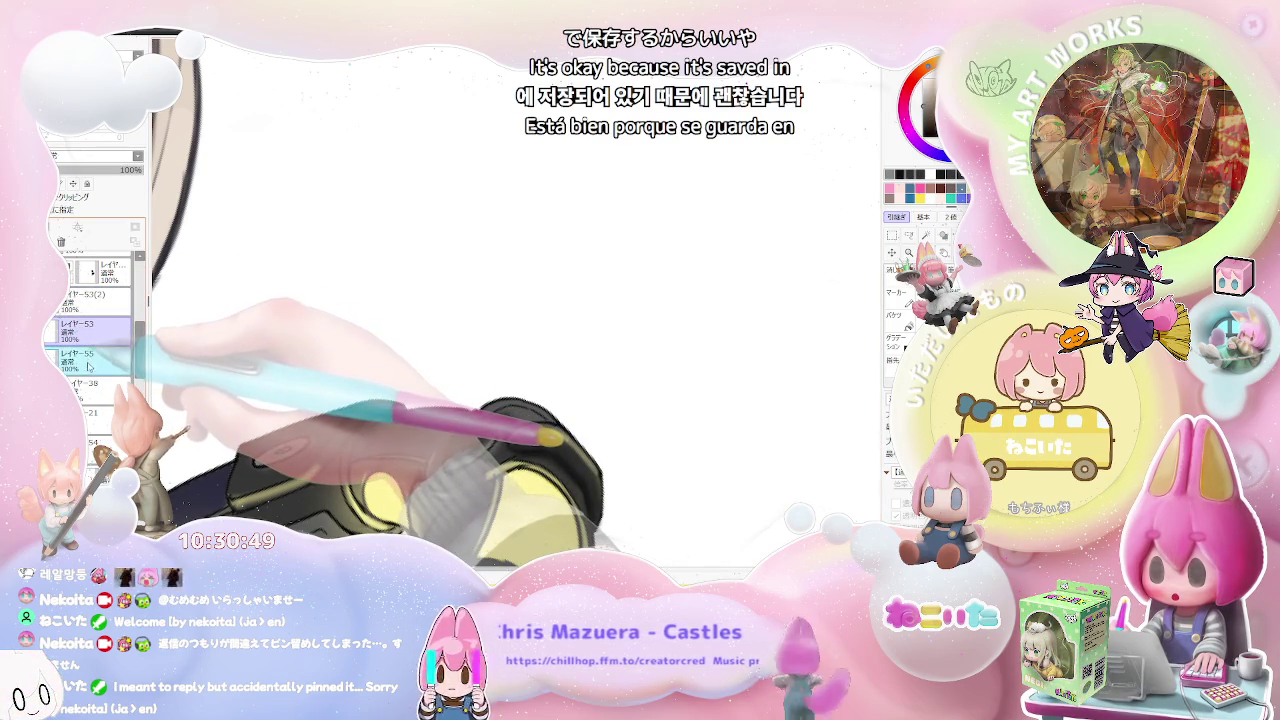
pyautogui.hotkey('ctrl', '+')
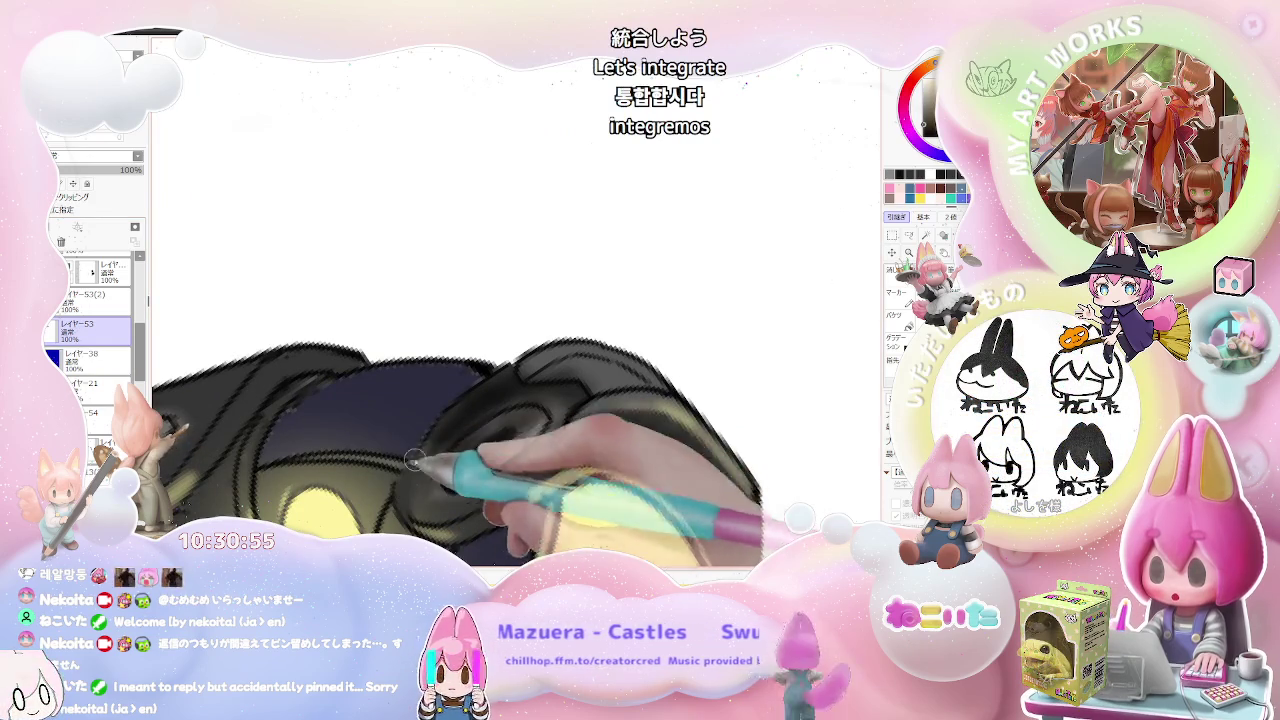
pyautogui.hotkey('ctrl', '-')
pyautogui.hotkey('ctrl', '-')
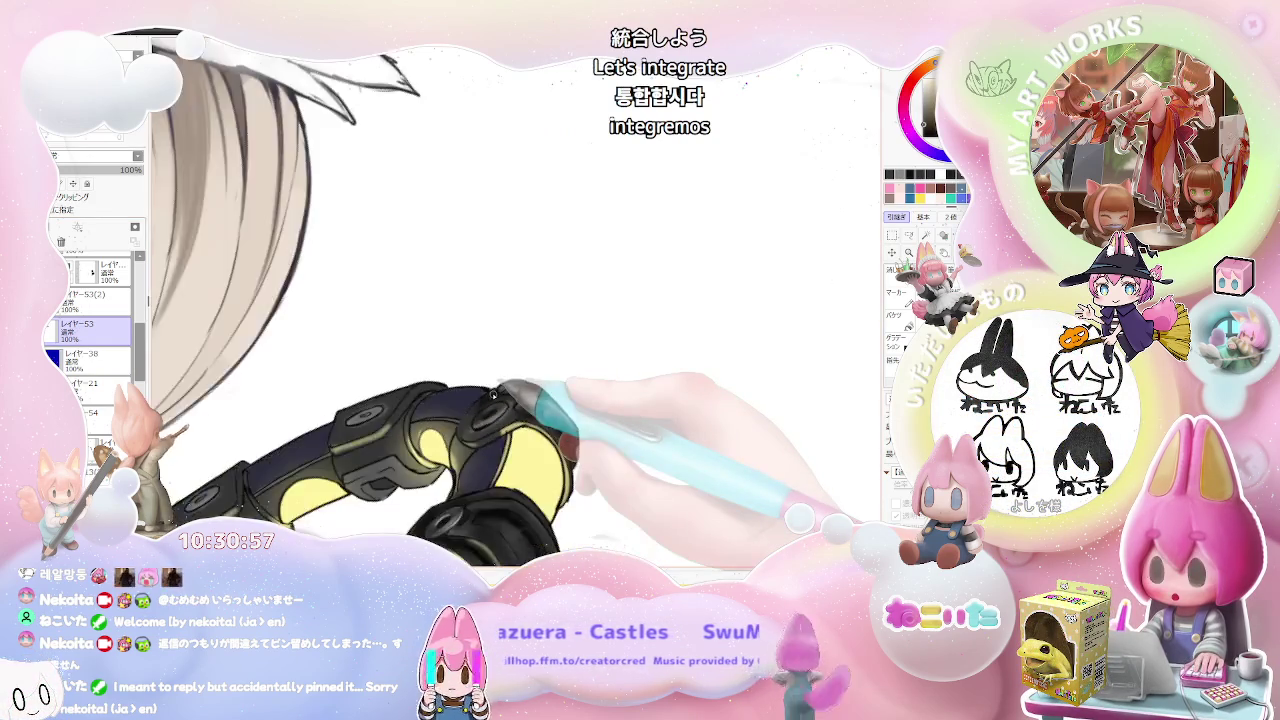
pyautogui.hotkey('ctrl', '-')
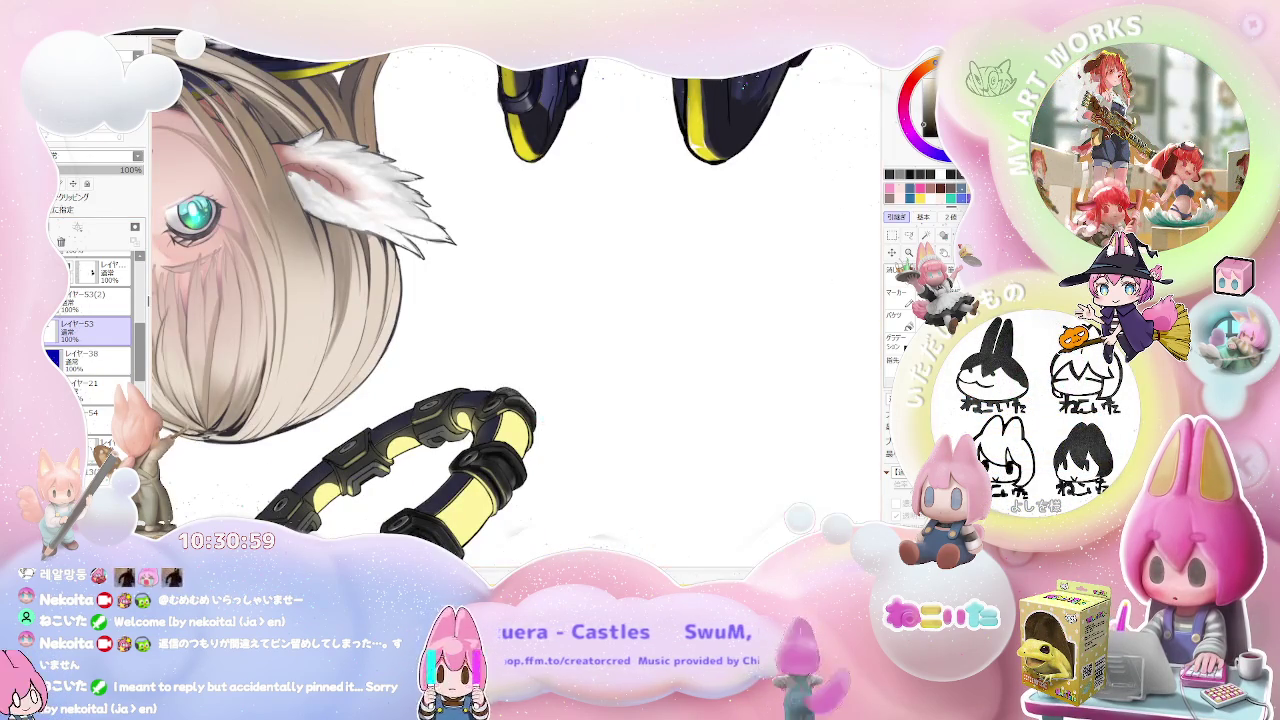
# Step: Paint soft yellowish rim highlights on the clasp segments near the ear
pyautogui.hotkey('ctrl', '+')
pyautogui.hotkey('ctrl', '+')
pyautogui.hotkey('ctrl', '+')
pyautogui.hotkey('ctrl', '+')
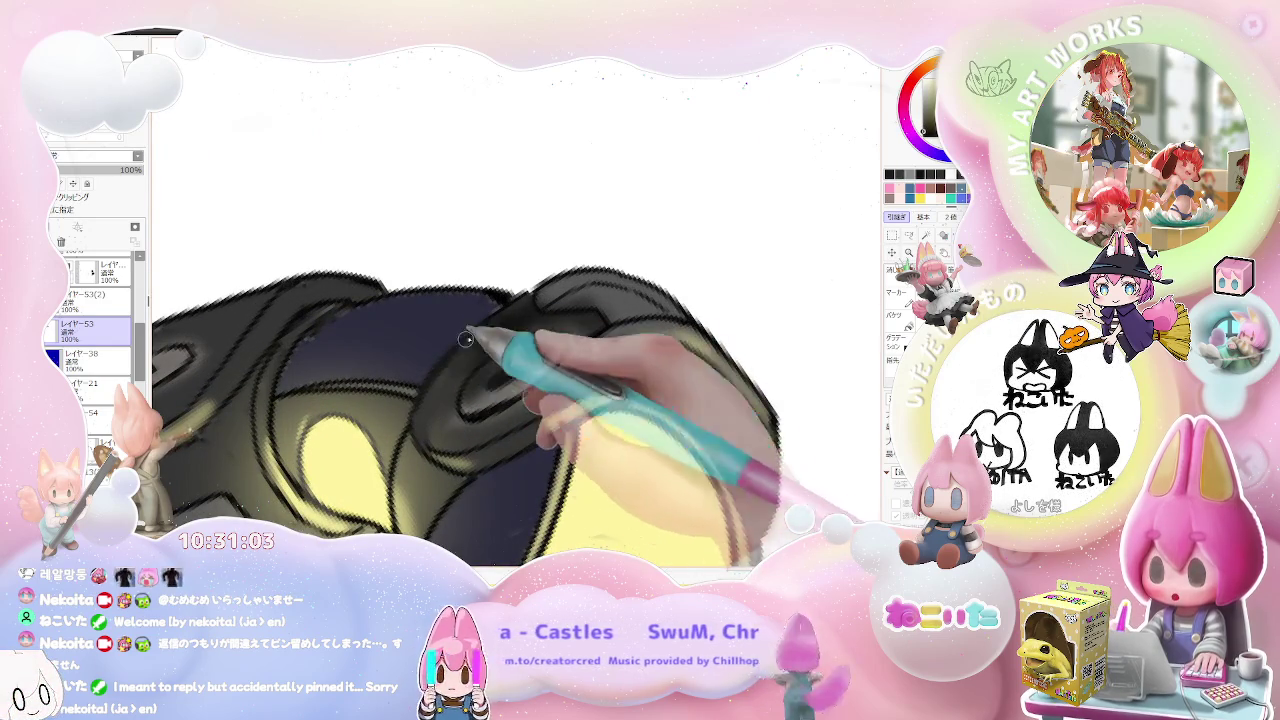
pyautogui.hotkey('ctrl', '-')
pyautogui.hotkey('ctrl', '-')
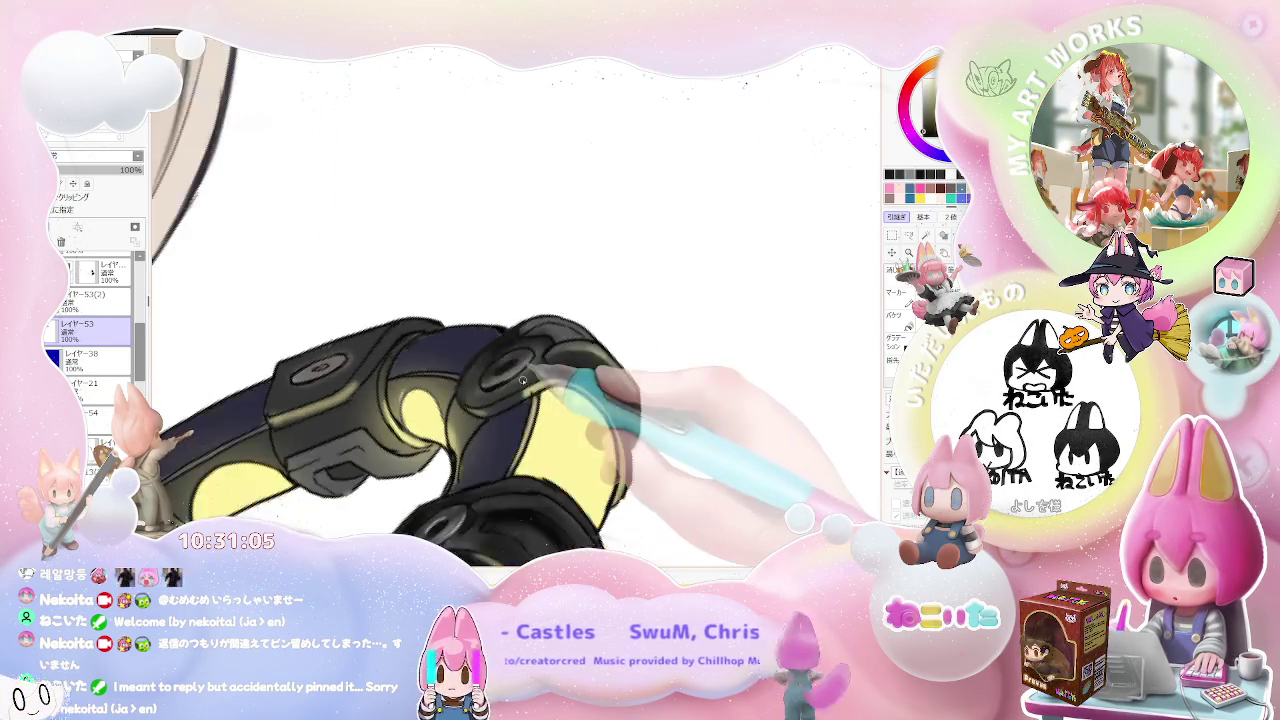
pyautogui.hotkey('ctrl', '-')
pyautogui.hotkey('ctrl', '-')
pyautogui.hotkey('ctrl', '+')
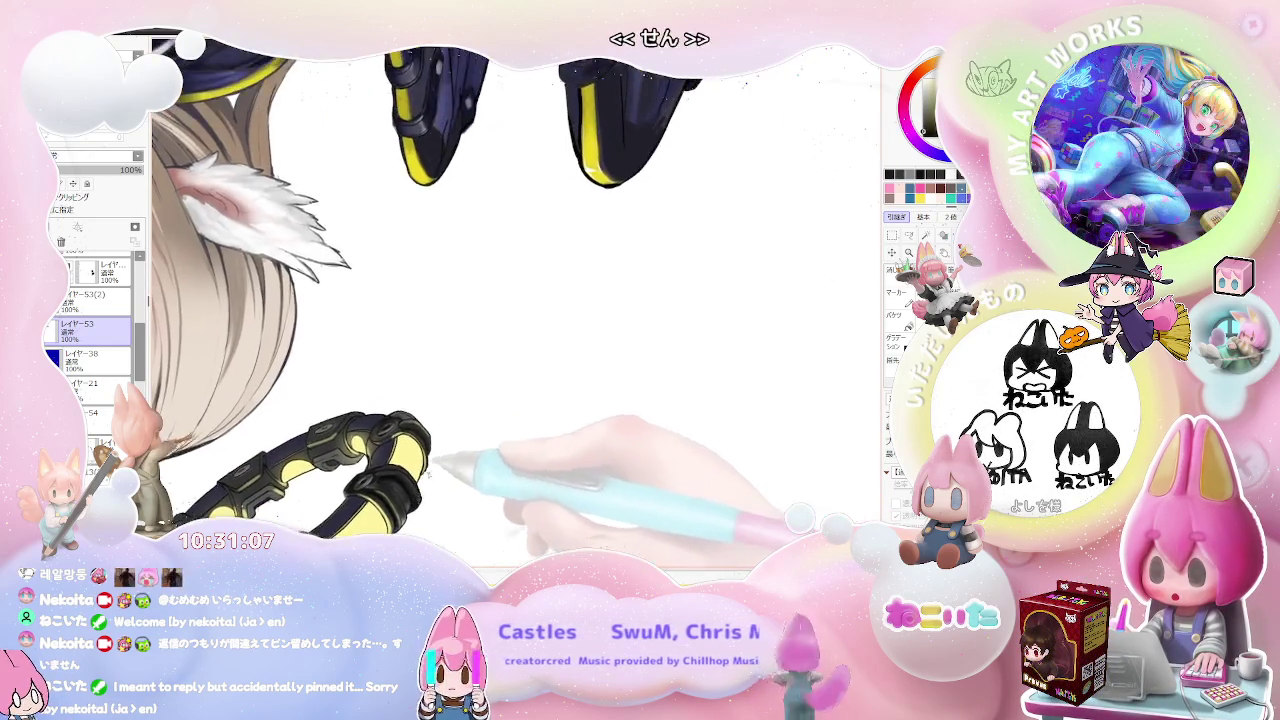
pyautogui.hotkey('ctrl', '+')
pyautogui.hotkey('ctrl', '+')
pyautogui.hotkey('ctrl', '+')
pyautogui.hotkey('ctrl', '+')
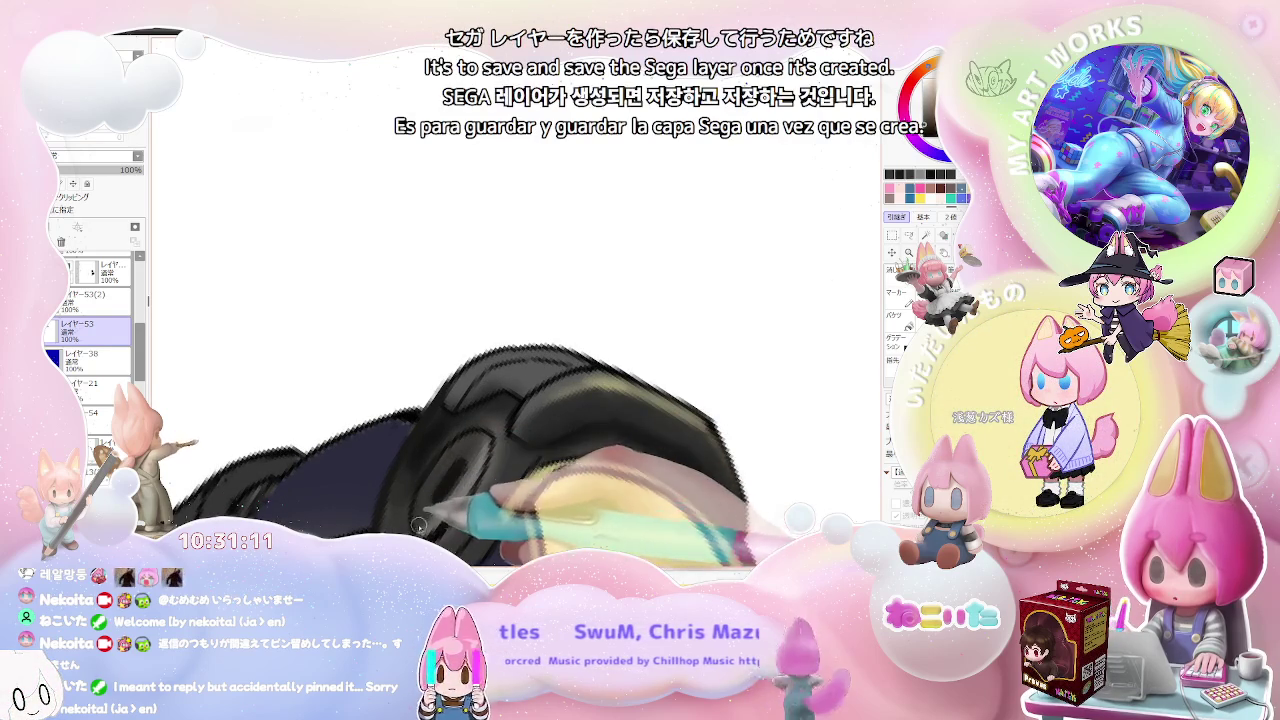
pyautogui.hotkey('ctrl', '-')
pyautogui.hotkey('ctrl', '-')
pyautogui.hotkey('ctrl', '-')
pyautogui.hotkey('ctrl', '-')
pyautogui.hotkey('ctrl', '-')
pyautogui.press('Delete')
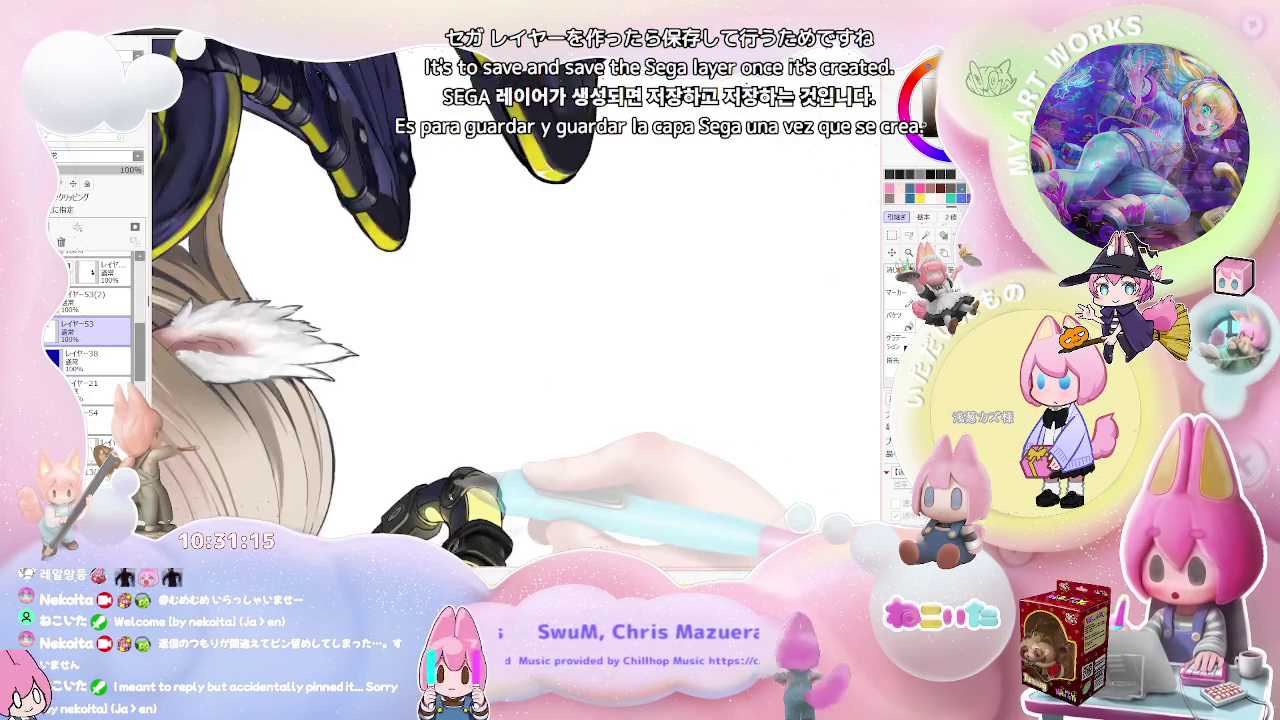
pyautogui.press('Delete')
pyautogui.press('Delete')
pyautogui.press('Delete')
# Step: Rotate the canvas and brush glossy dark shading onto another clasp
pyautogui.hotkey('ctrl', '+')
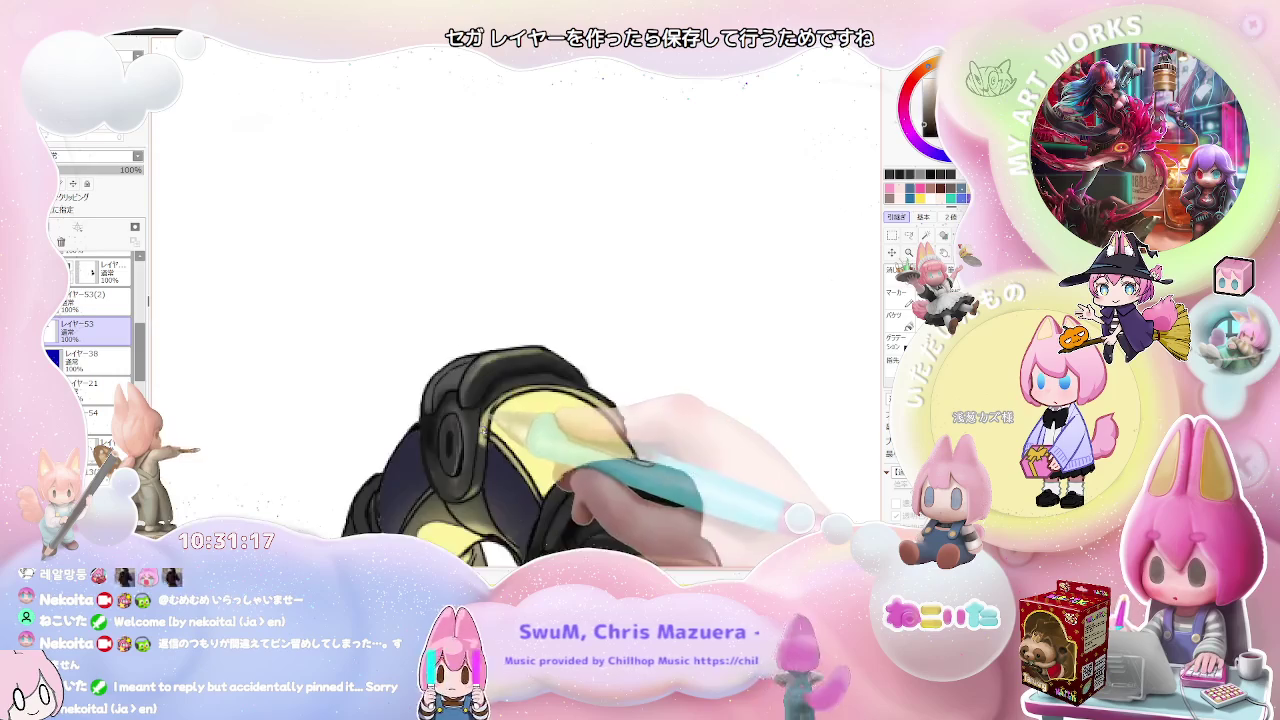
pyautogui.hotkey('ctrl', '+')
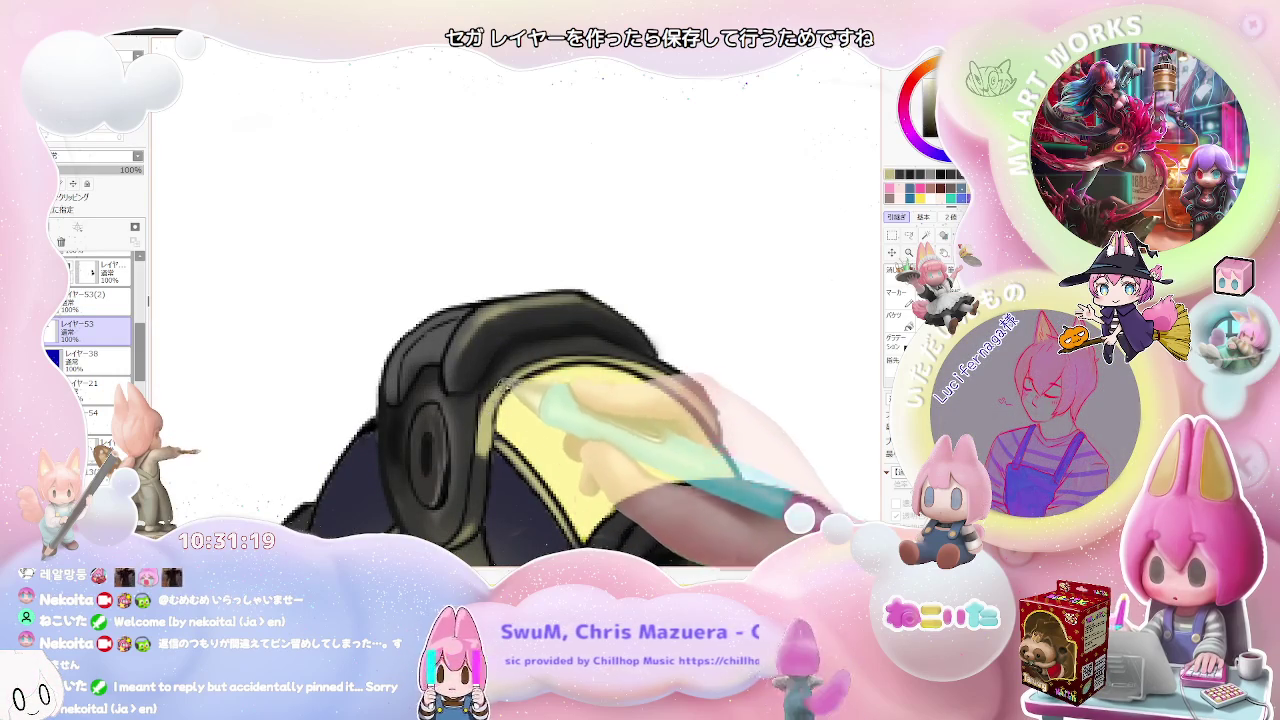
pyautogui.hotkey('ctrl', '-')
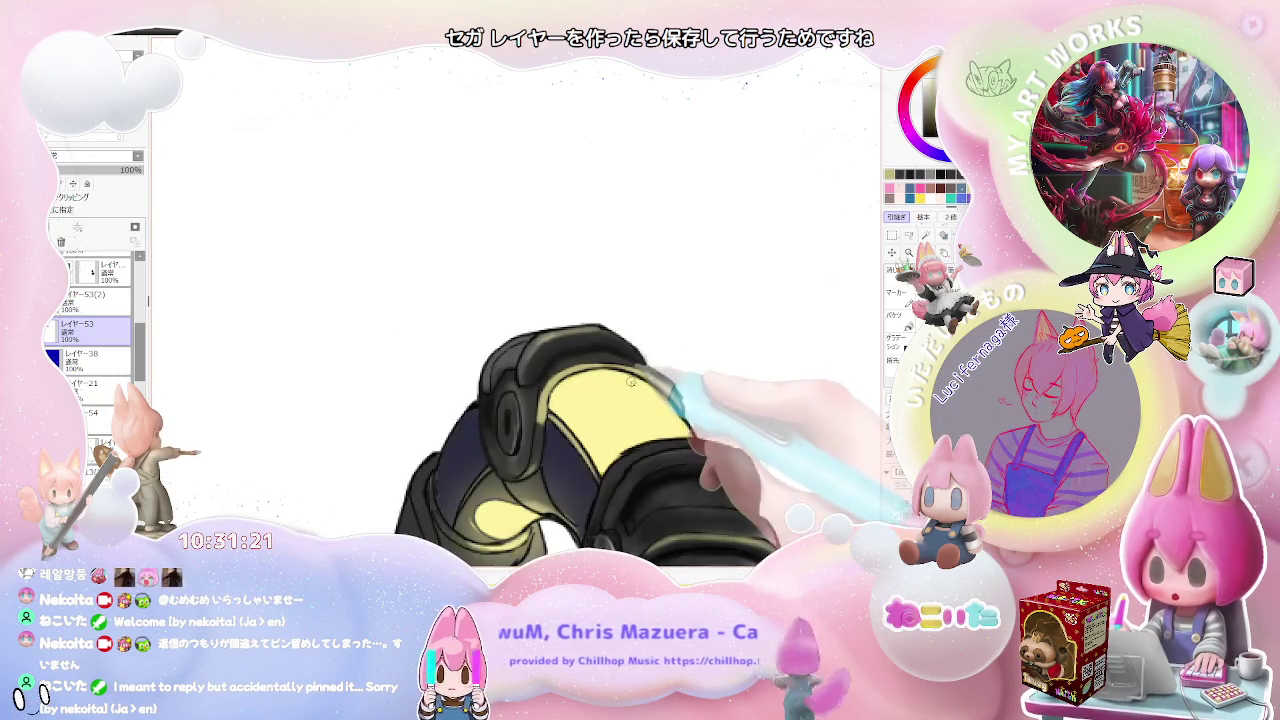
pyautogui.hotkey('ctrl', '-')
pyautogui.press('Delete')
pyautogui.hotkey('ctrl', '+')
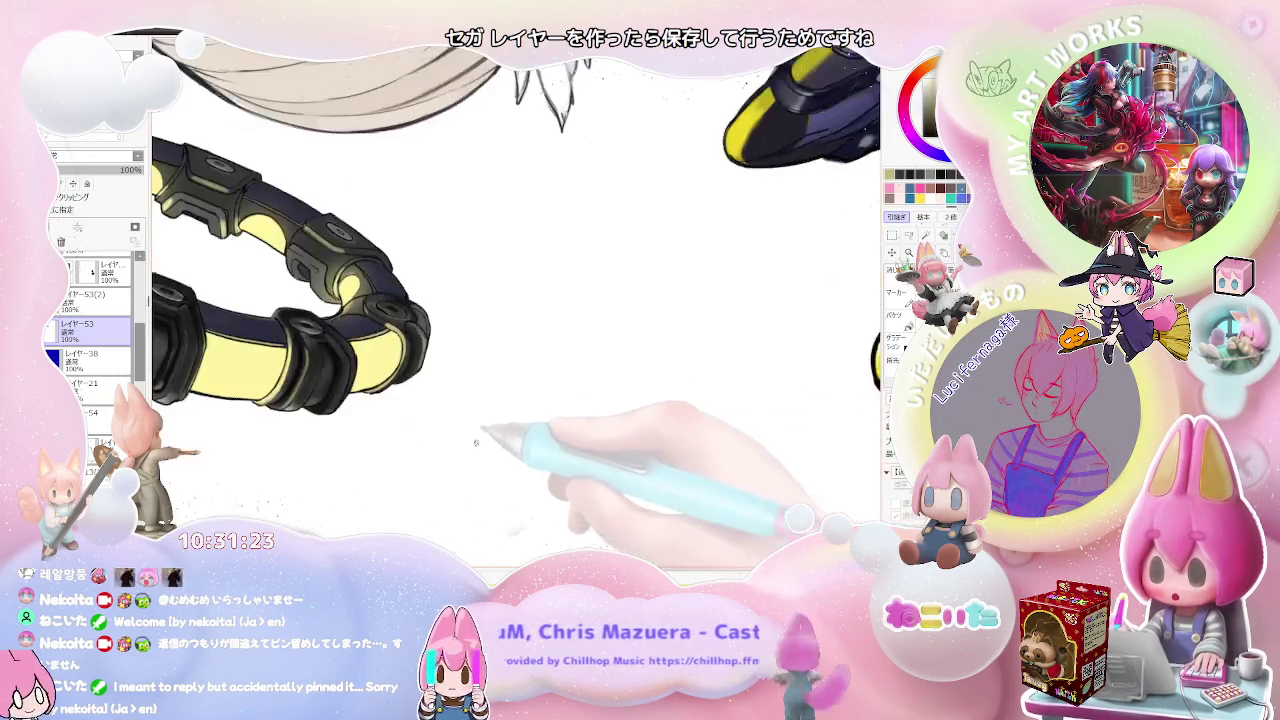
pyautogui.hotkey('ctrl', '+')
pyautogui.hotkey('ctrl', '+')
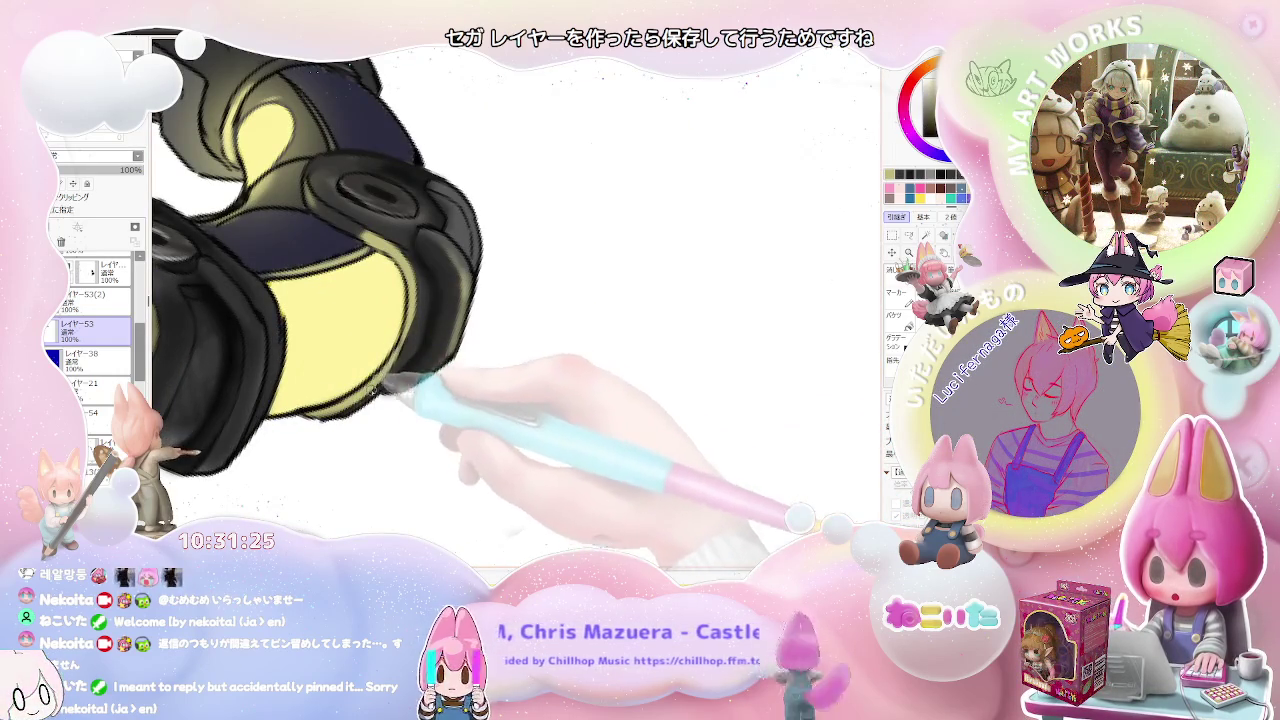
pyautogui.hotkey('ctrl', '-')
pyautogui.hotkey('ctrl', '-')
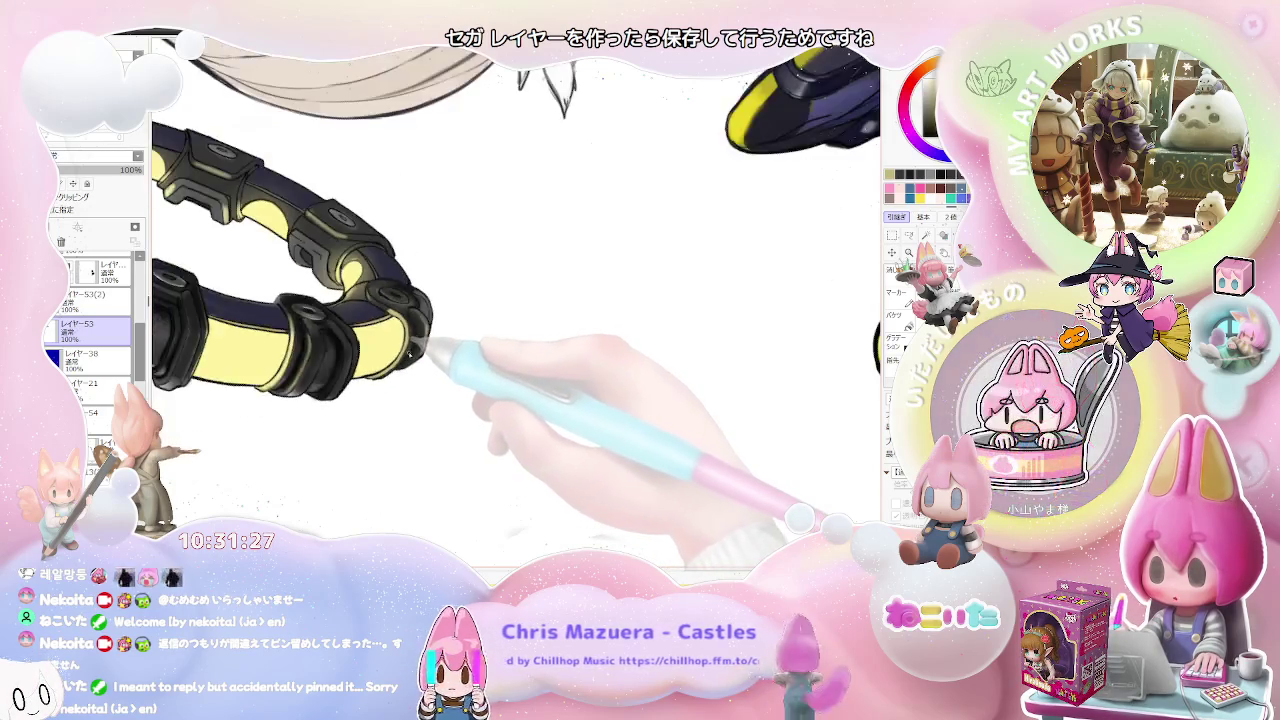
pyautogui.hotkey('ctrl', '-')
# Step: Tilt the canvas clockwise and add rim highlights along more clasps
pyautogui.press('End')
pyautogui.press('End')
pyautogui.press('End')
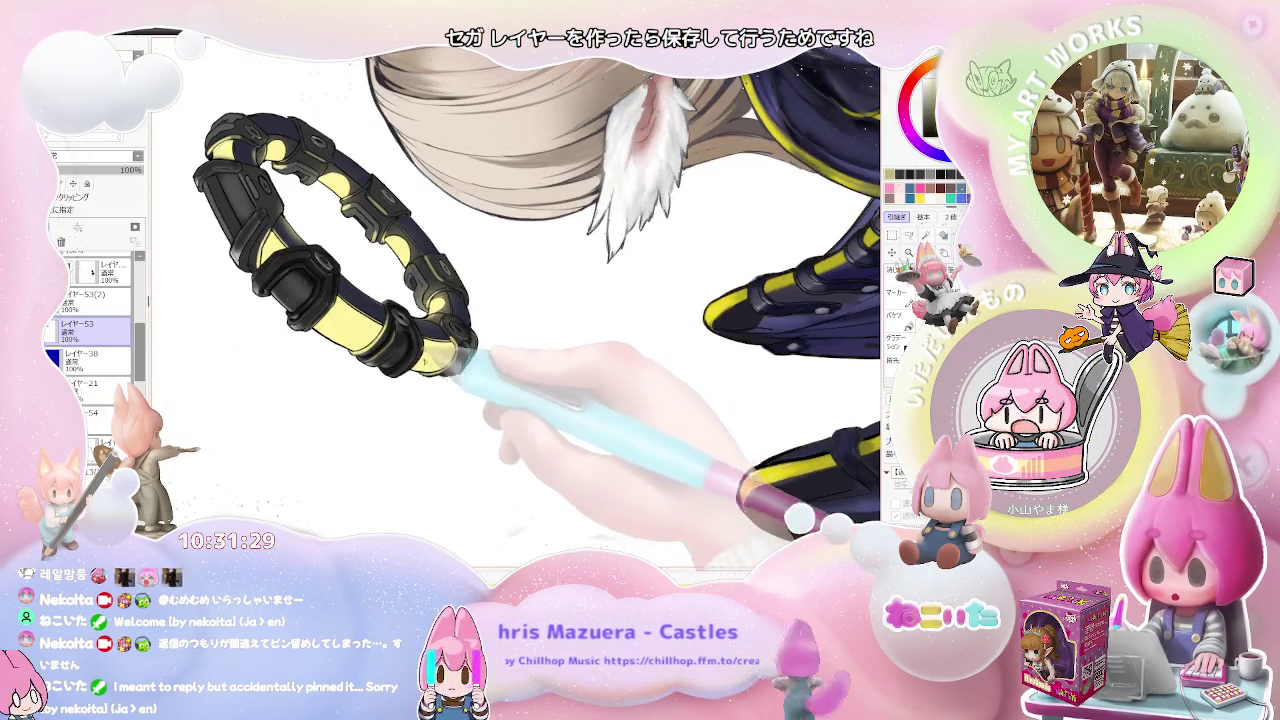
pyautogui.hotkey('ctrl', '+')
pyautogui.hotkey('ctrl', '+')
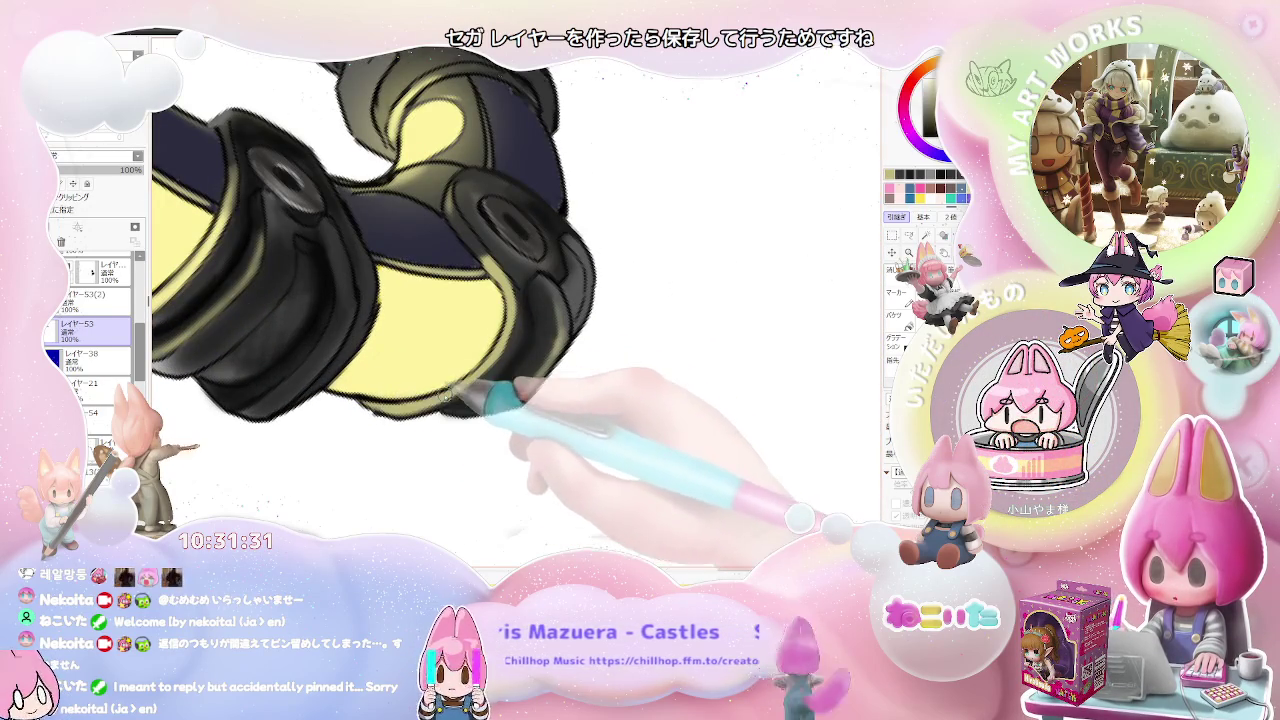
pyautogui.hotkey('ctrl', '-')
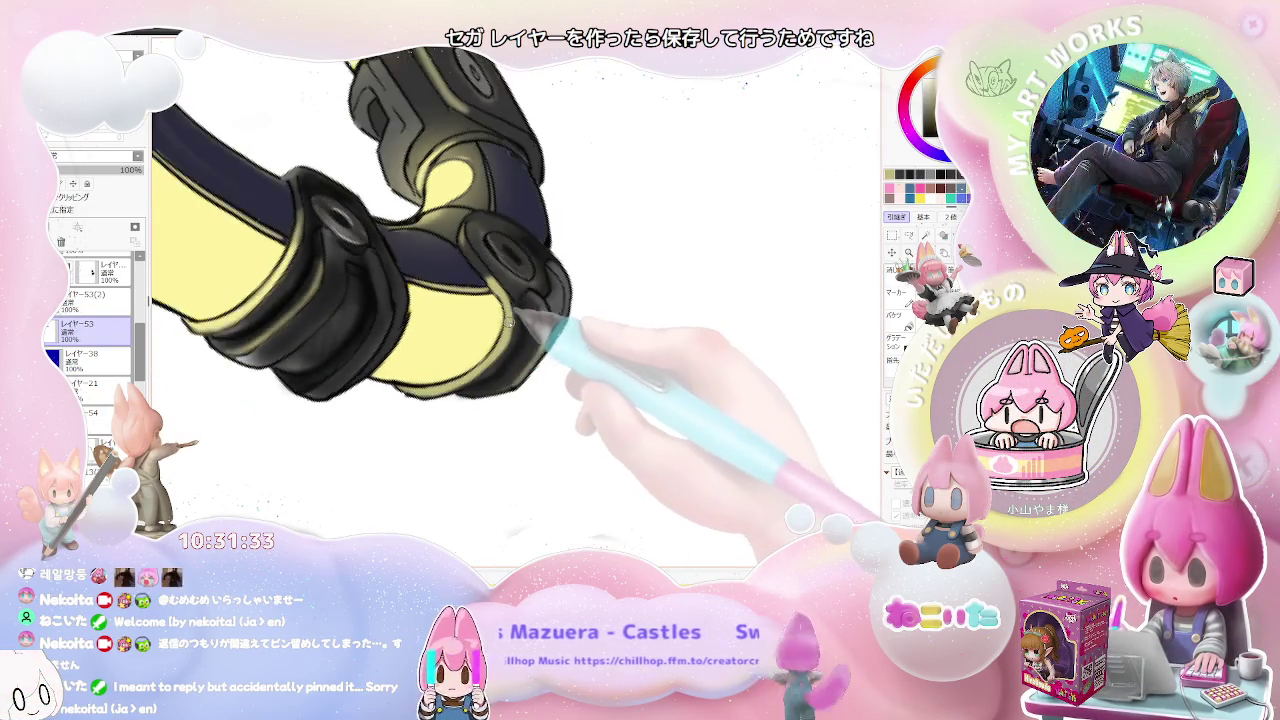
pyautogui.hotkey('ctrl', '-')
pyautogui.hotkey('ctrl', '-')
pyautogui.hotkey('ctrl', '-')
pyautogui.hotkey('ctrl', '-')
pyautogui.hotkey('ctrl', '-')
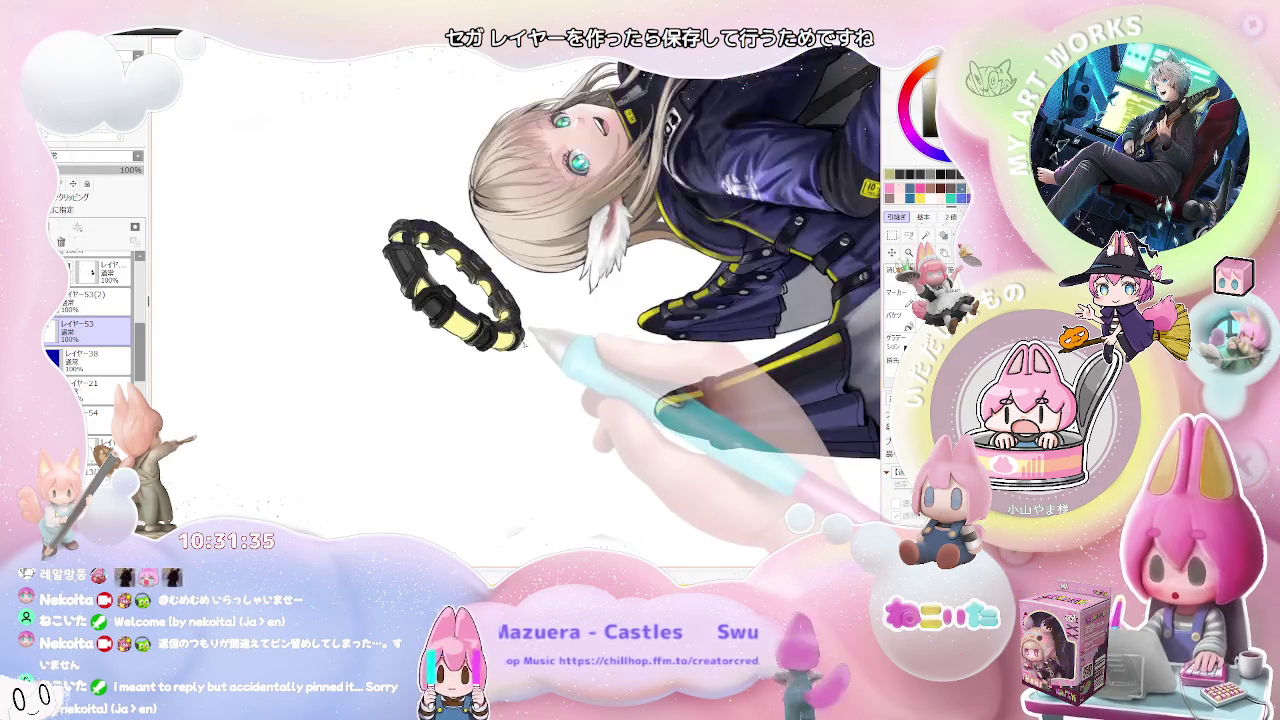
pyautogui.hotkey('ctrl', '-')
pyautogui.hotkey('ctrl', '+')
pyautogui.hotkey('ctrl', '+')
pyautogui.hotkey('ctrl', '+')
pyautogui.hotkey('ctrl', '+')
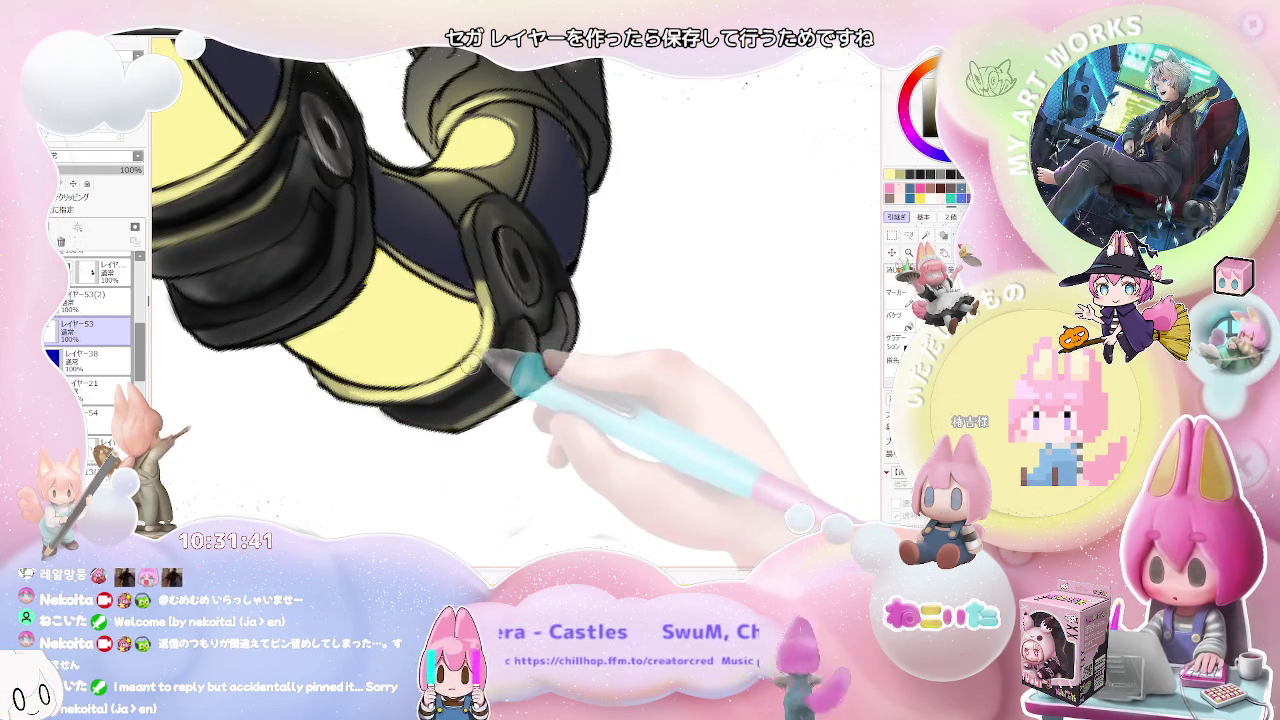
pyautogui.hotkey('ctrl', '-')
pyautogui.hotkey('ctrl', '-')
pyautogui.hotkey('ctrl', '-')
pyautogui.hotkey('ctrl', '-')
pyautogui.hotkey('ctrl', '-')
pyautogui.hotkey('ctrl', '-')
pyautogui.hotkey('ctrl', '+')
pyautogui.hotkey('ctrl', '+')
pyautogui.hotkey('ctrl', '+')
pyautogui.hotkey('ctrl', '+')
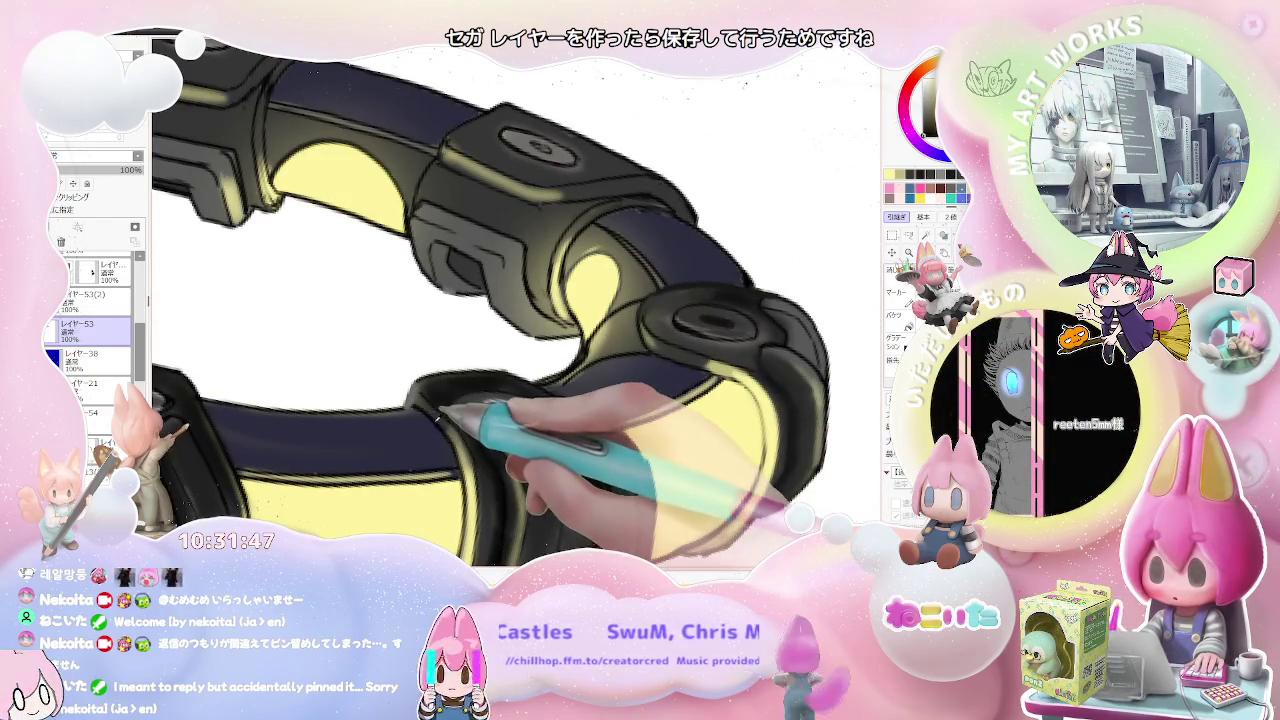
pyautogui.hotkey('ctrl', '-')
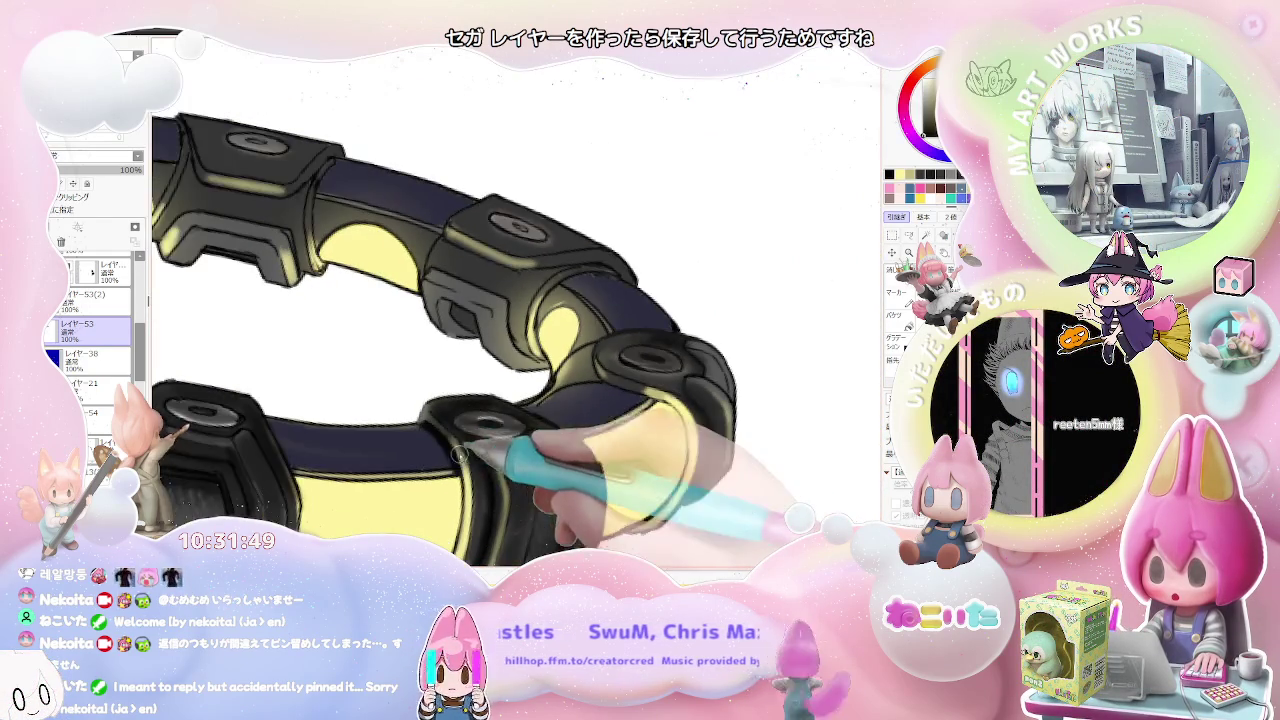
pyautogui.hotkey('ctrl', '-')
pyautogui.hotkey('ctrl', '-')
pyautogui.hotkey('ctrl', '-')
pyautogui.hotkey('ctrl', '-')
# Step: Stand the ring vertical to shade its lower section, then rotate back near upright
pyautogui.press('End')
pyautogui.press('End')
pyautogui.press('End')
pyautogui.press('End')
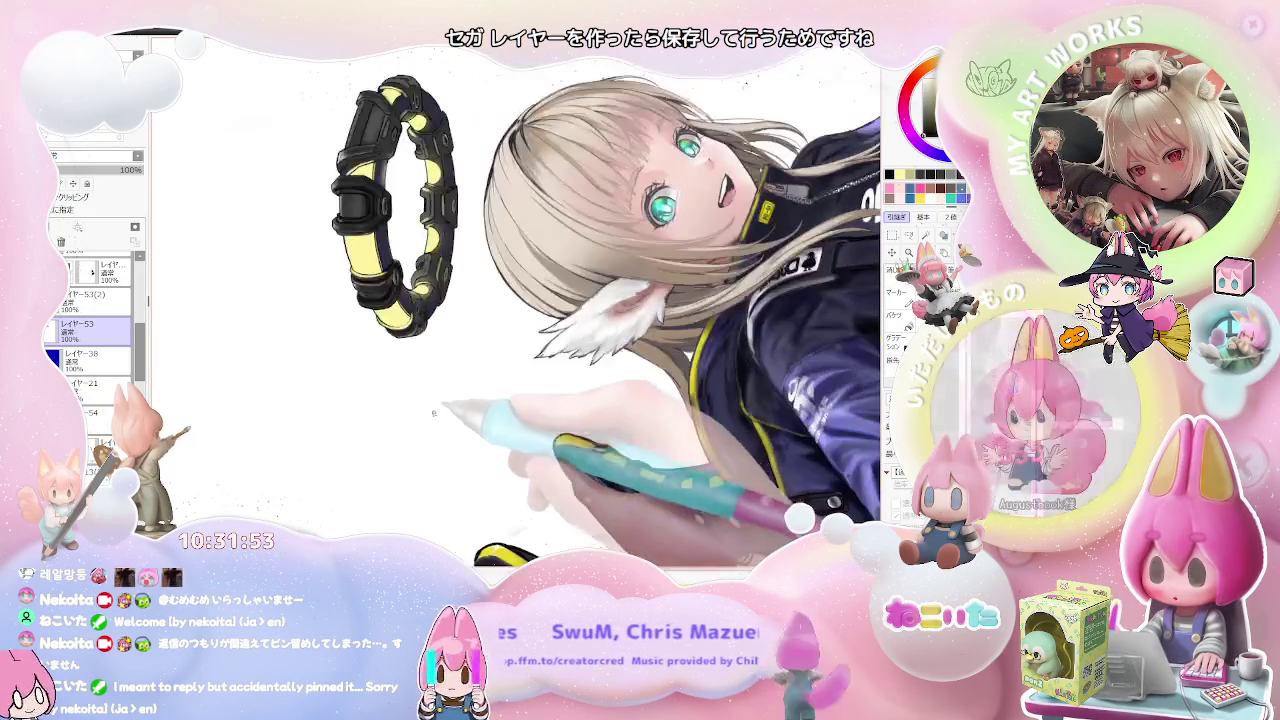
pyautogui.press('End')
pyautogui.press('End')
pyautogui.hotkey('ctrl', '+')
pyautogui.hotkey('ctrl', '+')
pyautogui.hotkey('ctrl', '+')
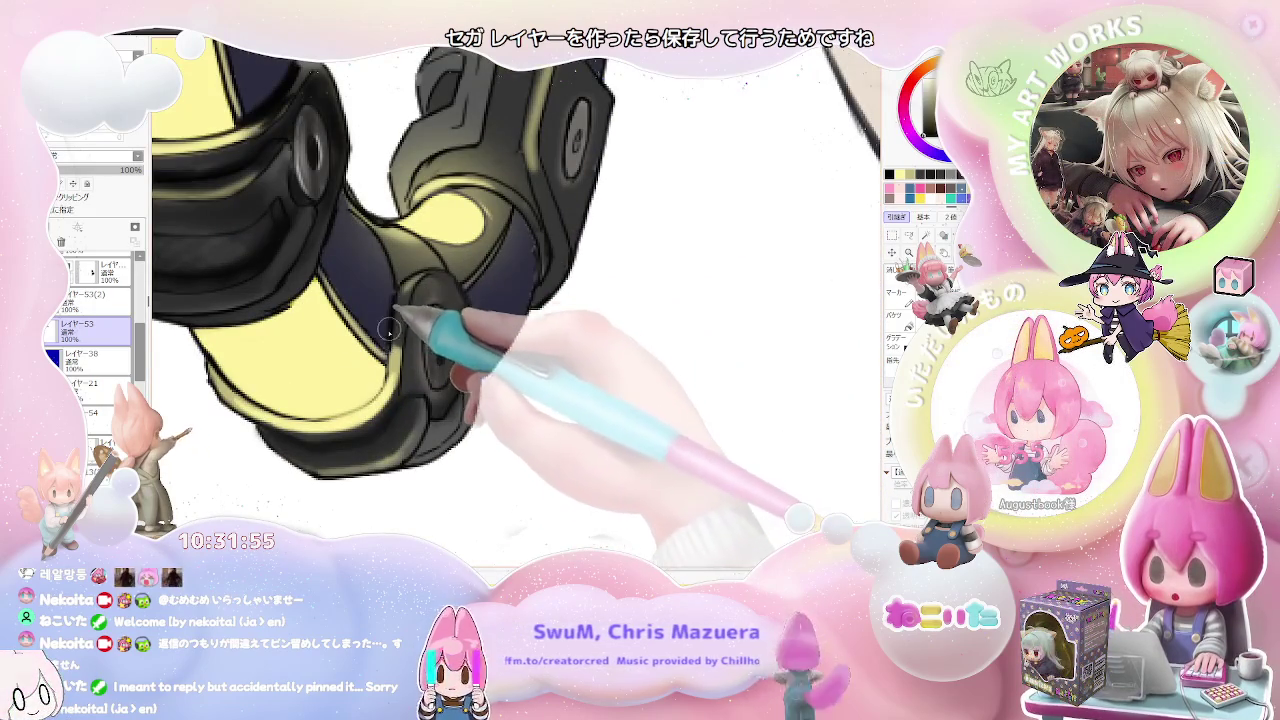
pyautogui.hotkey('ctrl', '-')
pyautogui.hotkey('ctrl', '-')
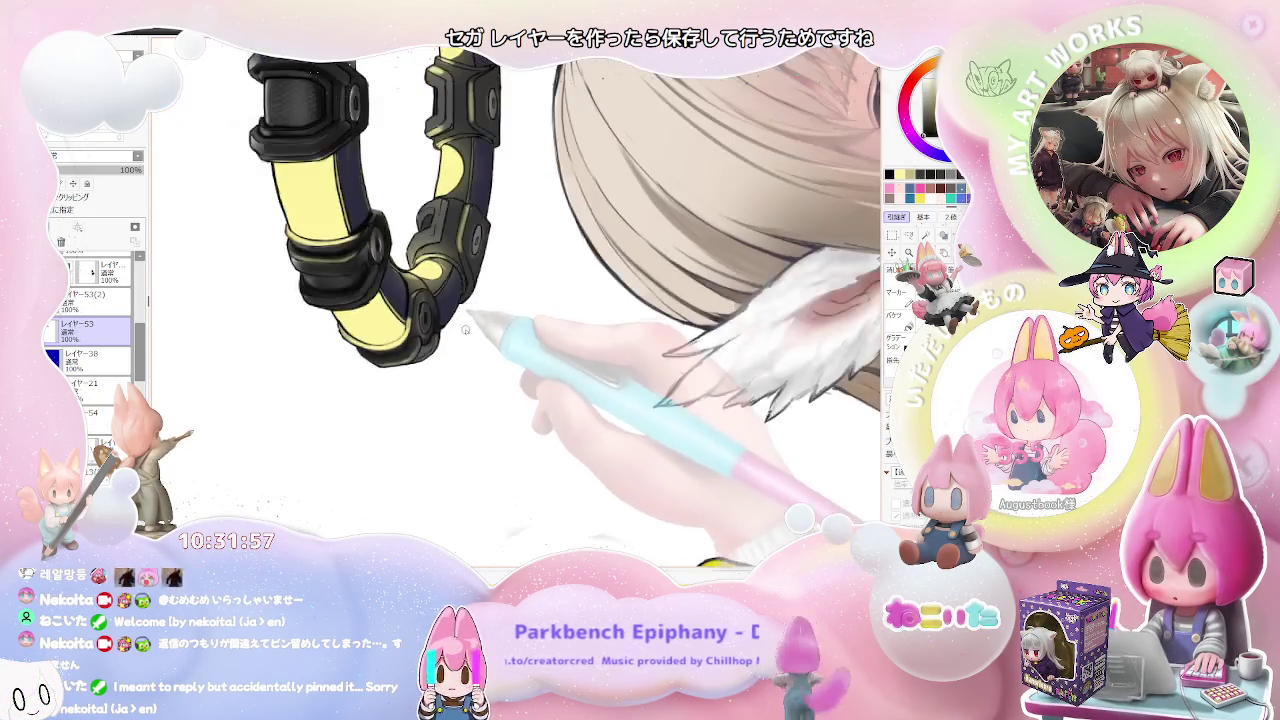
pyautogui.hotkey('ctrl', '-')
pyautogui.hotkey('ctrl', '-')
pyautogui.press('Delete')
pyautogui.press('Delete')
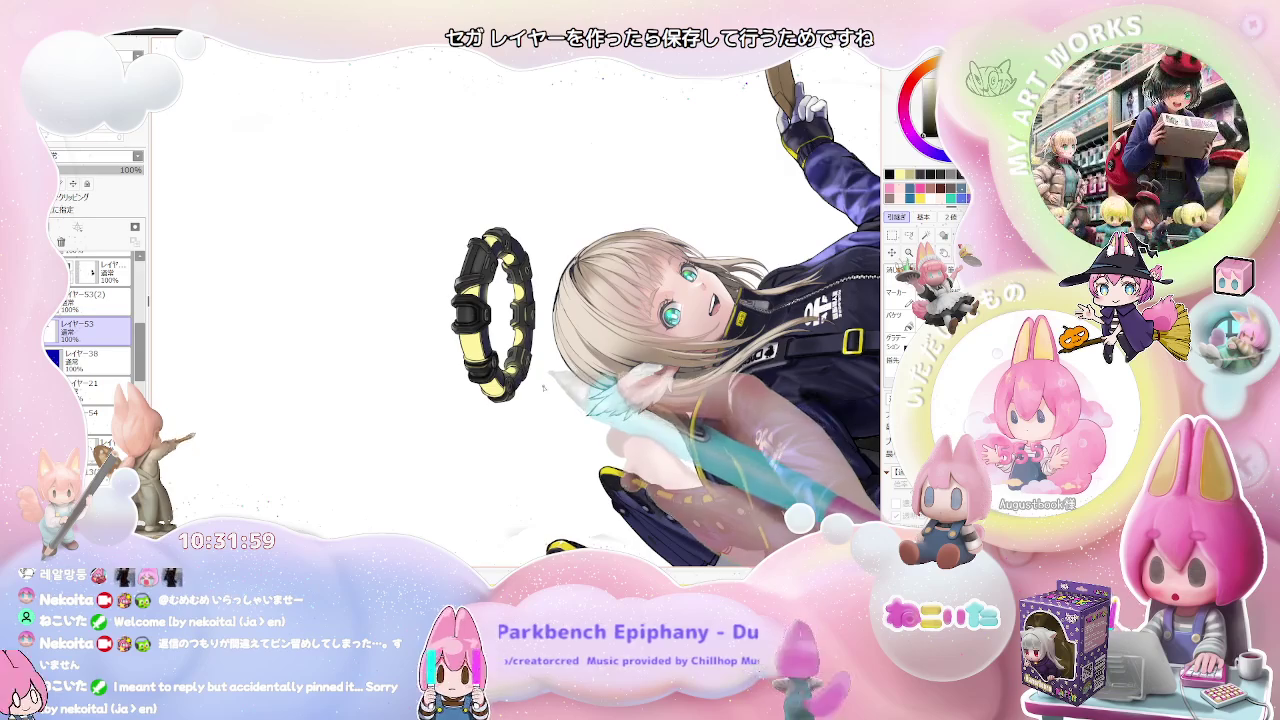
pyautogui.press('Delete')
pyautogui.press('Delete')
pyautogui.press('Delete')
pyautogui.press('Delete')
pyautogui.hotkey('ctrl', '+')
pyautogui.hotkey('ctrl', '+')
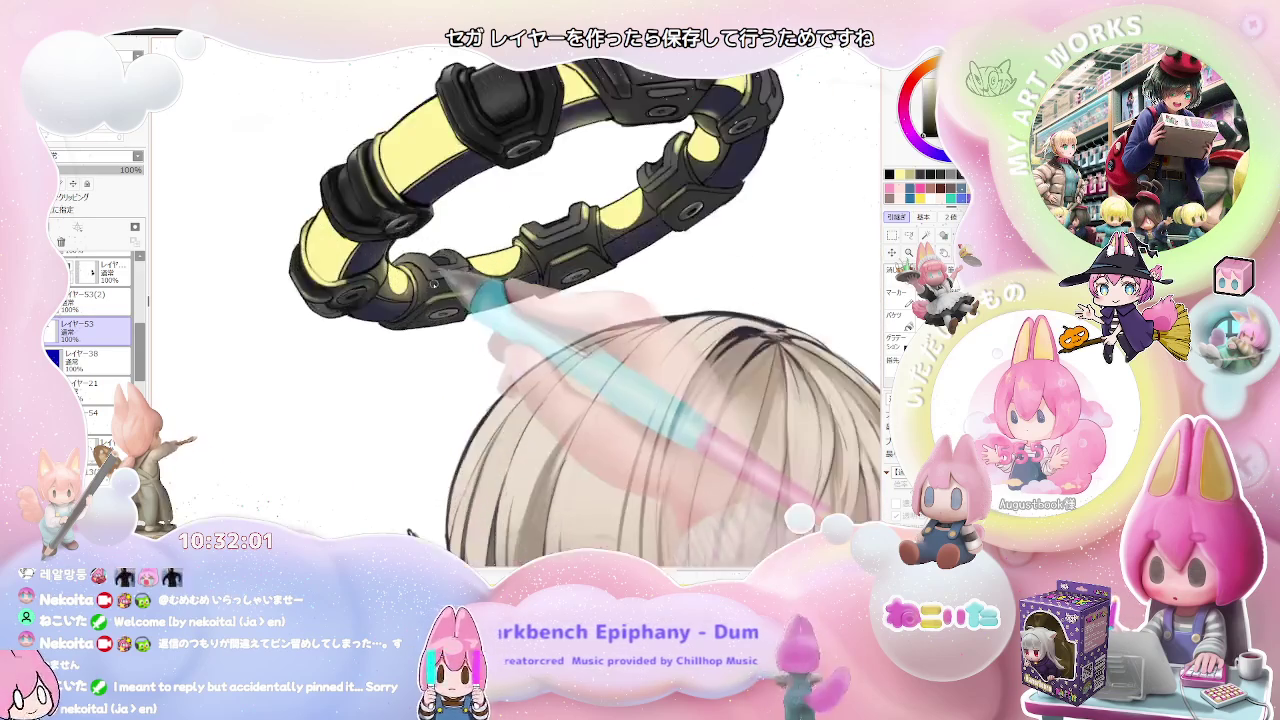
# Step: Brush deeper glossy shading onto the lower ring joints, checking against the whole halo
pyautogui.hotkey('ctrl', '+')
pyautogui.hotkey('ctrl', '+')
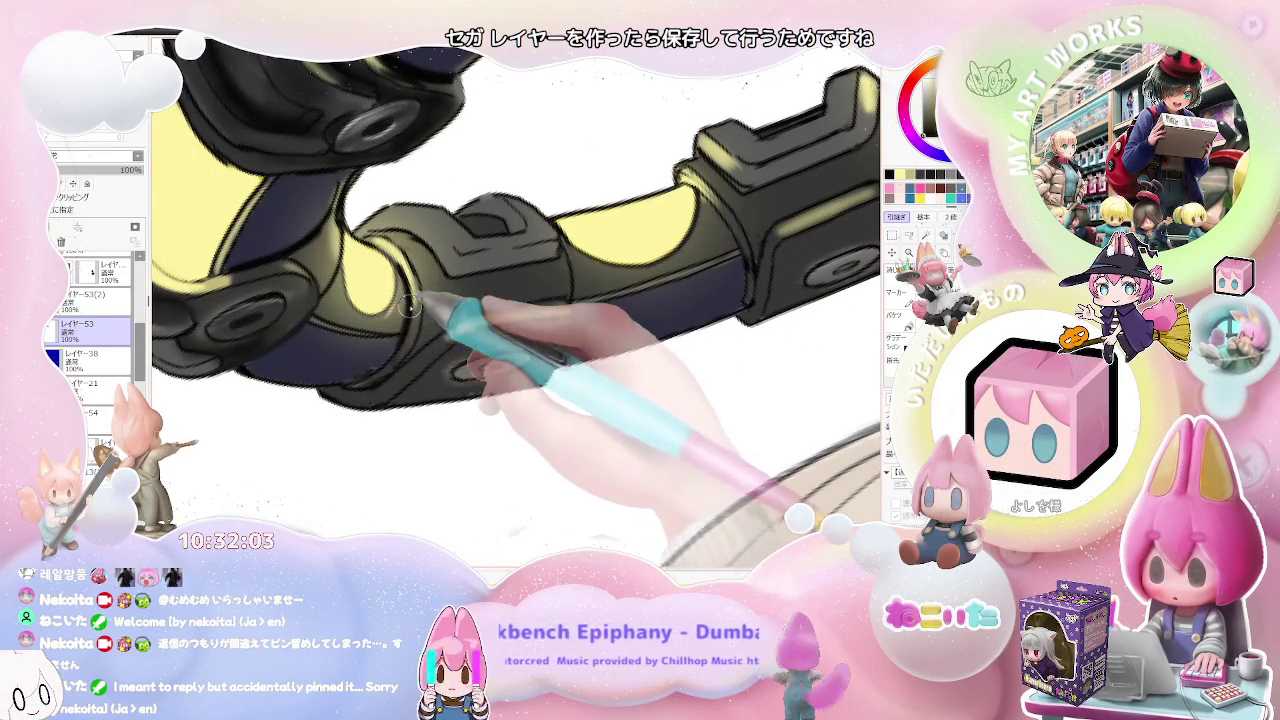
pyautogui.hotkey('ctrl', '-')
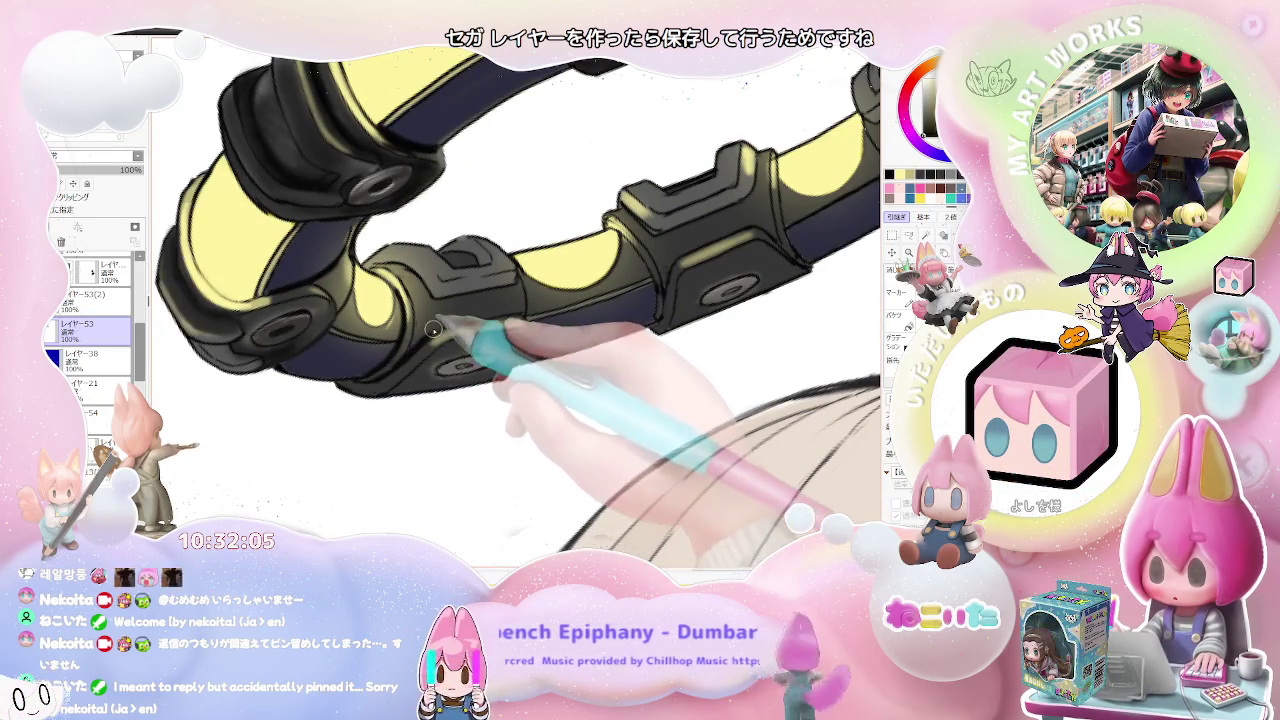
pyautogui.hotkey('ctrl', '-')
pyautogui.hotkey('ctrl', '-')
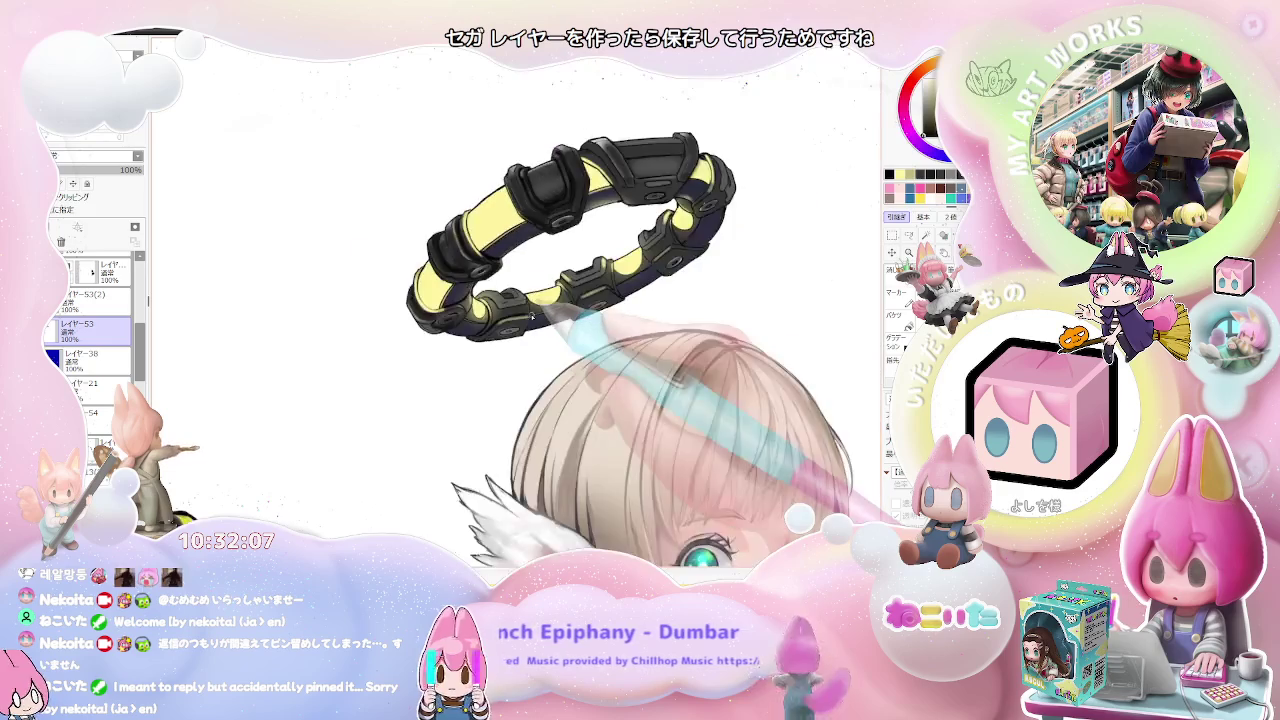
pyautogui.hotkey('ctrl', '-')
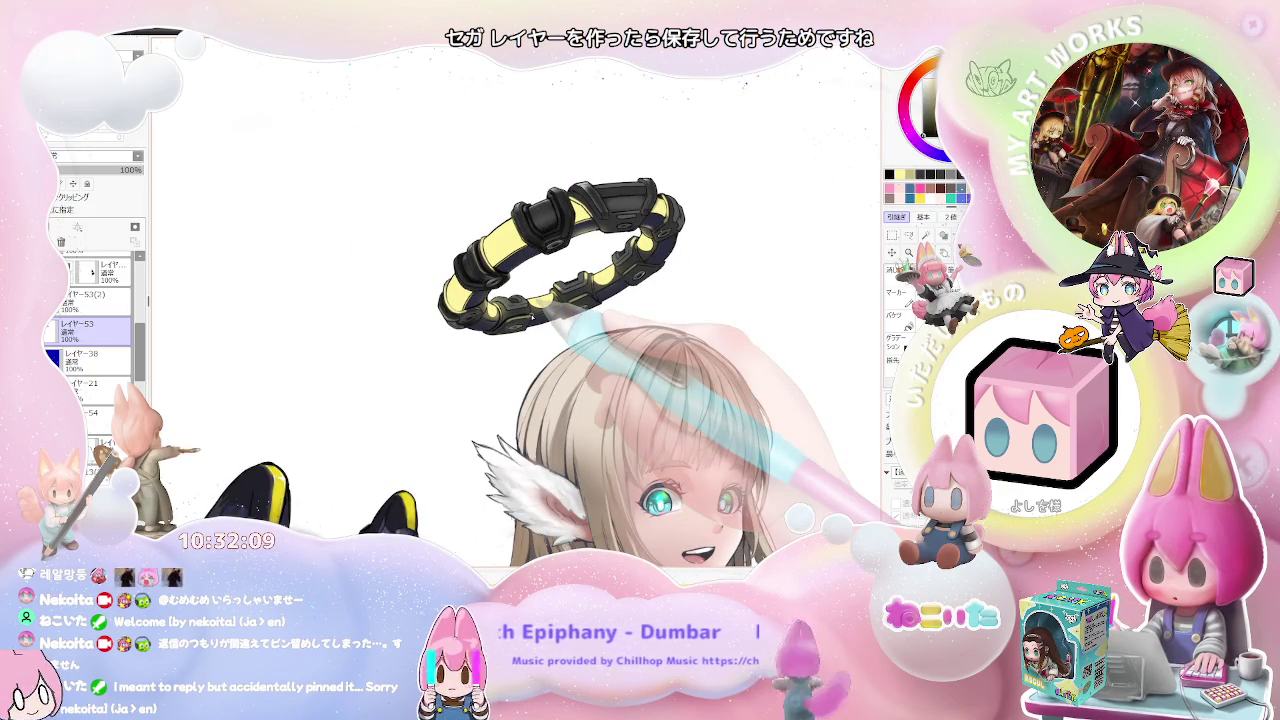
pyautogui.hotkey('ctrl', '+')
pyautogui.hotkey('ctrl', '+')
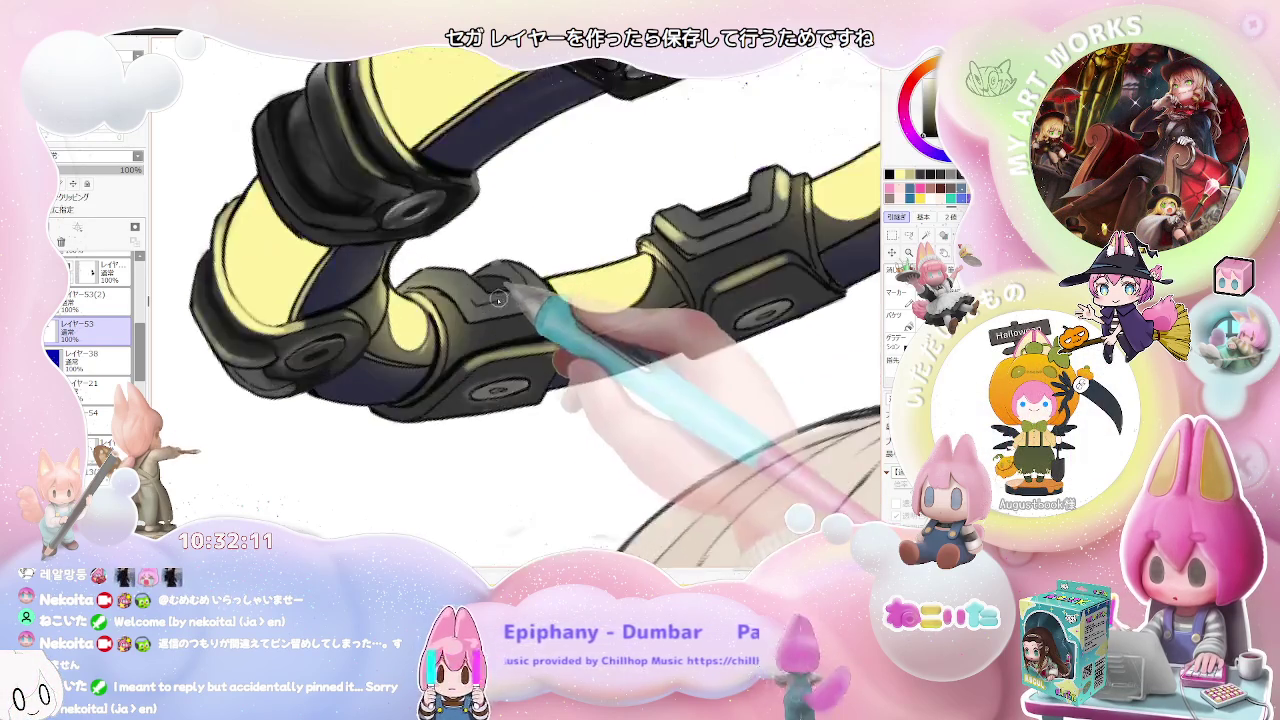
pyautogui.hotkey('ctrl', '+')
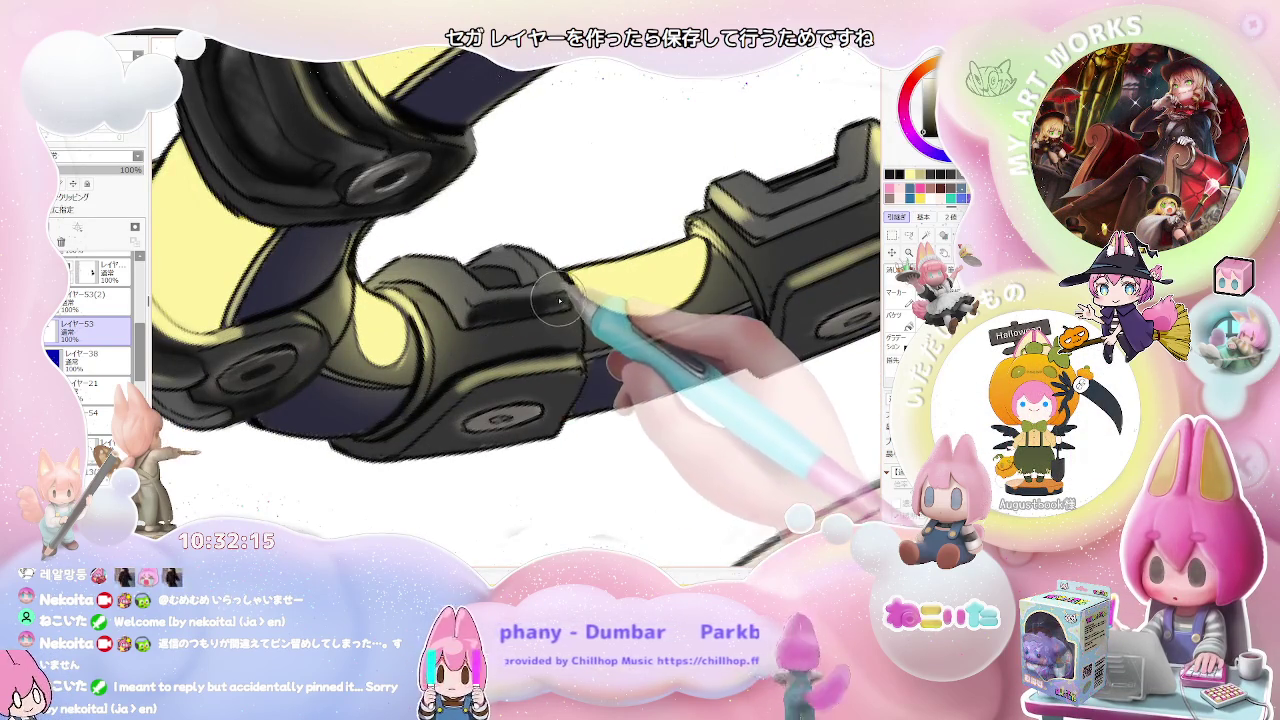
pyautogui.hotkey('ctrl', '-')
pyautogui.hotkey('ctrl', '-')
pyautogui.hotkey('ctrl', '-')
pyautogui.hotkey('ctrl', '-')
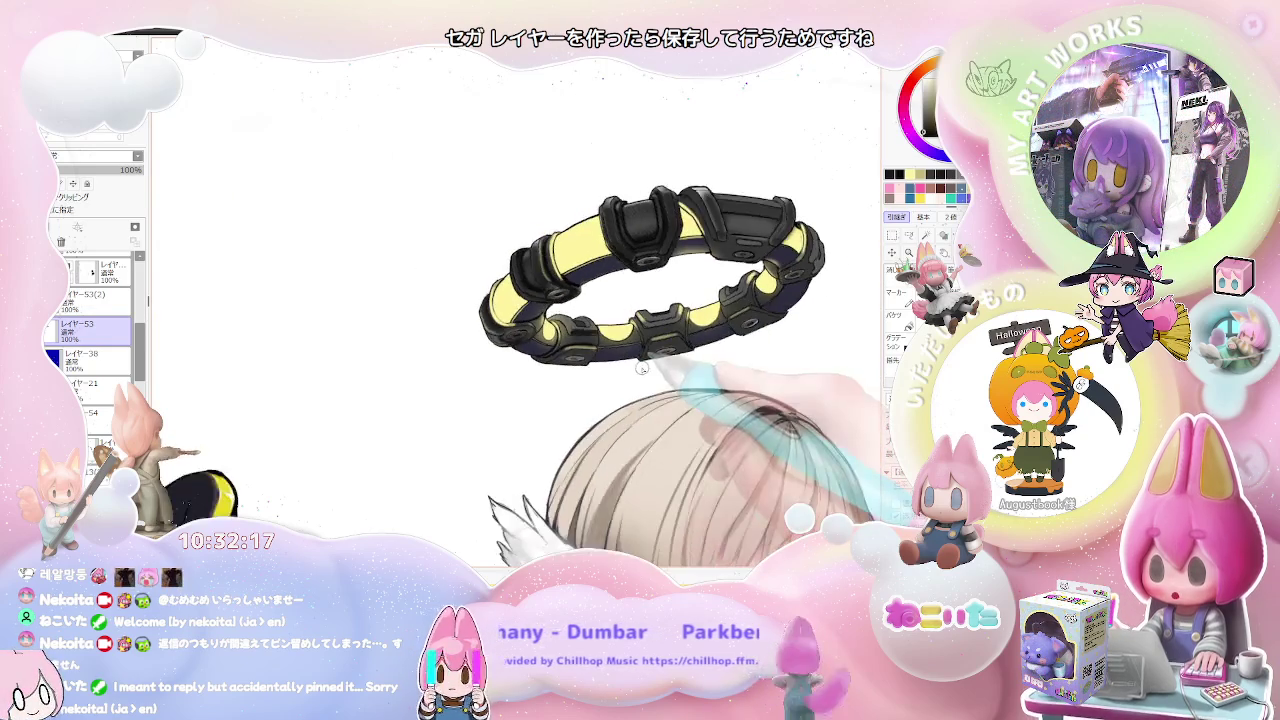
# Step: Add soft grey highlights along a clasp's raised tab and edges
pyautogui.press('End')
pyautogui.press('End')
pyautogui.press('End')
pyautogui.hotkey('ctrl', '+')
pyautogui.hotkey('ctrl', '+')
pyautogui.hotkey('ctrl', '+')
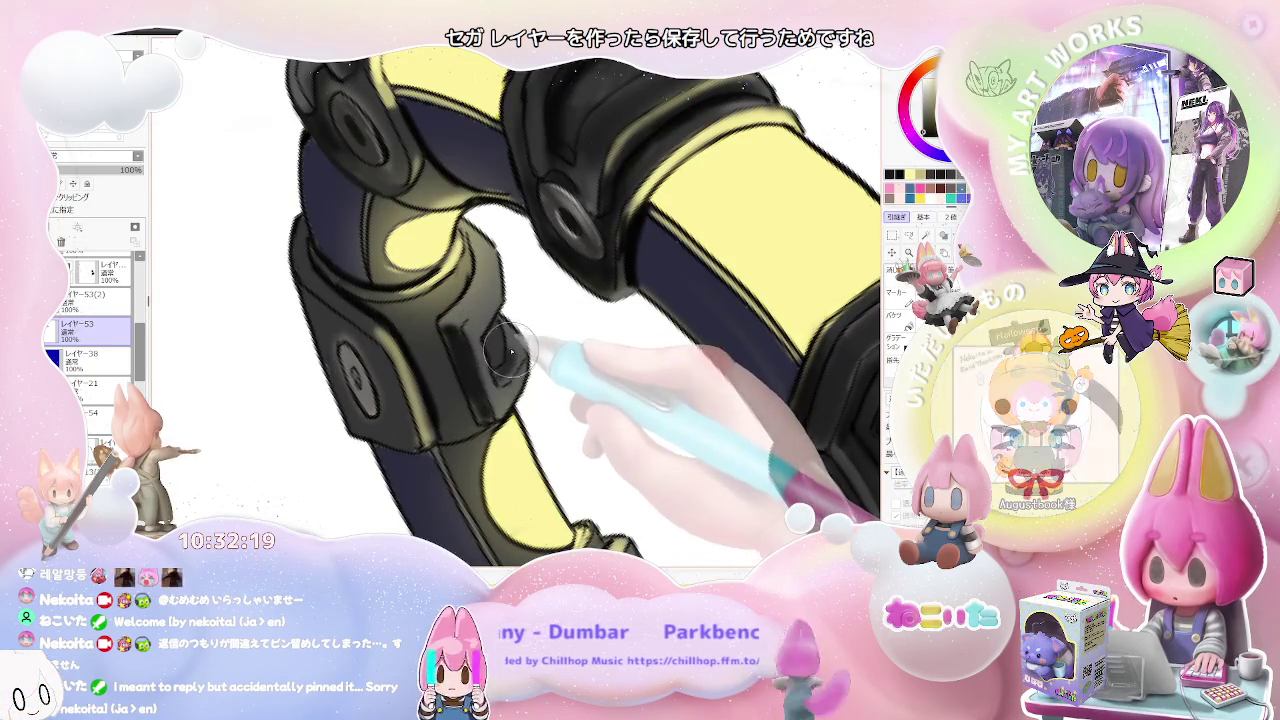
pyautogui.hotkey('ctrl', '+')
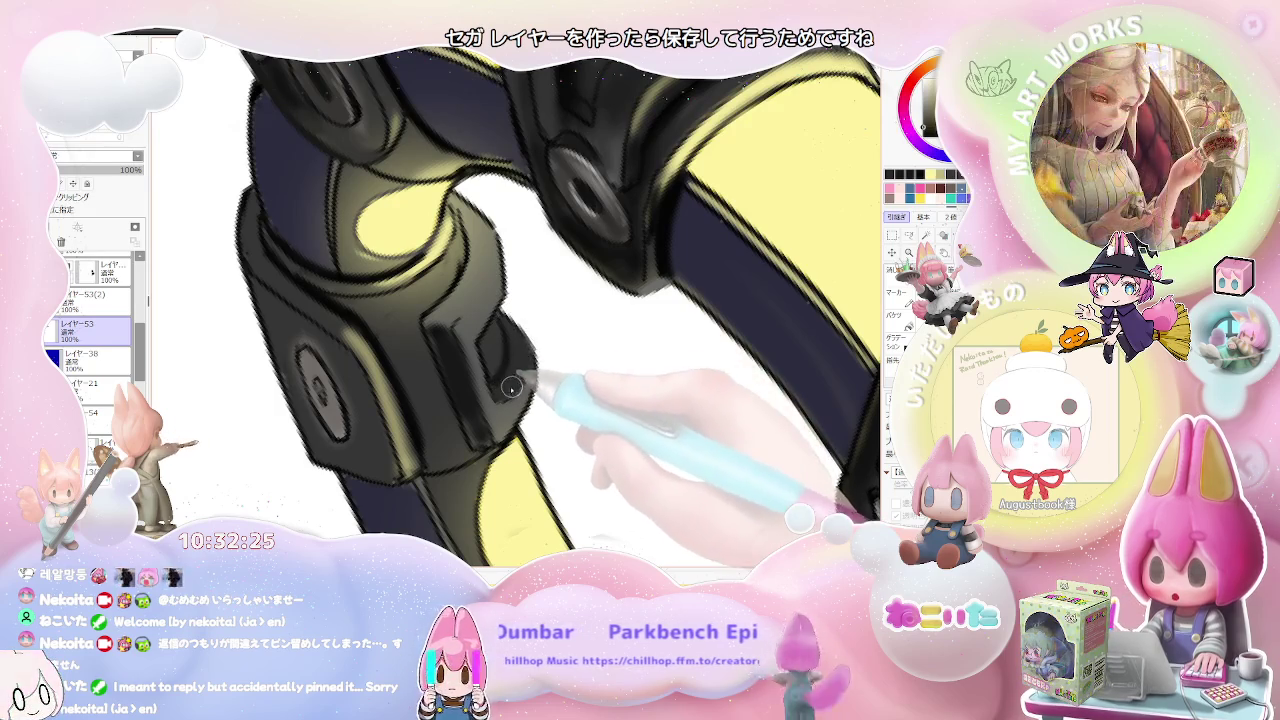
pyautogui.hotkey('ctrl', '-')
pyautogui.hotkey('ctrl', '-')
pyautogui.hotkey('ctrl', '-')
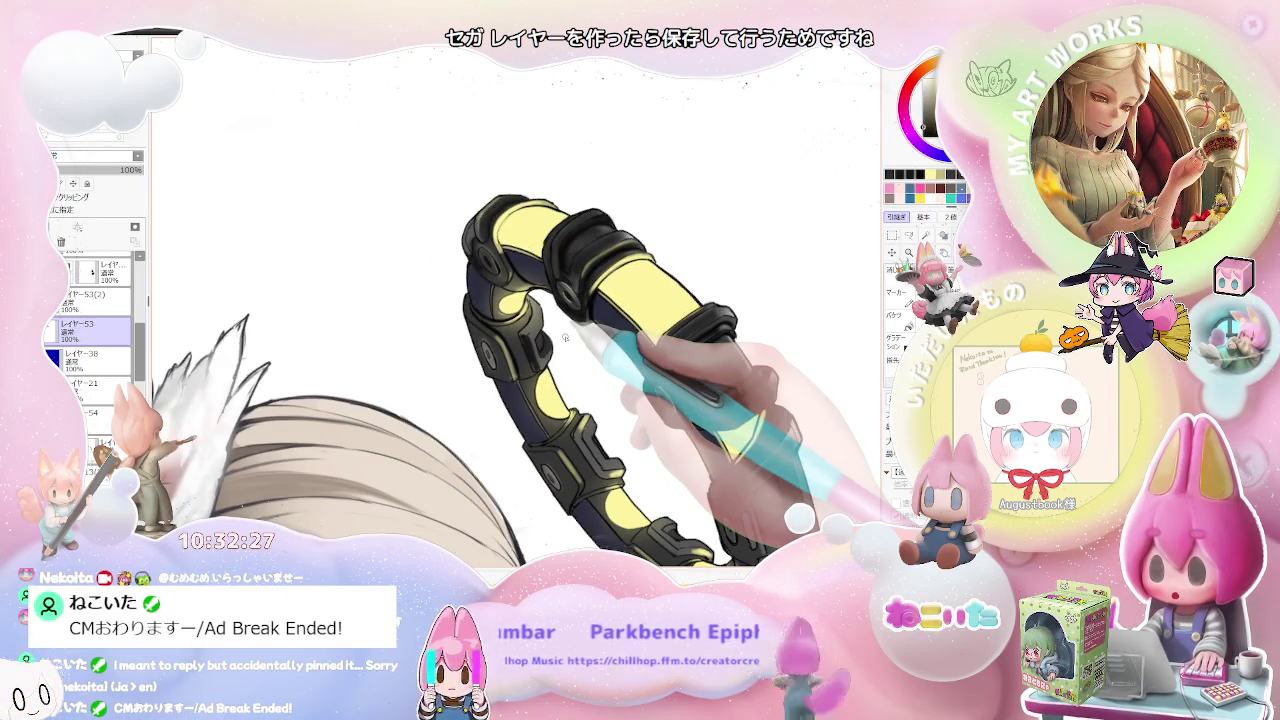
pyautogui.hotkey('ctrl', '+')
pyautogui.hotkey('ctrl', '+')
pyautogui.hotkey('ctrl', '+')
pyautogui.hotkey('ctrl', '-')
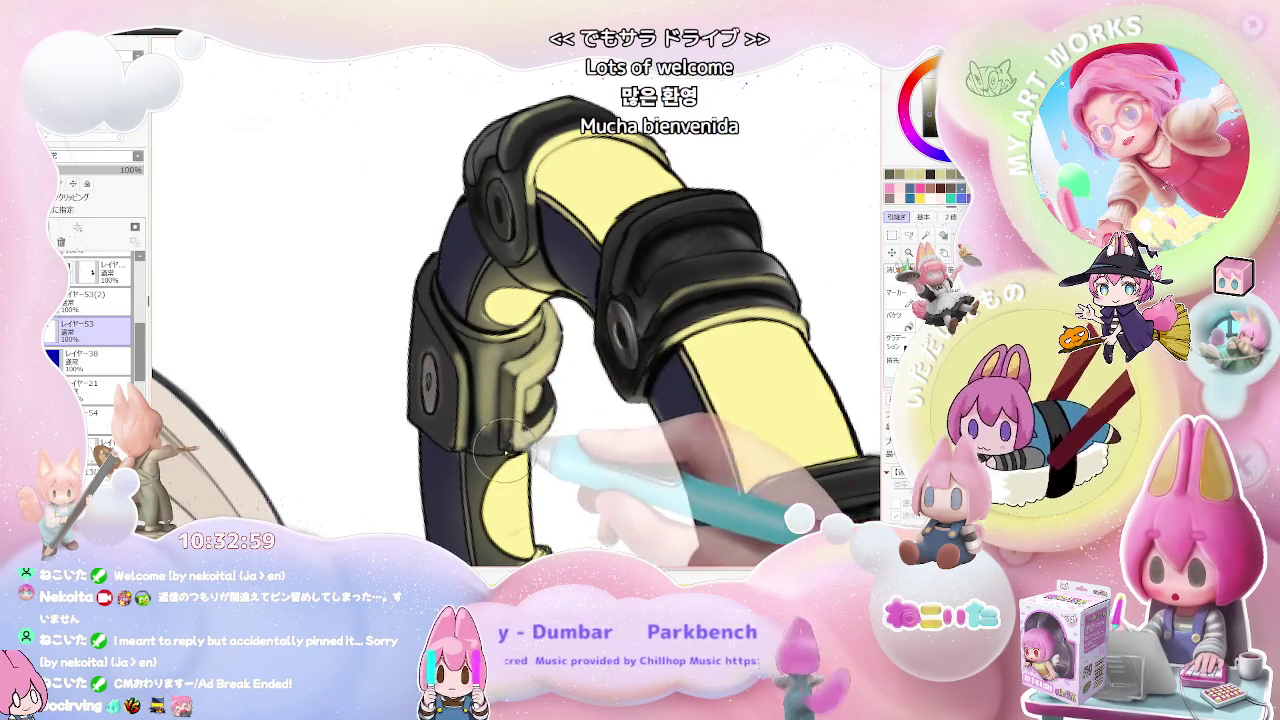
# Step: Rotate toward a remaining ring joint and brush glossy black shading on it
pyautogui.hotkey('ctrl', '-')
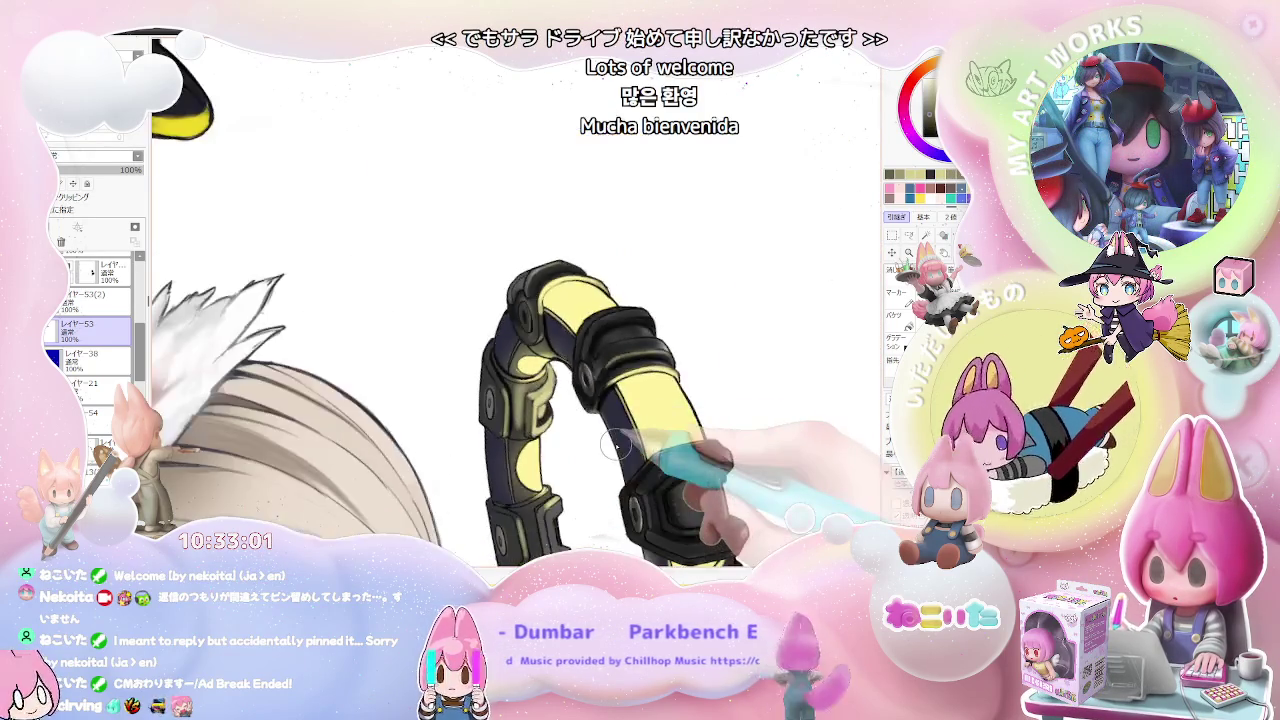
pyautogui.hotkey('ctrl', '-')
pyautogui.hotkey('ctrl', '+')
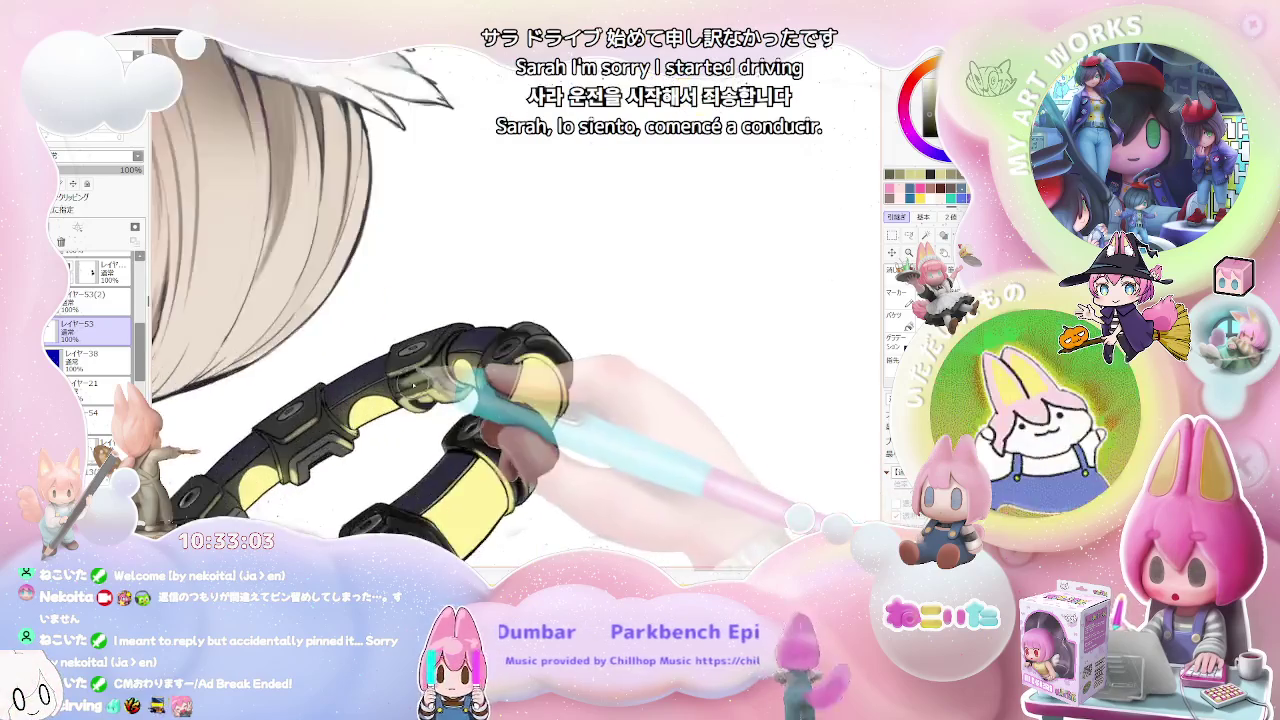
pyautogui.press('Delete')
pyautogui.press('Delete')
pyautogui.hotkey('ctrl', '+')
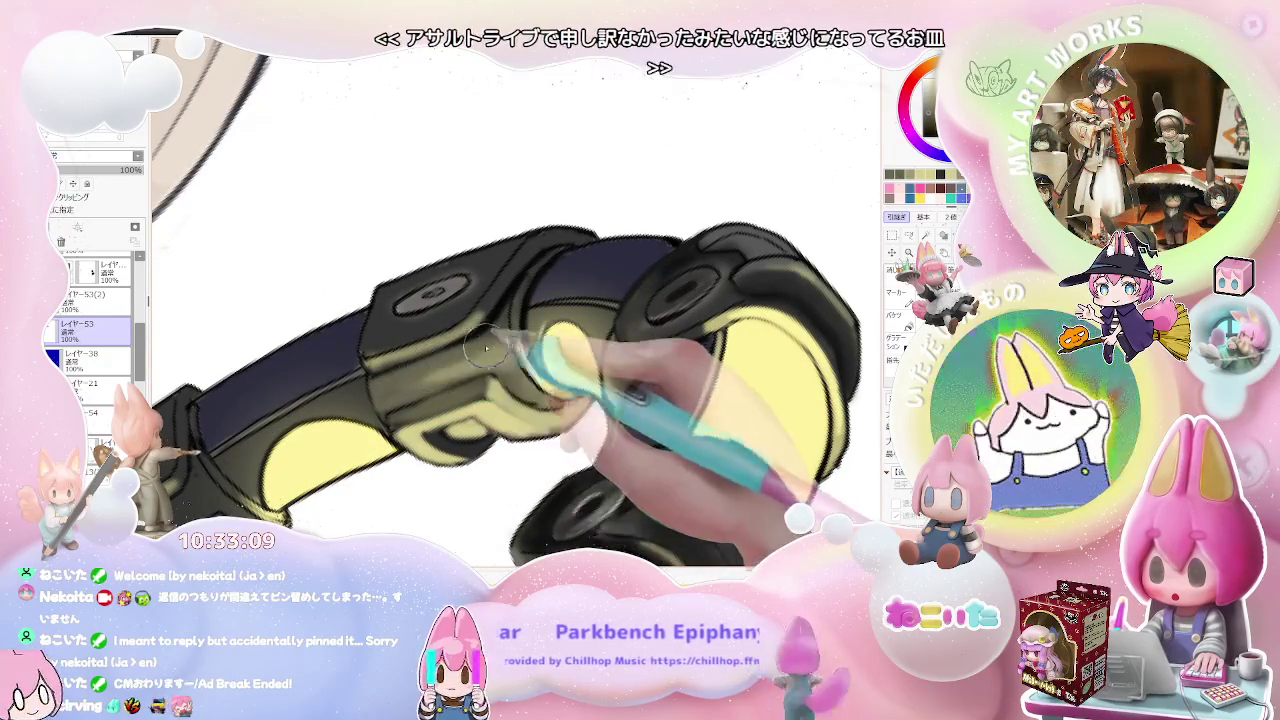
pyautogui.hotkey('ctrl', '-')
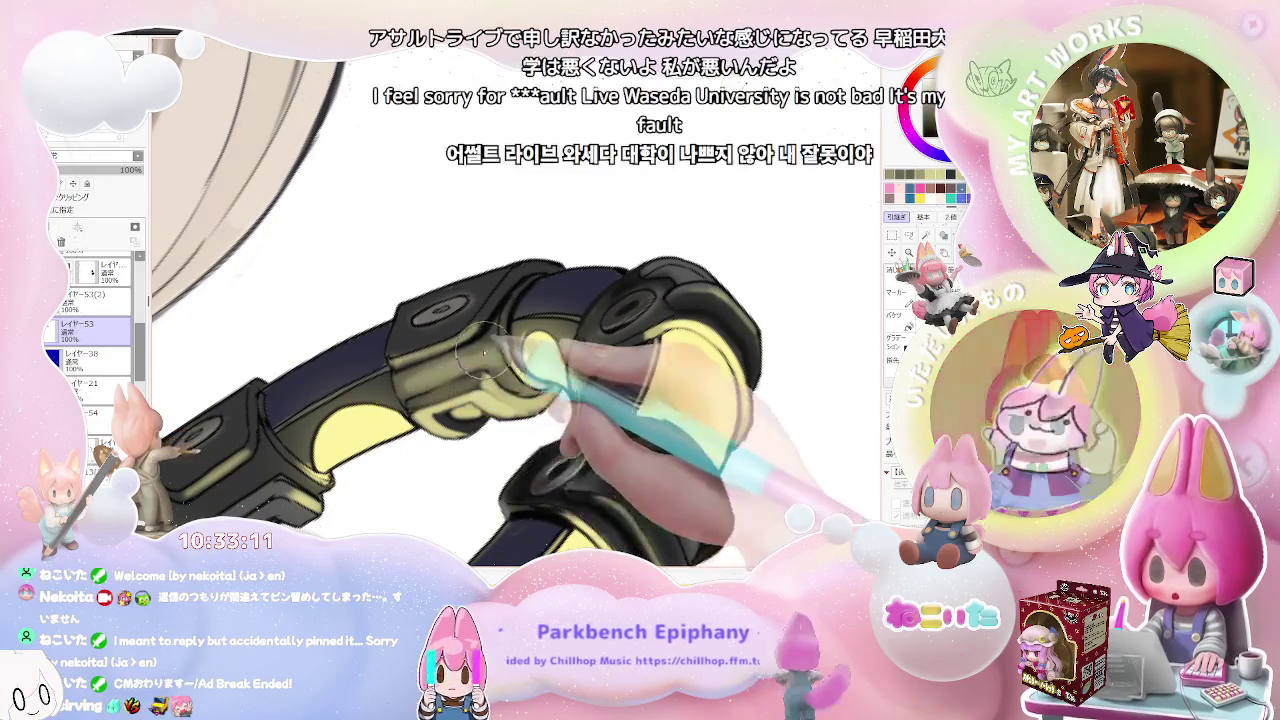
pyautogui.hotkey('ctrl', '-')
pyautogui.hotkey('ctrl', '-')
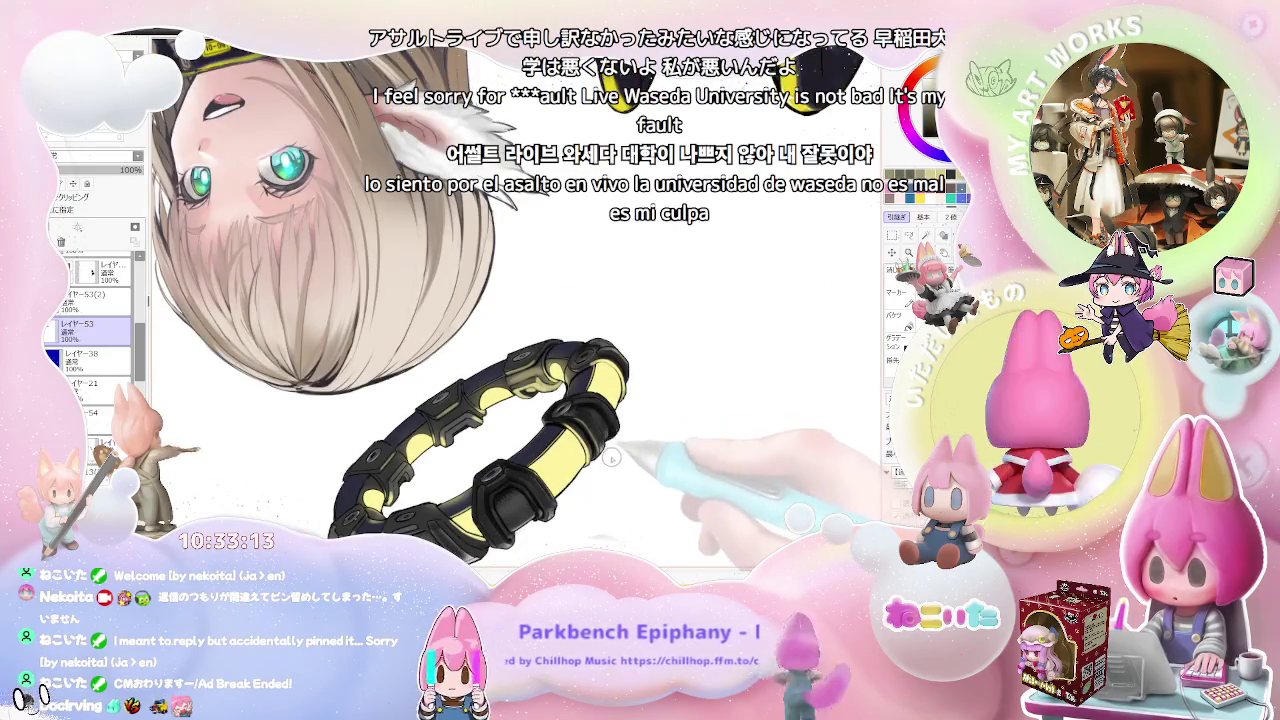
pyautogui.hotkey('ctrl', '+')
pyautogui.hotkey('ctrl', '+')
pyautogui.hotkey('ctrl', '+')
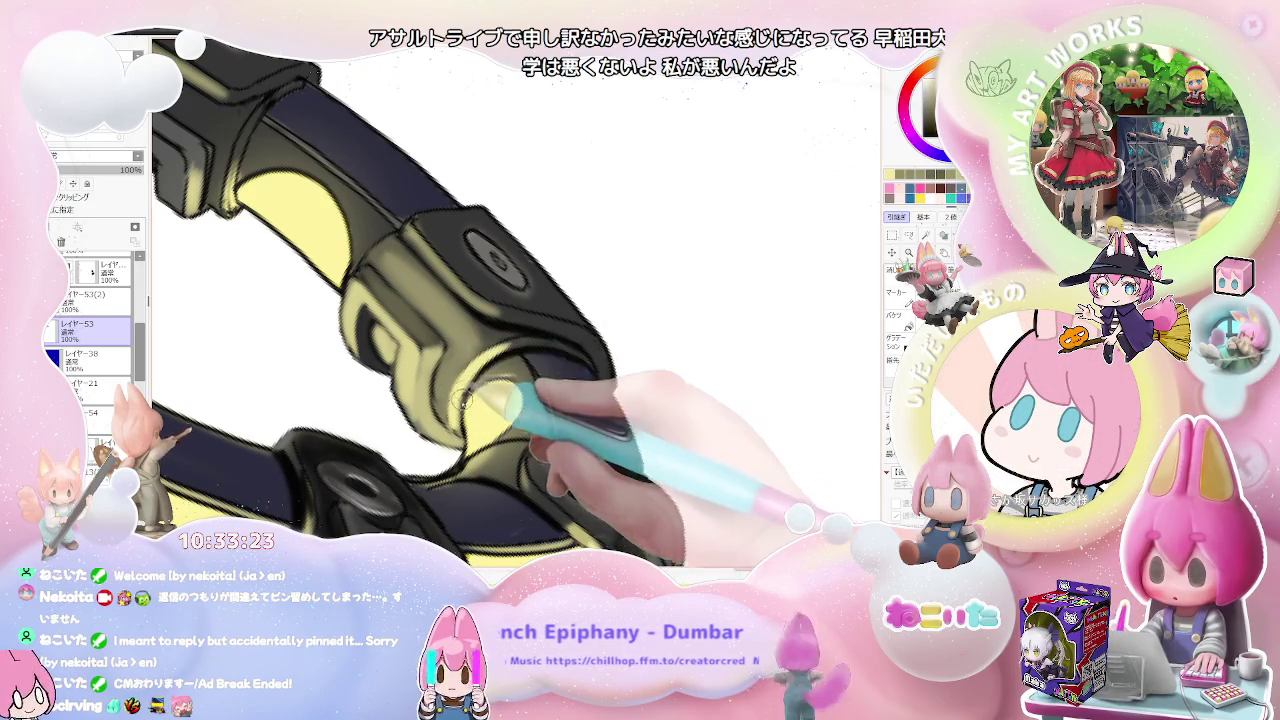
# Step: Level the ring horizontally and add a warm yellowish rim light along the clasp edges
pyautogui.scroll(-2, 512, 345)
pyautogui.scroll(-2, 515, 355)
pyautogui.scroll(-1, 525, 370)
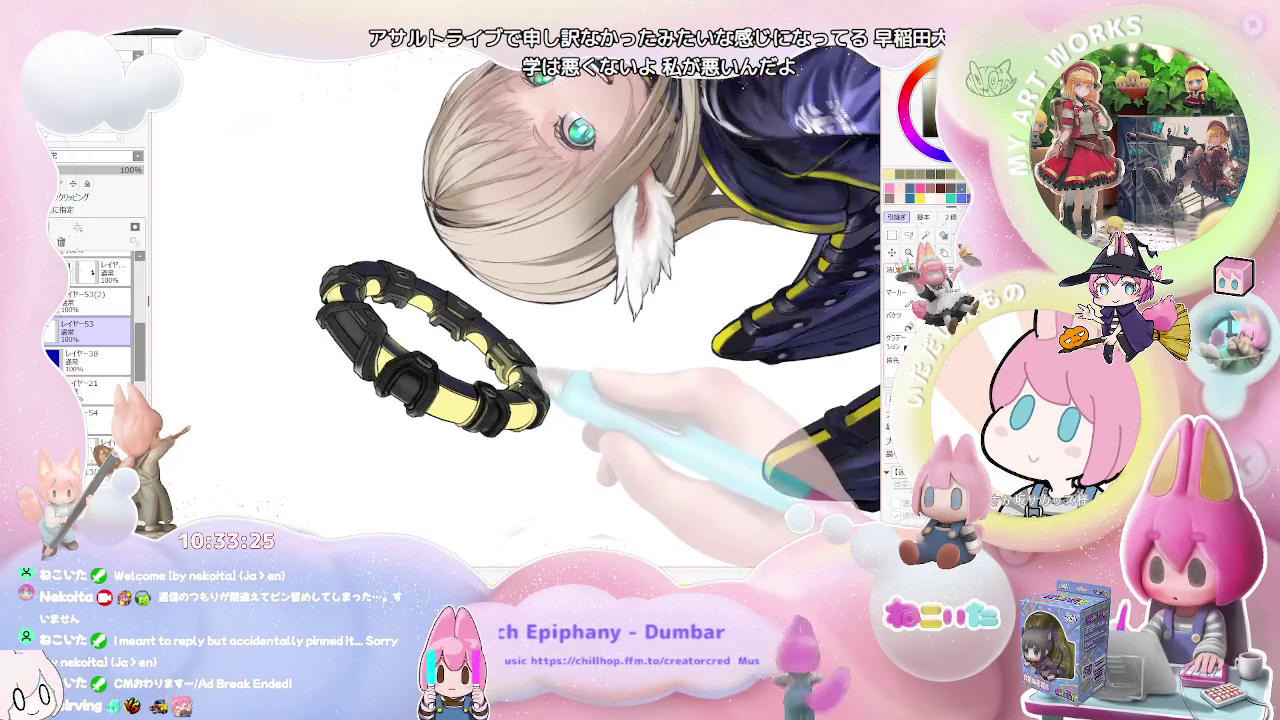
pyautogui.press('Delete')
pyautogui.press('Delete')
pyautogui.scroll(2, 598, 372)
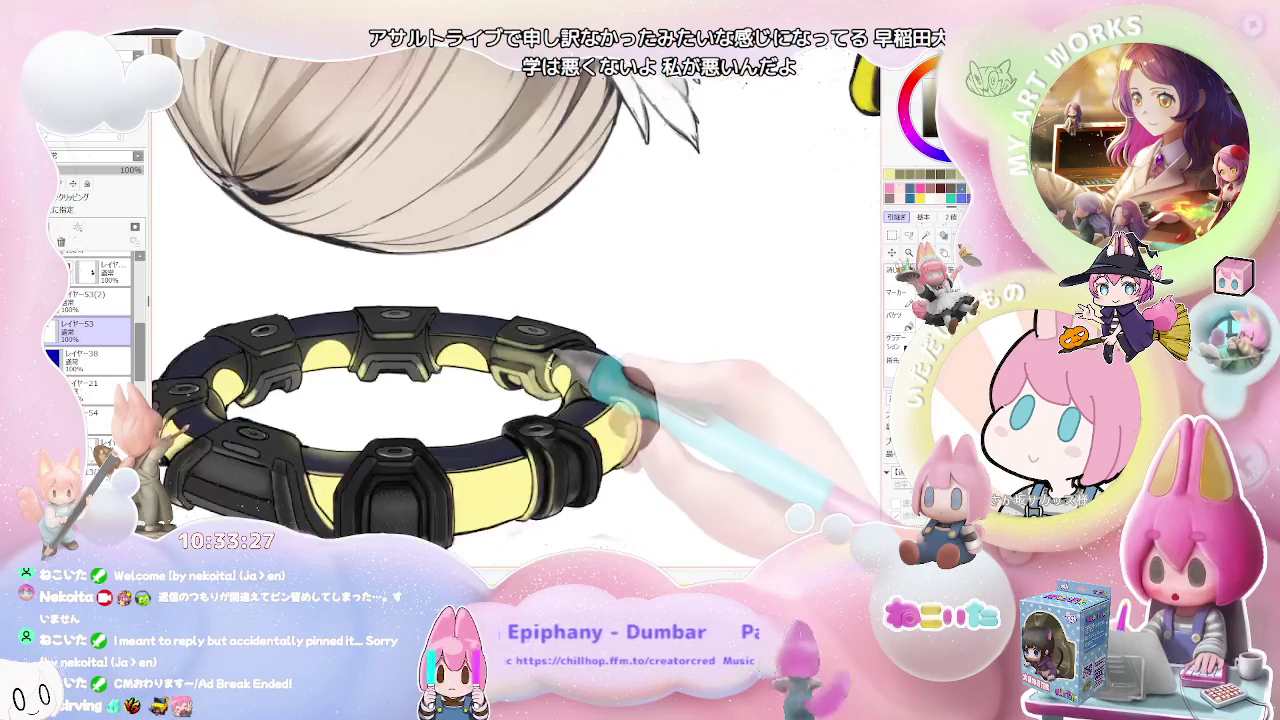
pyautogui.scroll(2, 538, 360)
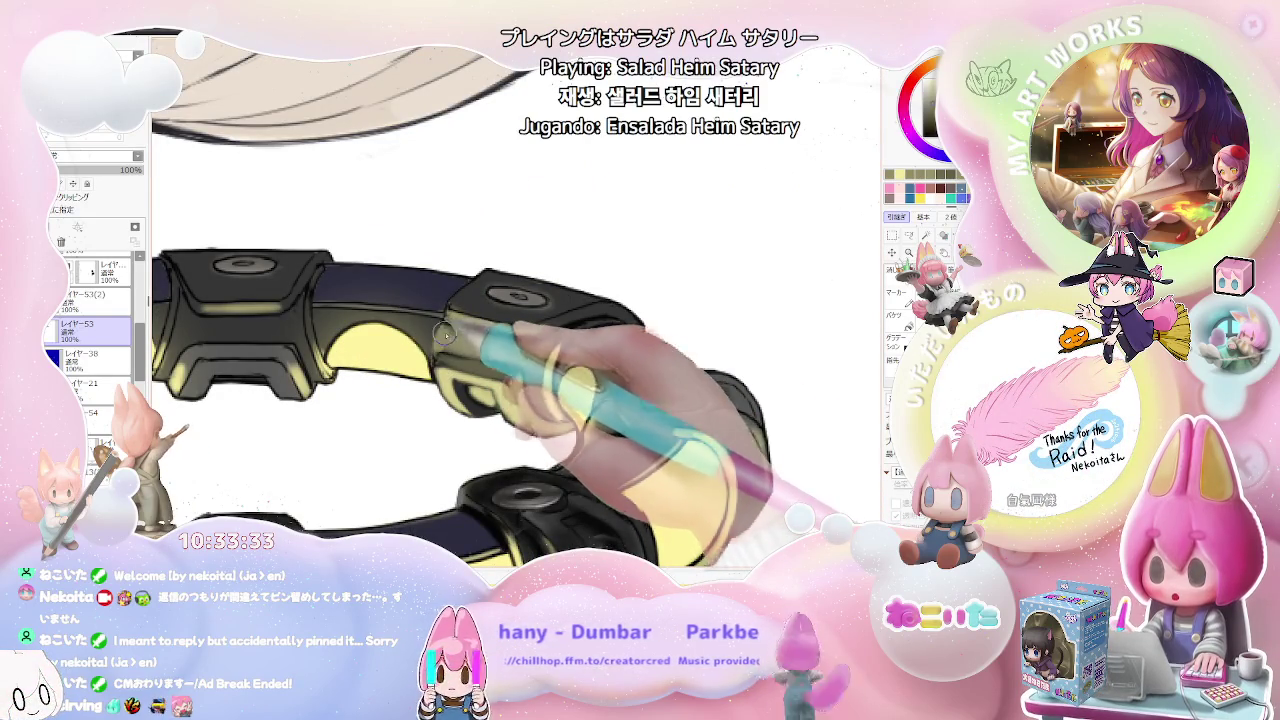
# Step: Zoom in on a black clasp and shrink the brush for fine highlight detail
pyautogui.scroll(-1, 440, 333)
pyautogui.scroll(-1, 440, 333)
pyautogui.scroll(-1, 440, 333)
pyautogui.scroll(-1, 440, 333)
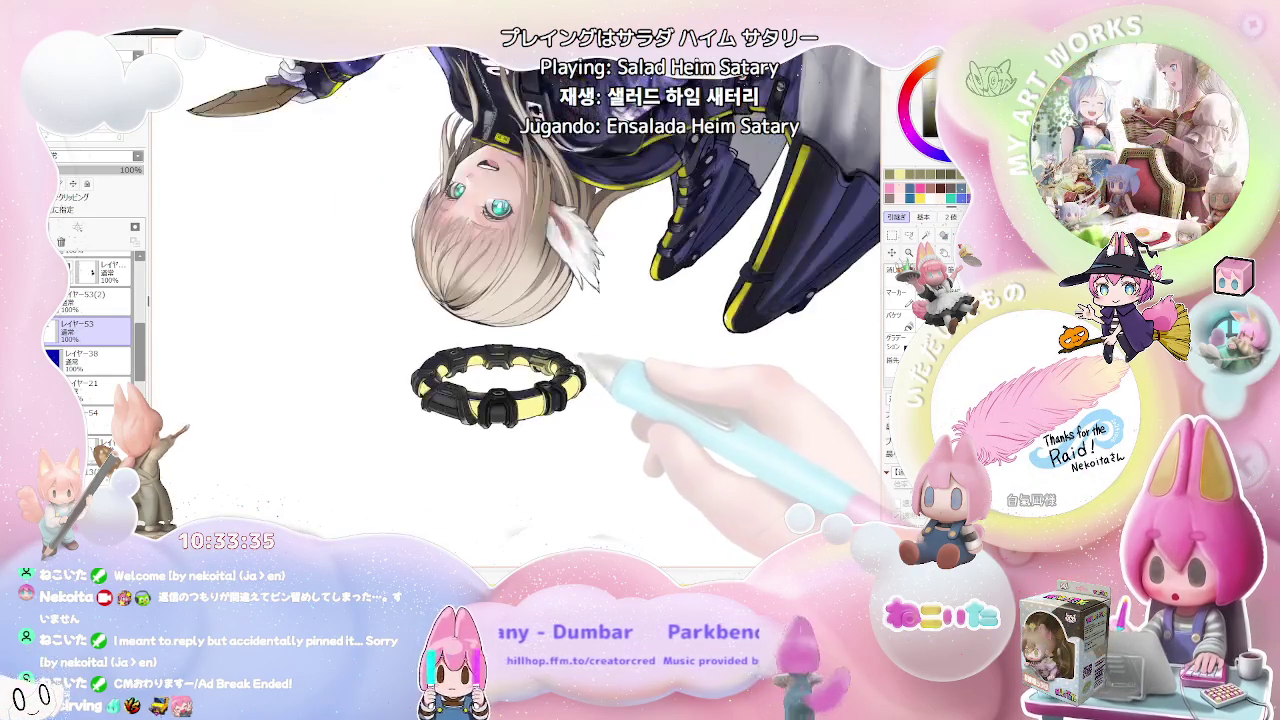
pyautogui.scroll(1, 430, 340)
pyautogui.scroll(1, 430, 340)
pyautogui.scroll(2, 430, 340)
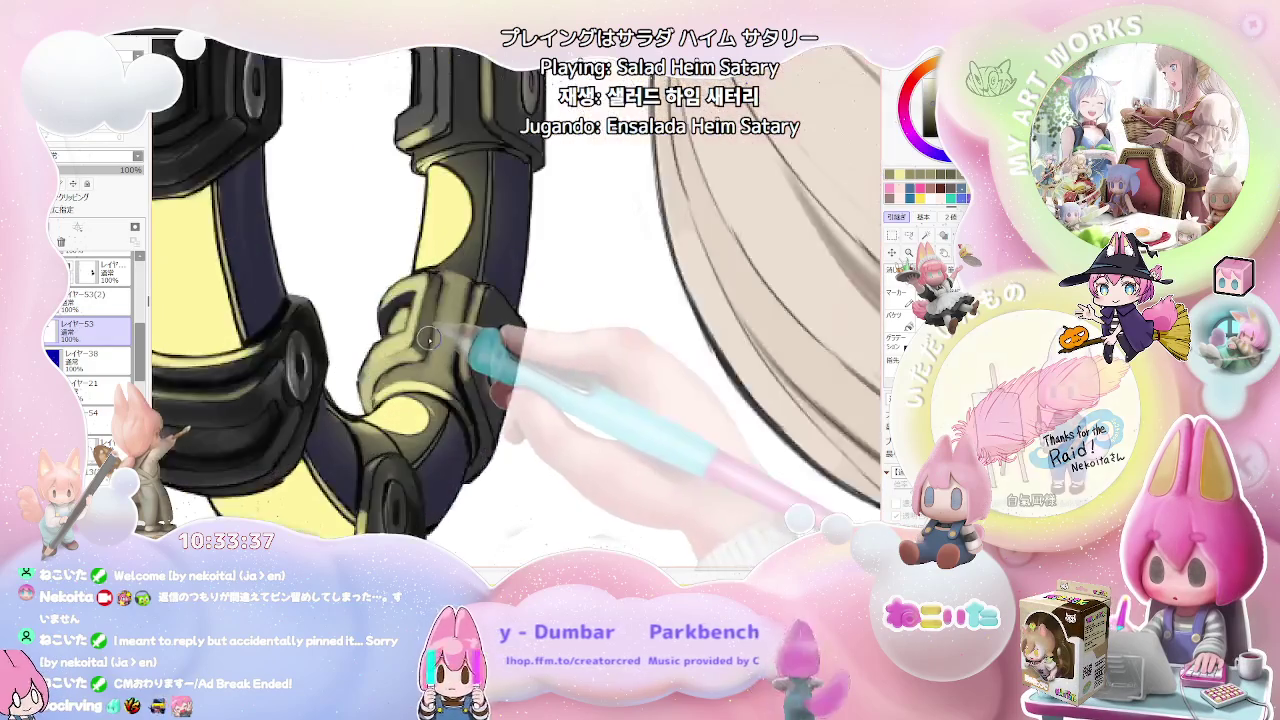
pyautogui.scroll(1, 428, 338)
pyautogui.press('[')
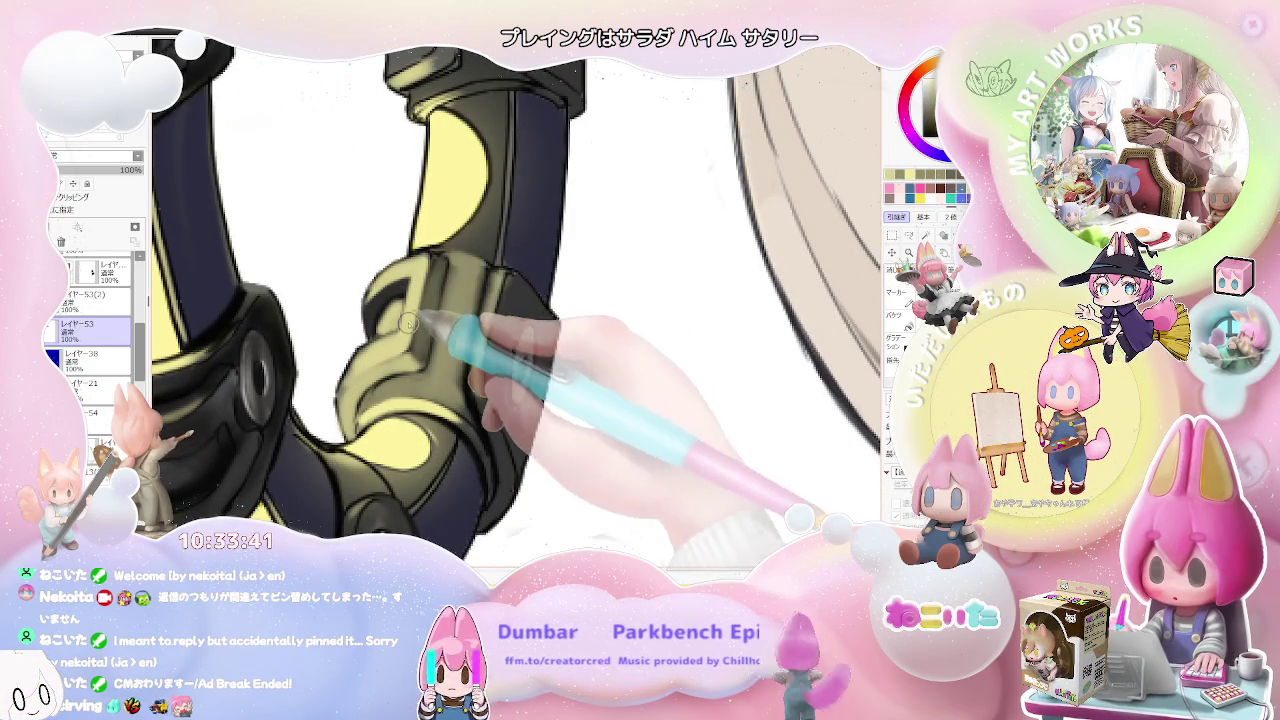
# Step: Enlarge the brush and paint warm yellowish highlights along the clasp's raised tab edges
pyautogui.scroll(-1, 423, 332)
pyautogui.press(']')
pyautogui.press(']')
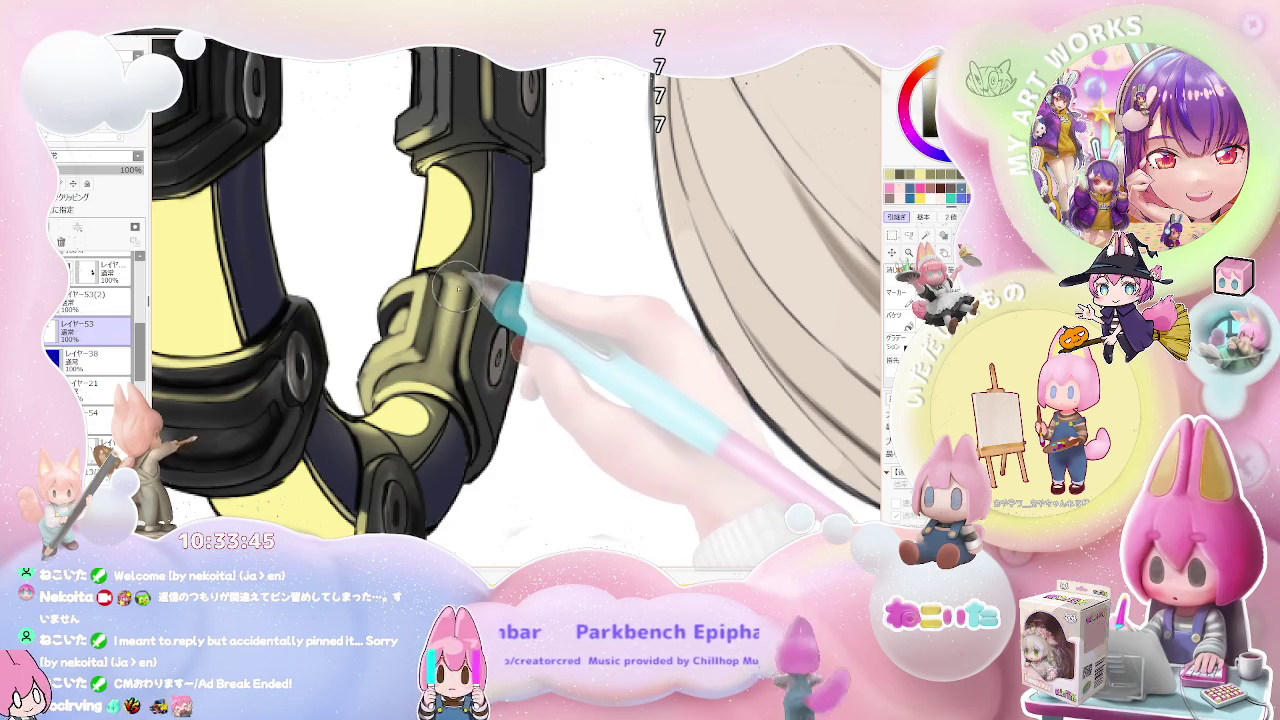
pyautogui.scroll(-1, 455, 294)
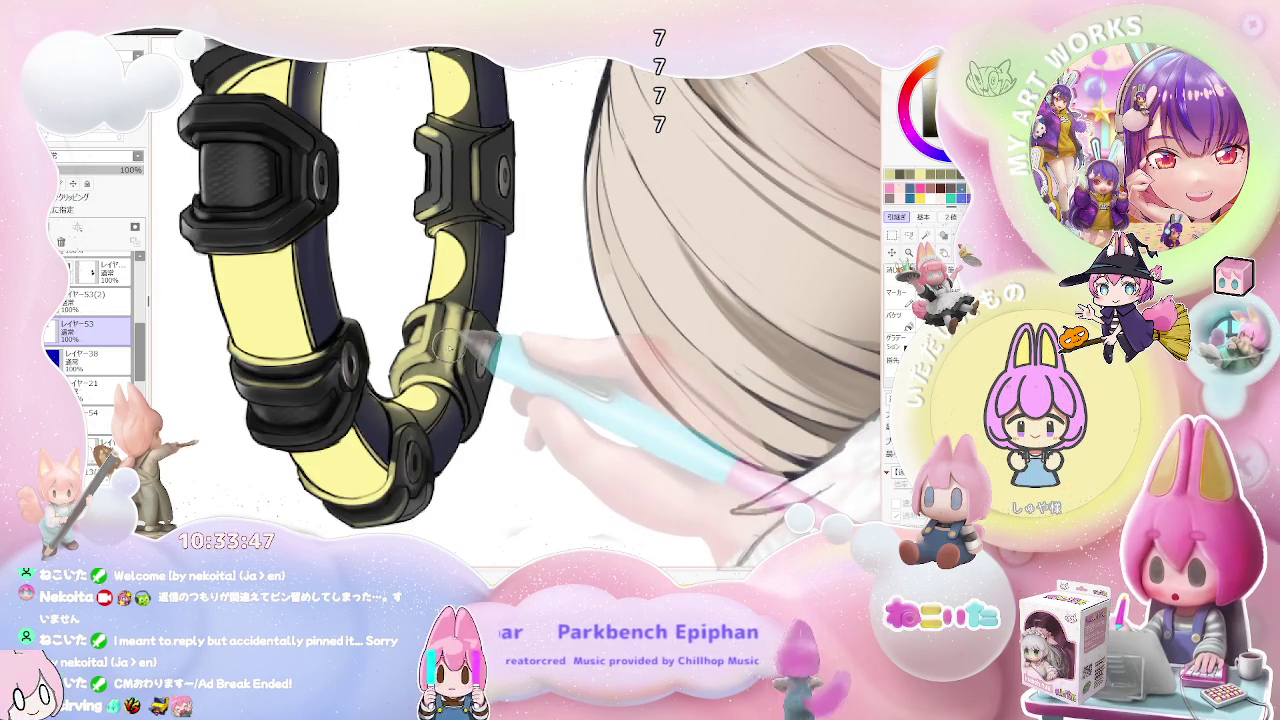
pyautogui.scroll(1, 440, 360)
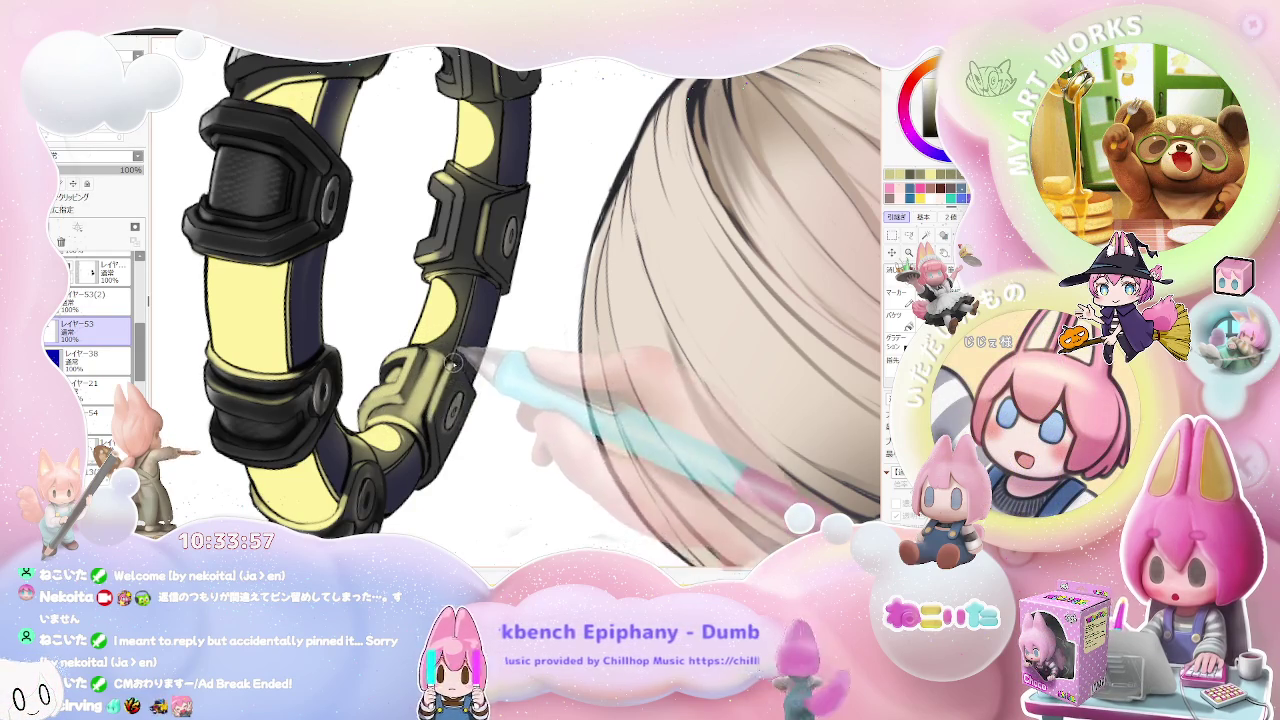
pyautogui.scroll(-2, 453, 365)
pyautogui.scroll(-3, 460, 385)
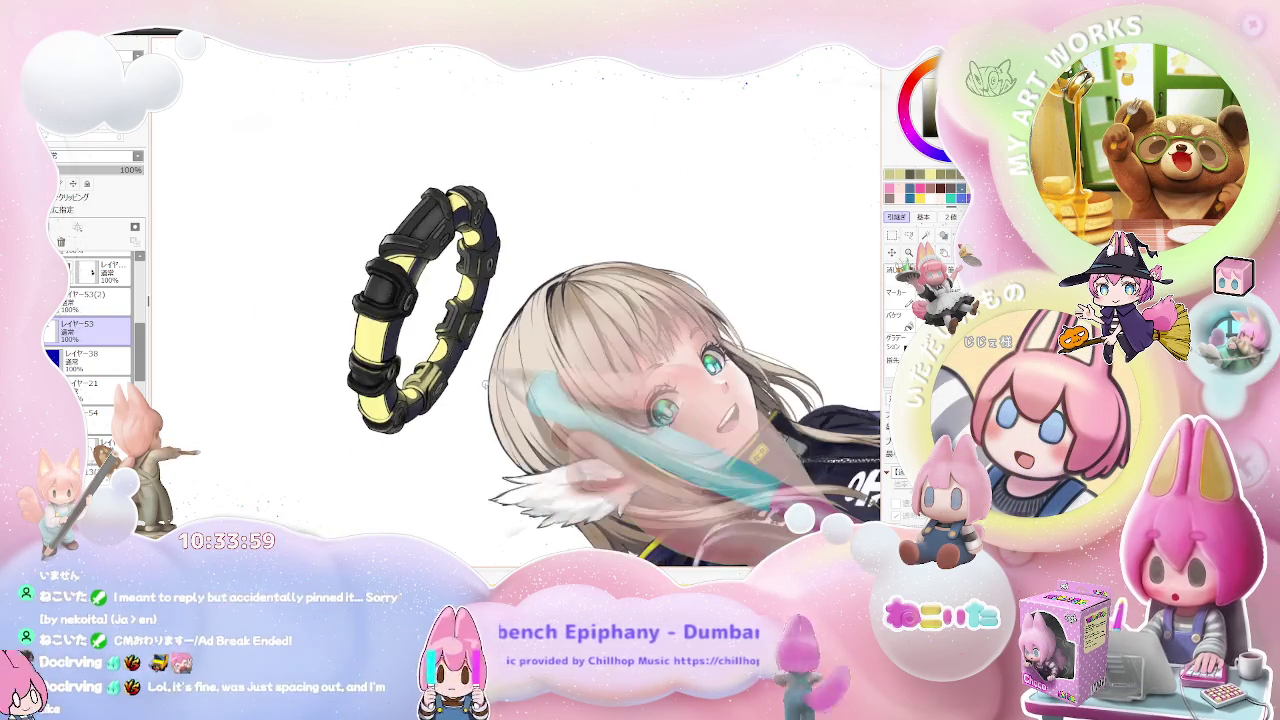
pyautogui.scroll(2, 470, 340)
pyautogui.scroll(3, 440, 290)
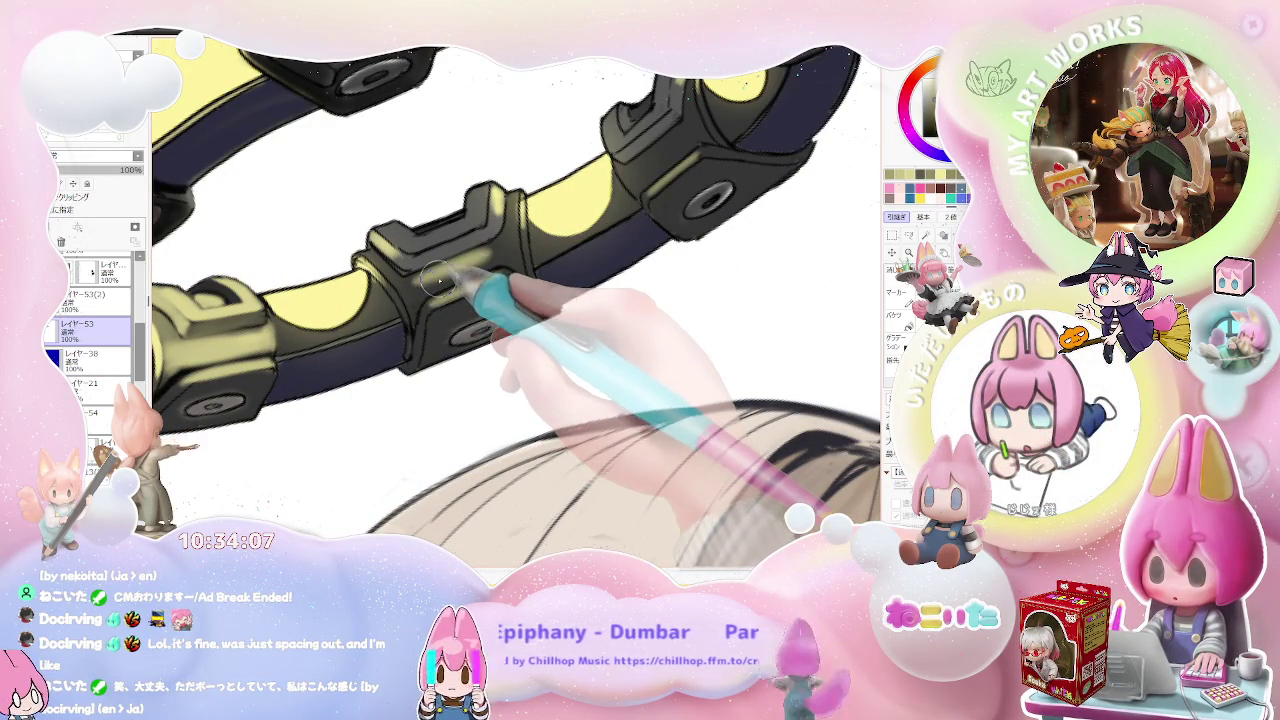
# Step: Tilt the canvas and pan along the clasp segment to paint olive-yellow reflections
pyautogui.scroll(2, 437, 283)
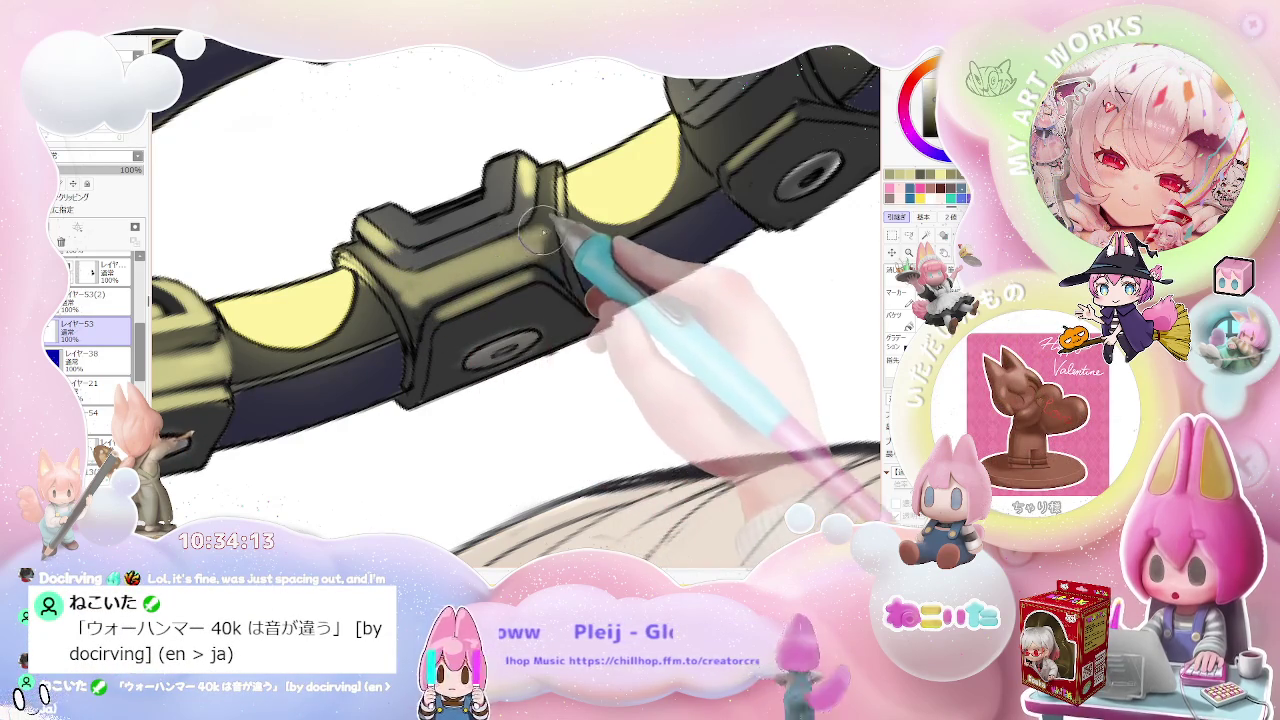
pyautogui.scroll(-1, 555, 226)
pyautogui.scroll(-1, 560, 222)
pyautogui.scroll(-1, 561, 228)
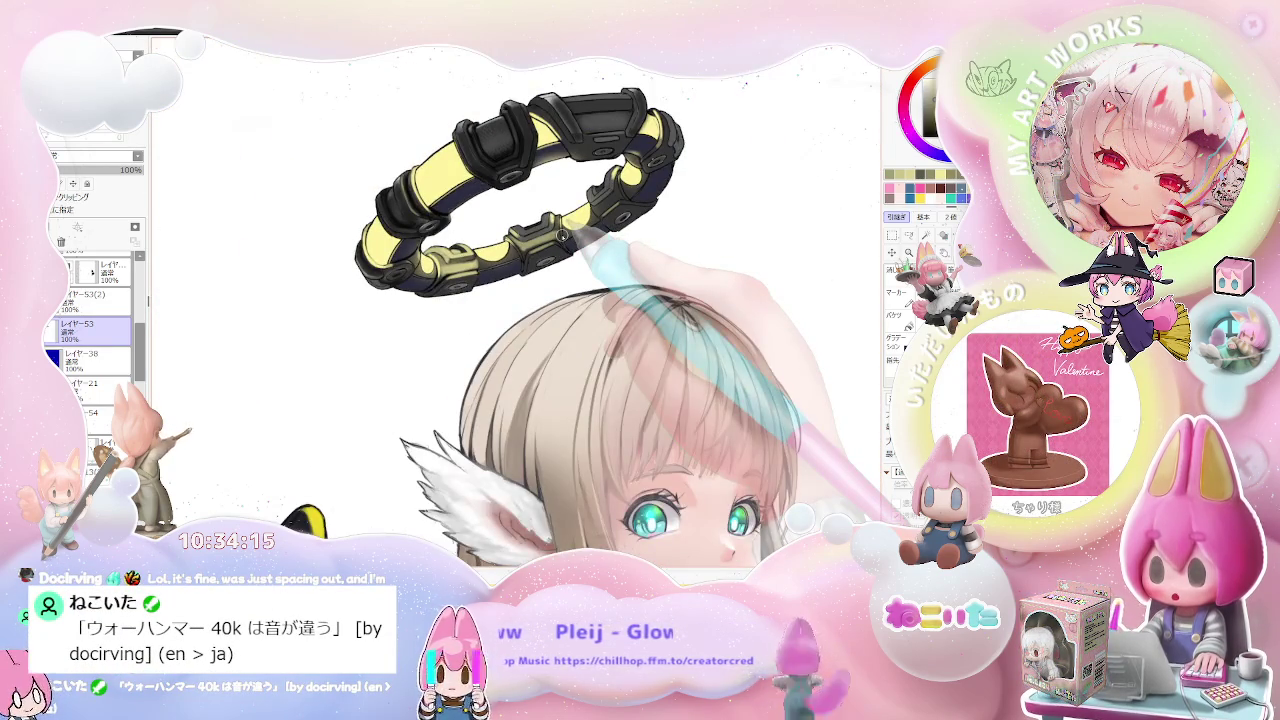
pyautogui.press('End')
pyautogui.scroll(1, 562, 236)
pyautogui.scroll(1, 545, 228)
pyautogui.scroll(1, 515, 215)
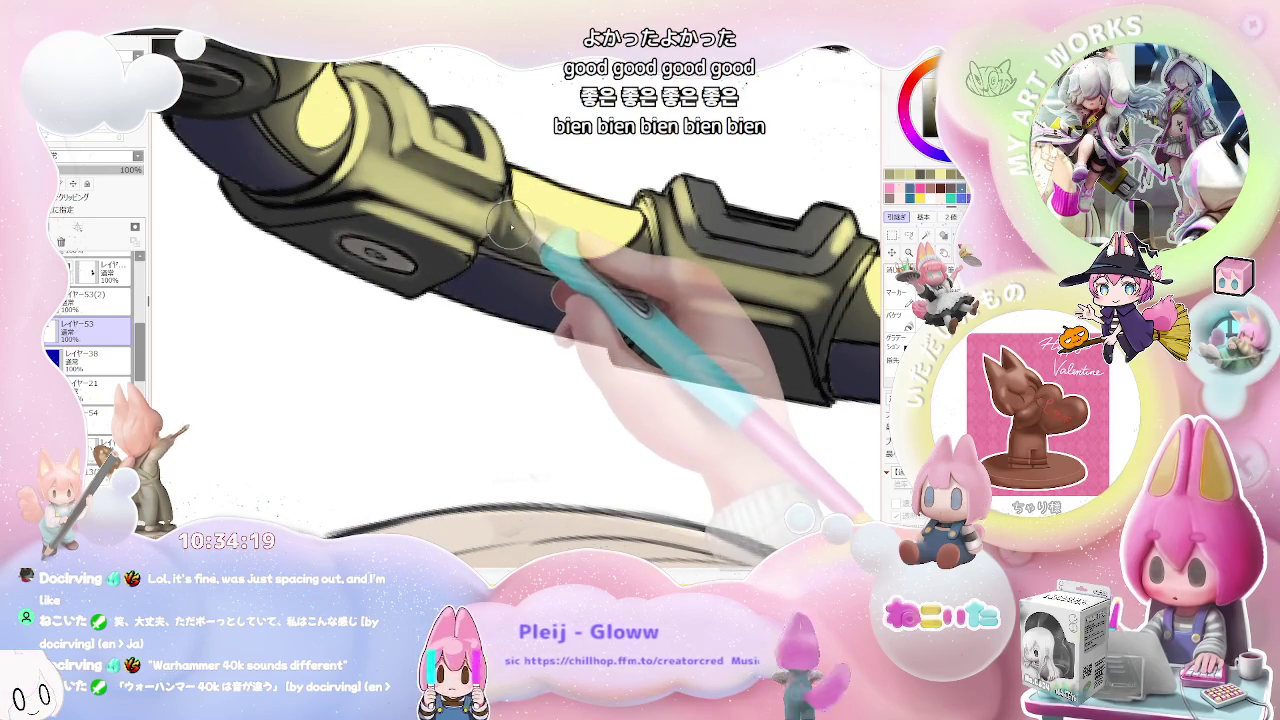
pyautogui.moveTo(511, 229); pyautogui.dragTo(410, 300)
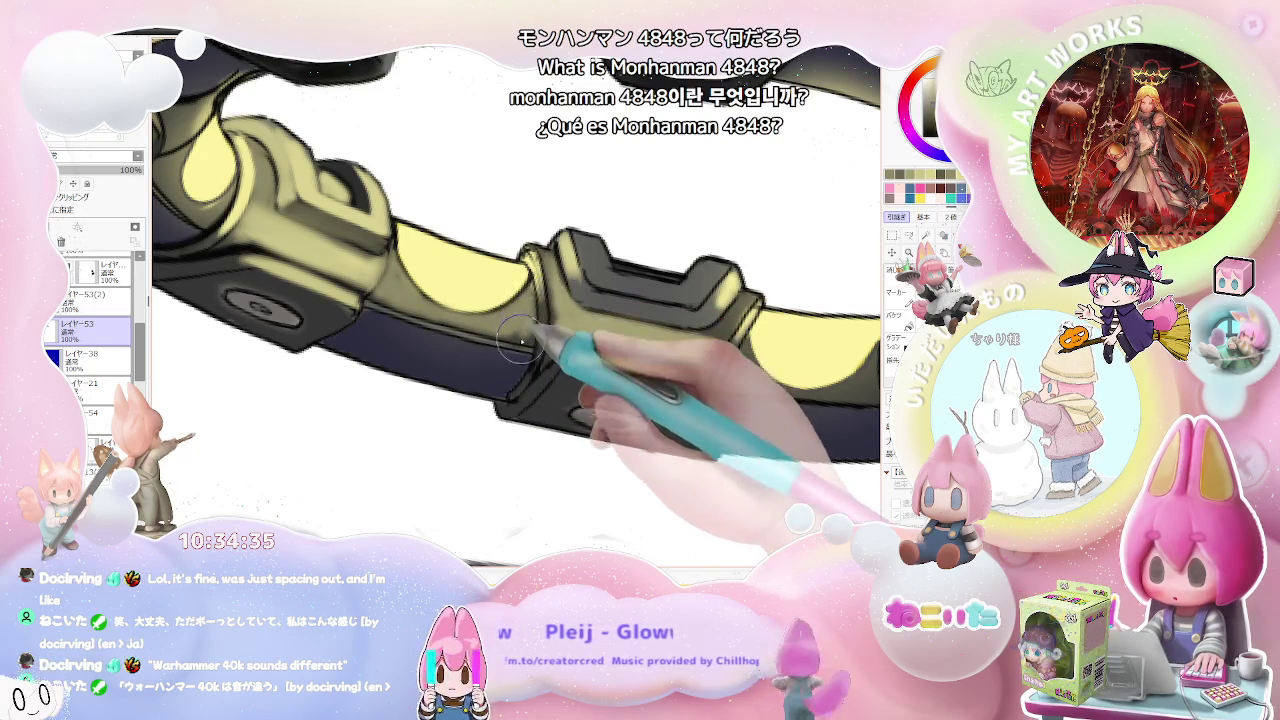
# Step: Rotate the canvas about 90 degrees and blend the middle clasp's highlights into darker glossy shading
pyautogui.scroll(-2, 560, 300)
pyautogui.scroll(-3, 600, 310)
pyautogui.scroll(-1, 640, 325)
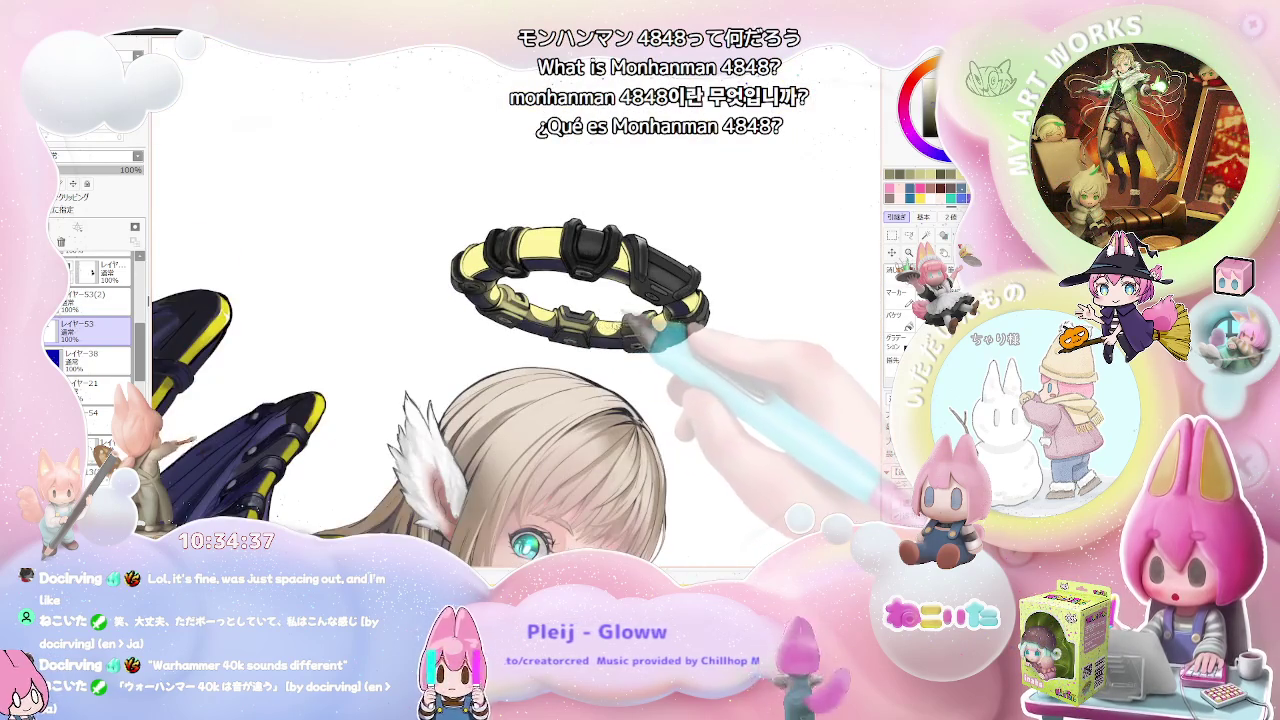
pyautogui.moveTo(652, 322); pyautogui.dragTo(500, 335)
pyautogui.scroll(2, 483, 338)
pyautogui.scroll(2, 480, 339)
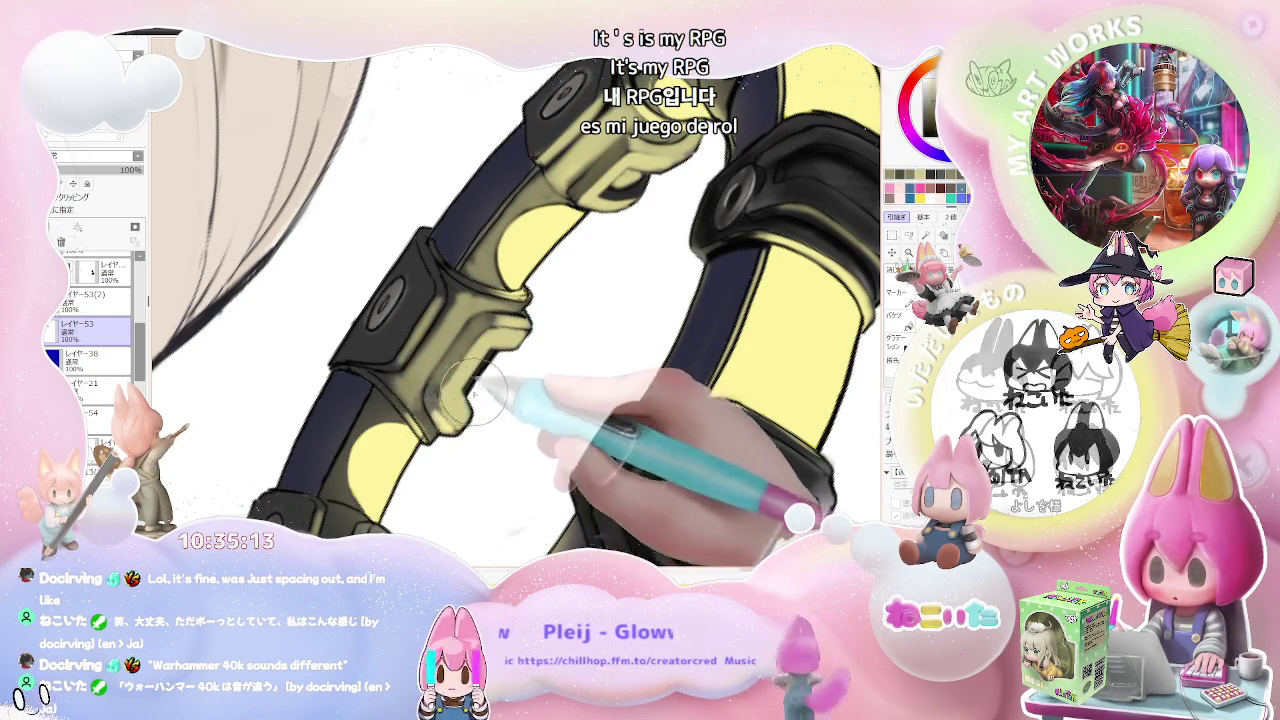
# Step: Shrink the brush and refine the shaded edges of the front clasps
pyautogui.scroll(-2, 430, 400)
pyautogui.scroll(-2, 470, 390)
pyautogui.scroll(-1, 487, 385)
pyautogui.scroll(1, 480, 380)
pyautogui.scroll(1, 465, 370)
pyautogui.scroll(1, 445, 355)
pyautogui.scroll(2, 425, 342)
pyautogui.press('[')
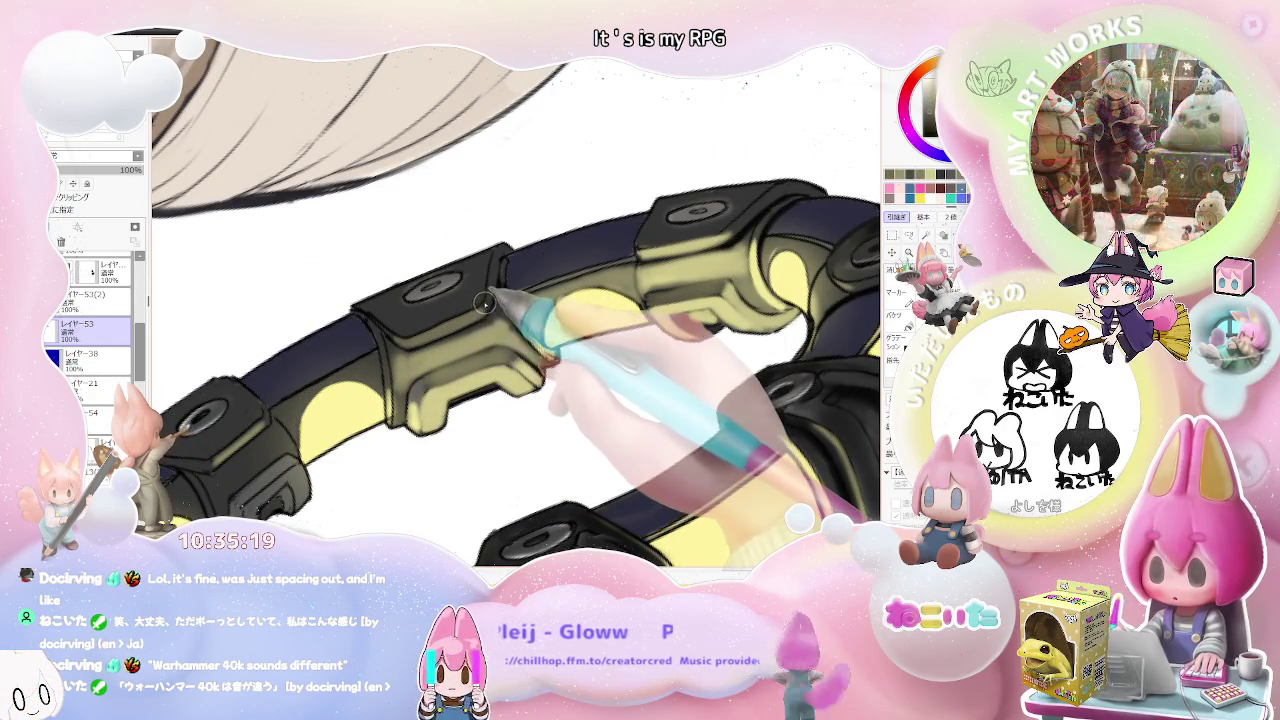
# Step: Paint glossy olive-yellow rims around the clasp bolts
pyautogui.scroll(-4, 490, 340)
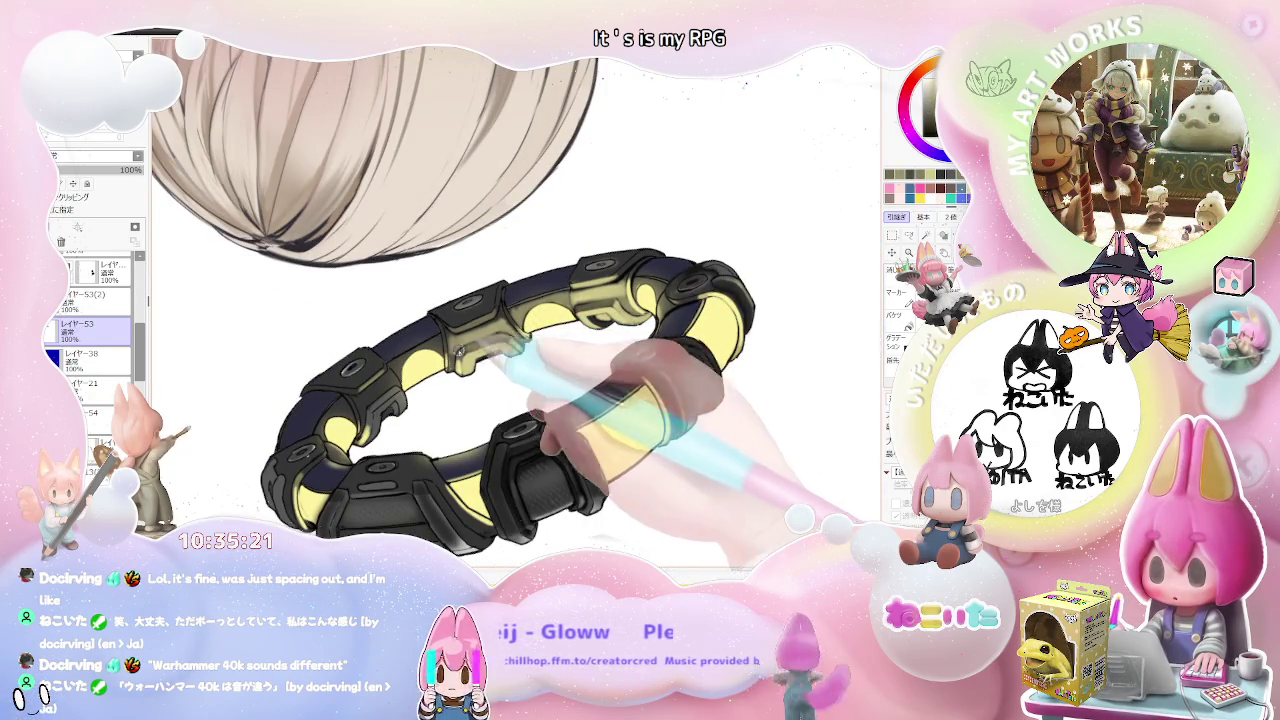
pyautogui.scroll(3, 378, 412)
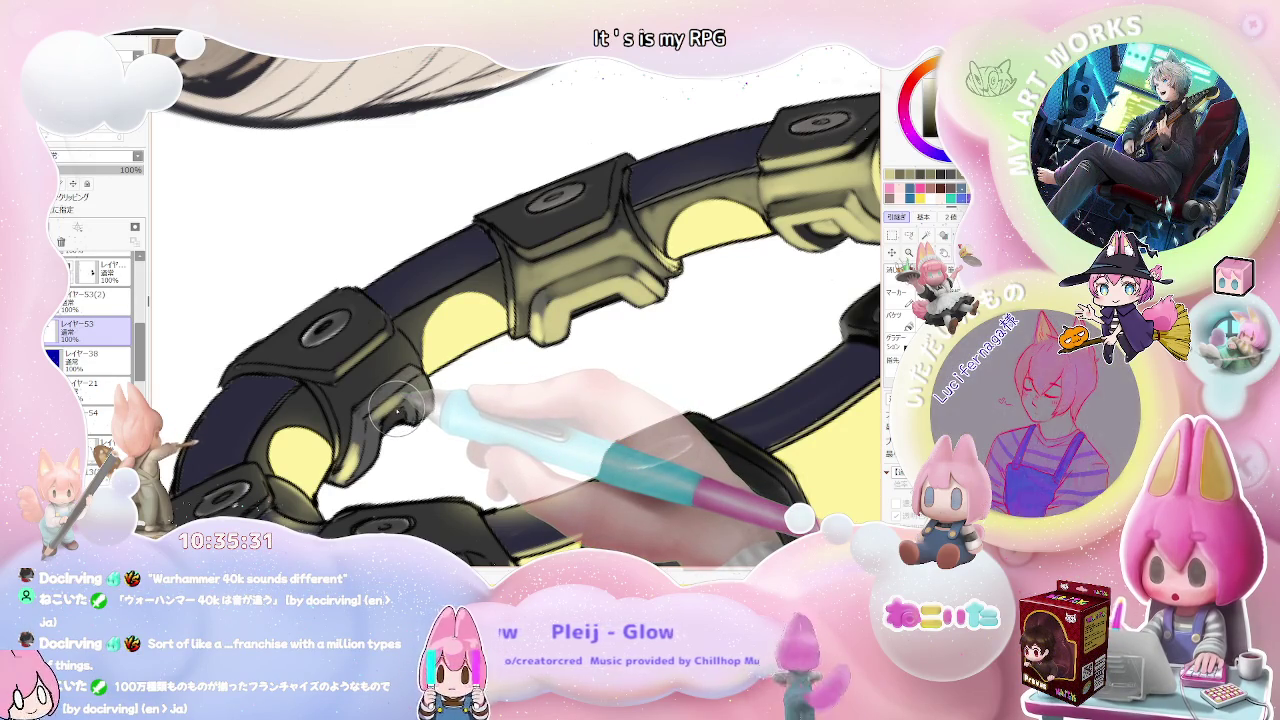
pyautogui.scroll(2, 398, 410)
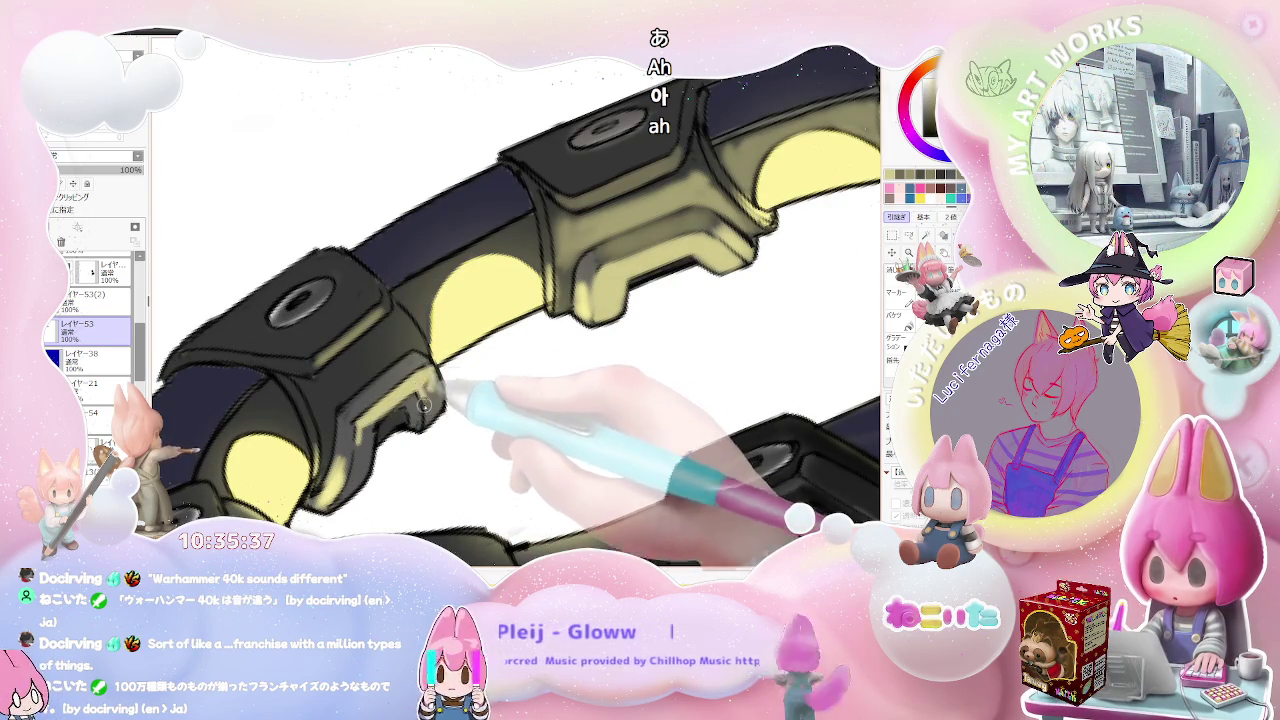
pyautogui.scroll(-2, 423, 397)
pyautogui.scroll(-2, 437, 407)
pyautogui.scroll(1, 438, 386)
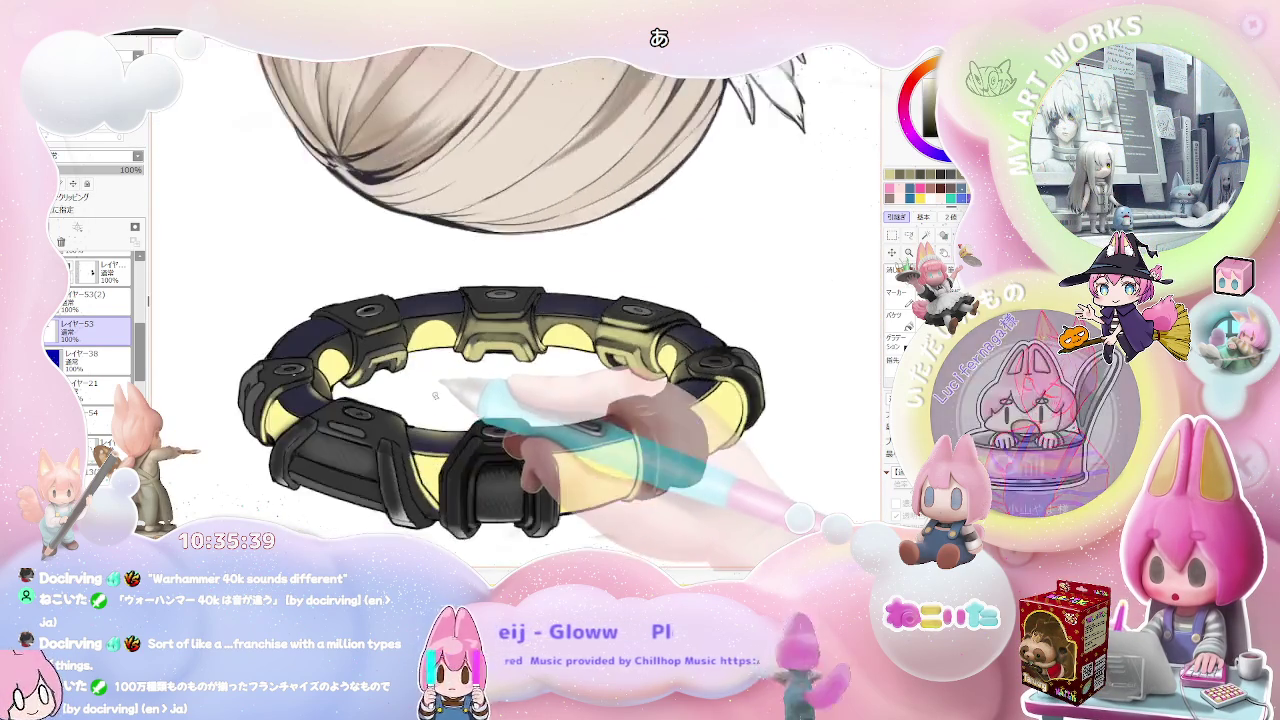
pyautogui.scroll(1, 420, 365)
pyautogui.scroll(2, 400, 345)
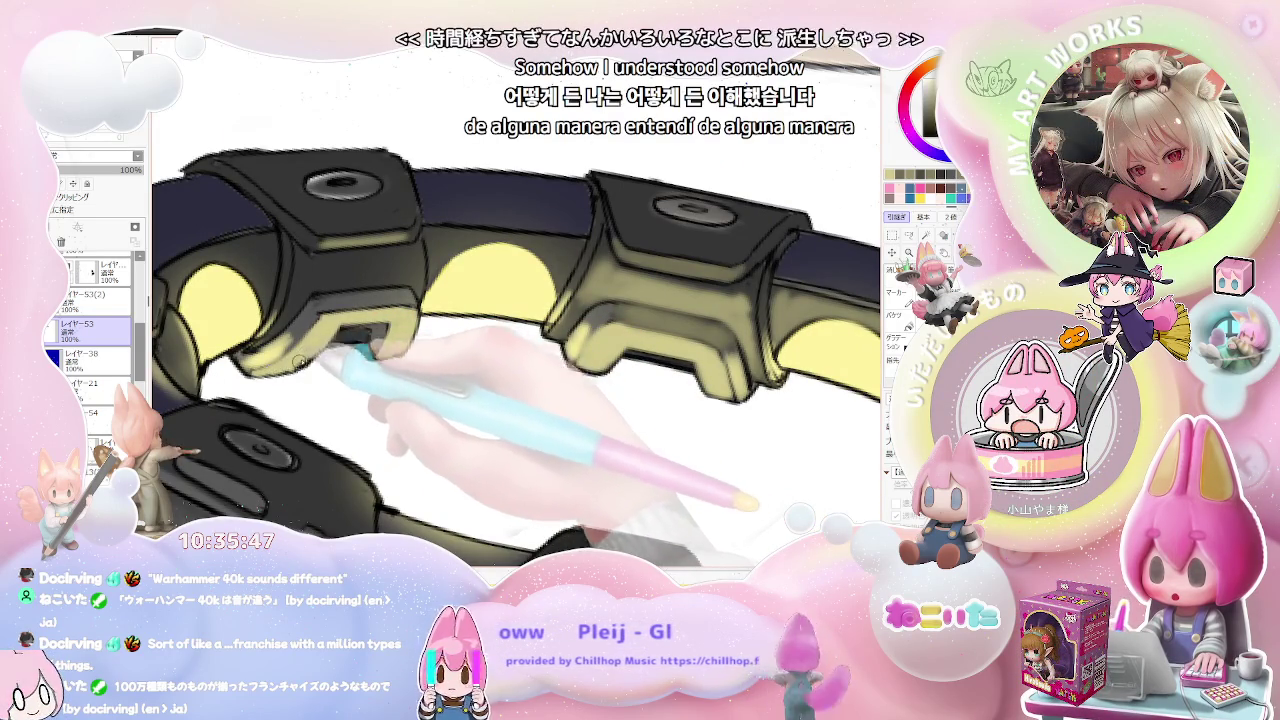
# Step: Check the whole ring and character, then finish the lower clasp's bolt reflections at brush size 23
pyautogui.hotkey('ctrl', '-')
pyautogui.hotkey('ctrl', '-')
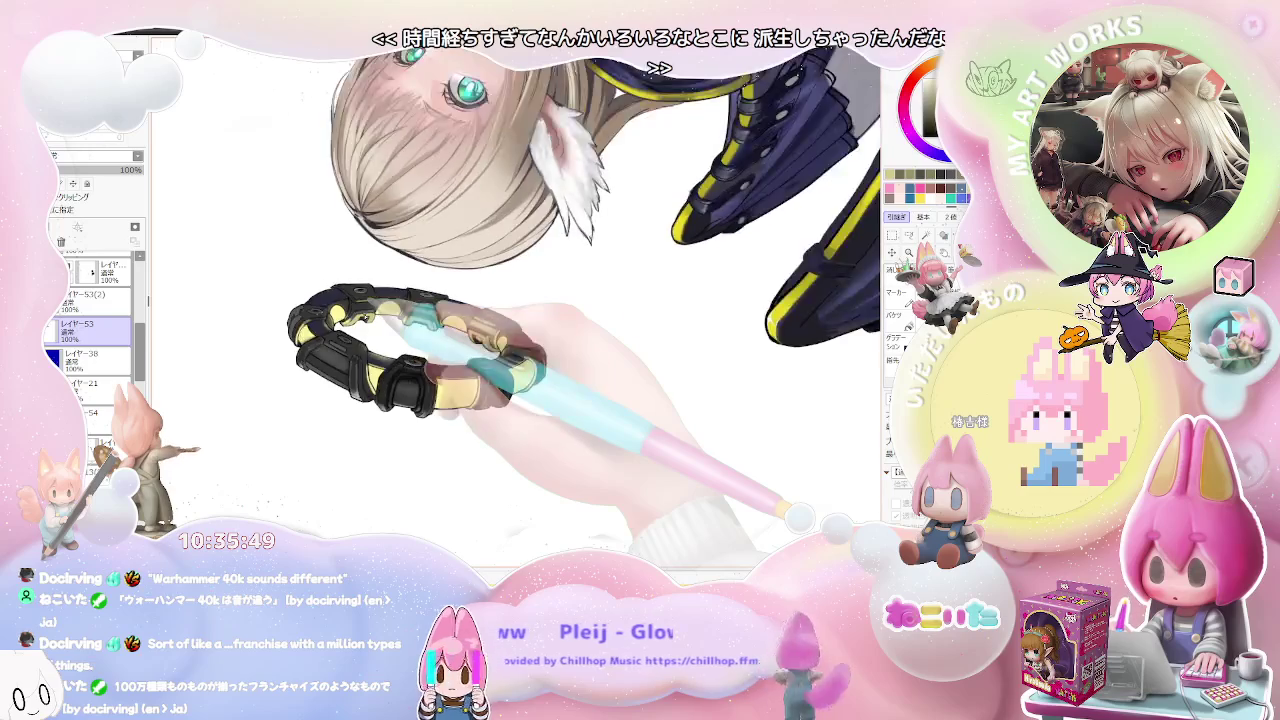
pyautogui.hotkey('ctrl', '+')
pyautogui.hotkey('ctrl', '+')
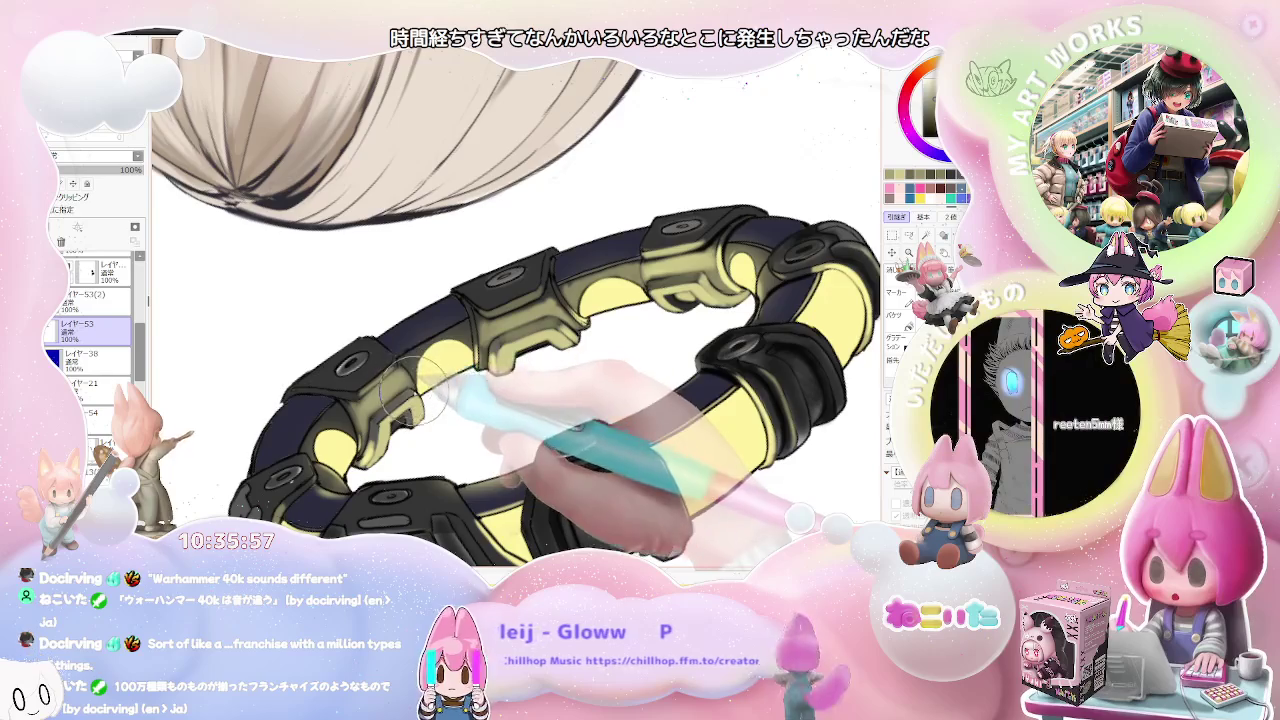
pyautogui.hotkey('ctrl', '-')
pyautogui.hotkey('ctrl', '-')
pyautogui.hotkey('ctrl', '-')
pyautogui.hotkey('ctrl', '-')
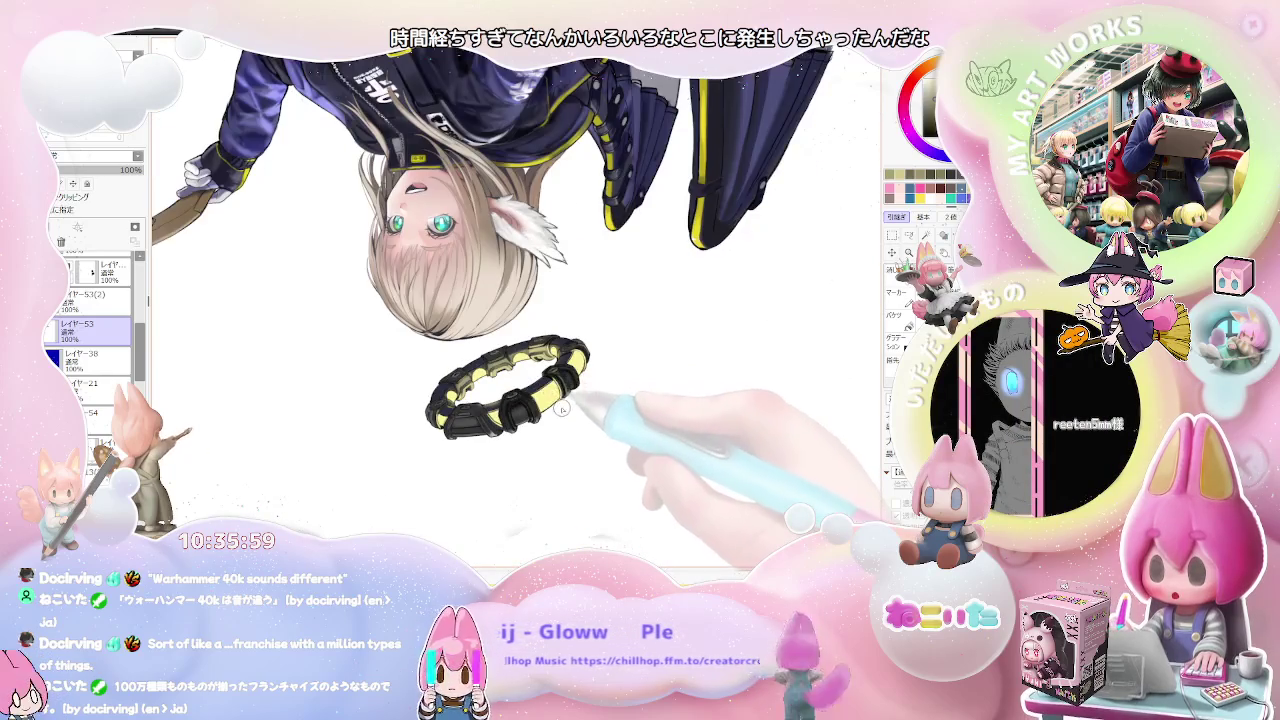
pyautogui.hotkey('ctrl', '+')
pyautogui.hotkey('ctrl', '+')
pyautogui.hotkey('ctrl', '+')
pyautogui.hotkey('ctrl', '+')
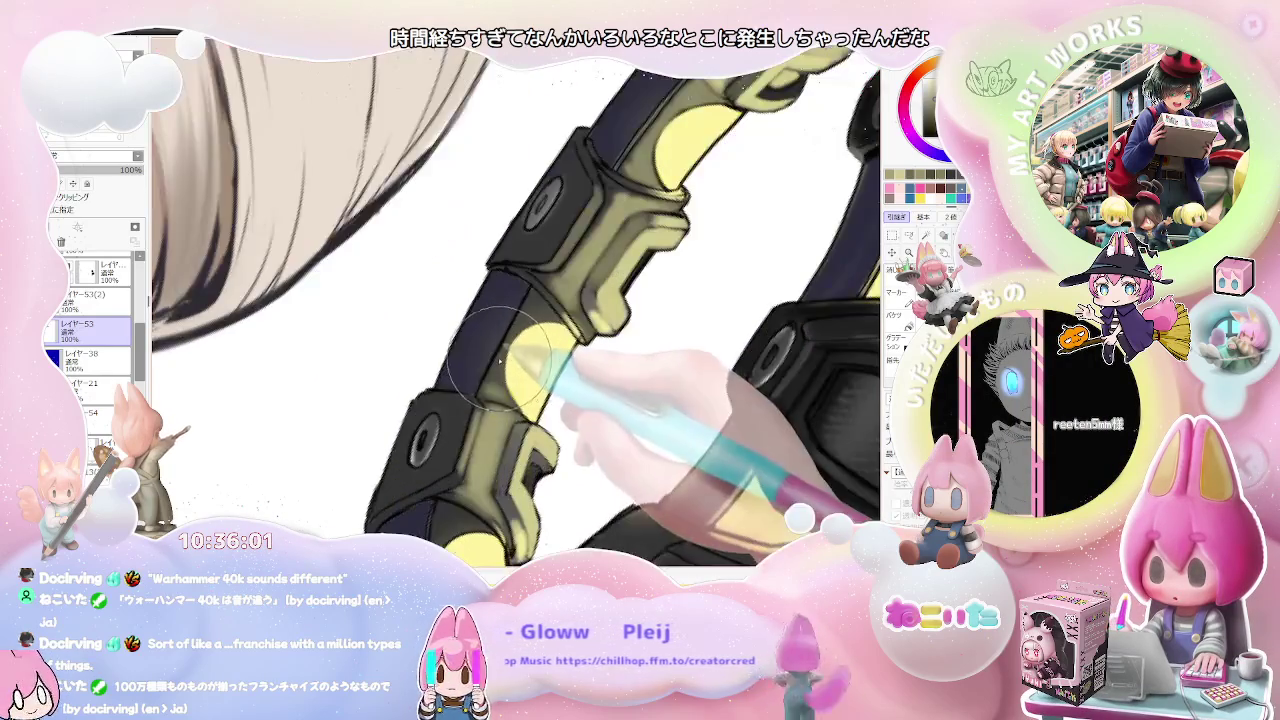
pyautogui.press('[')
pyautogui.press('[')
pyautogui.press('[')
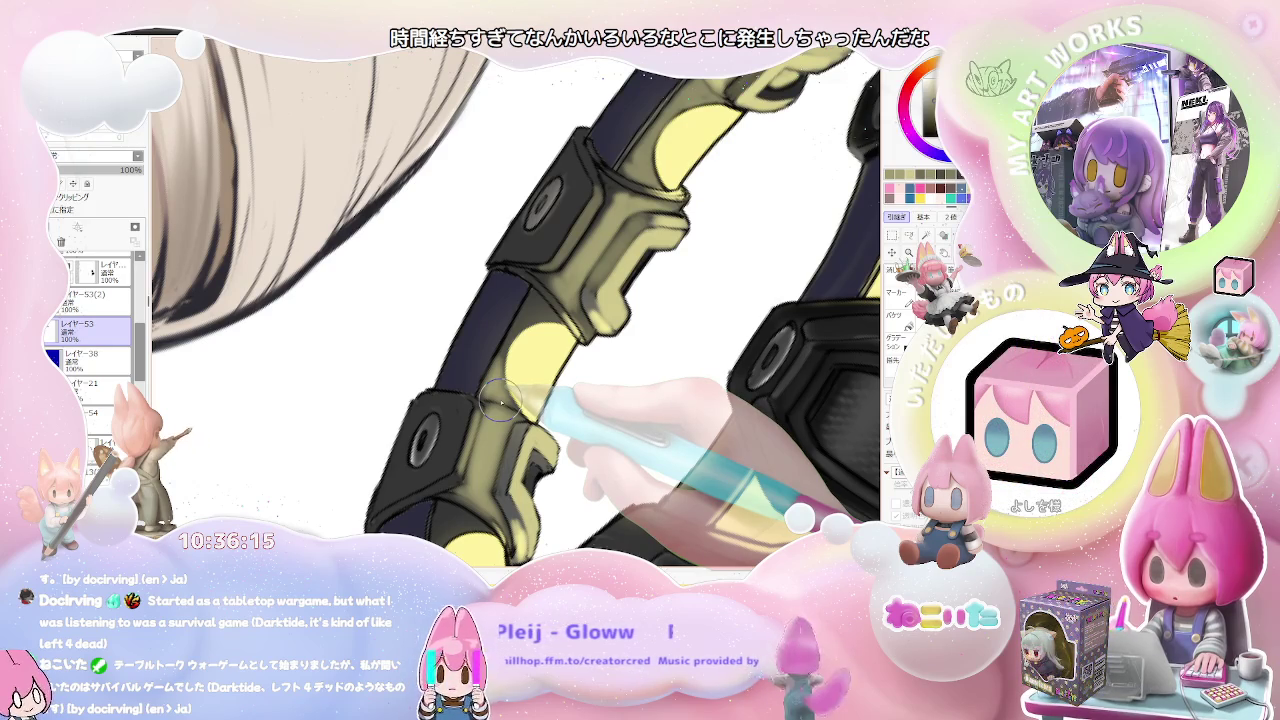
pyautogui.scroll(1, 500, 400)
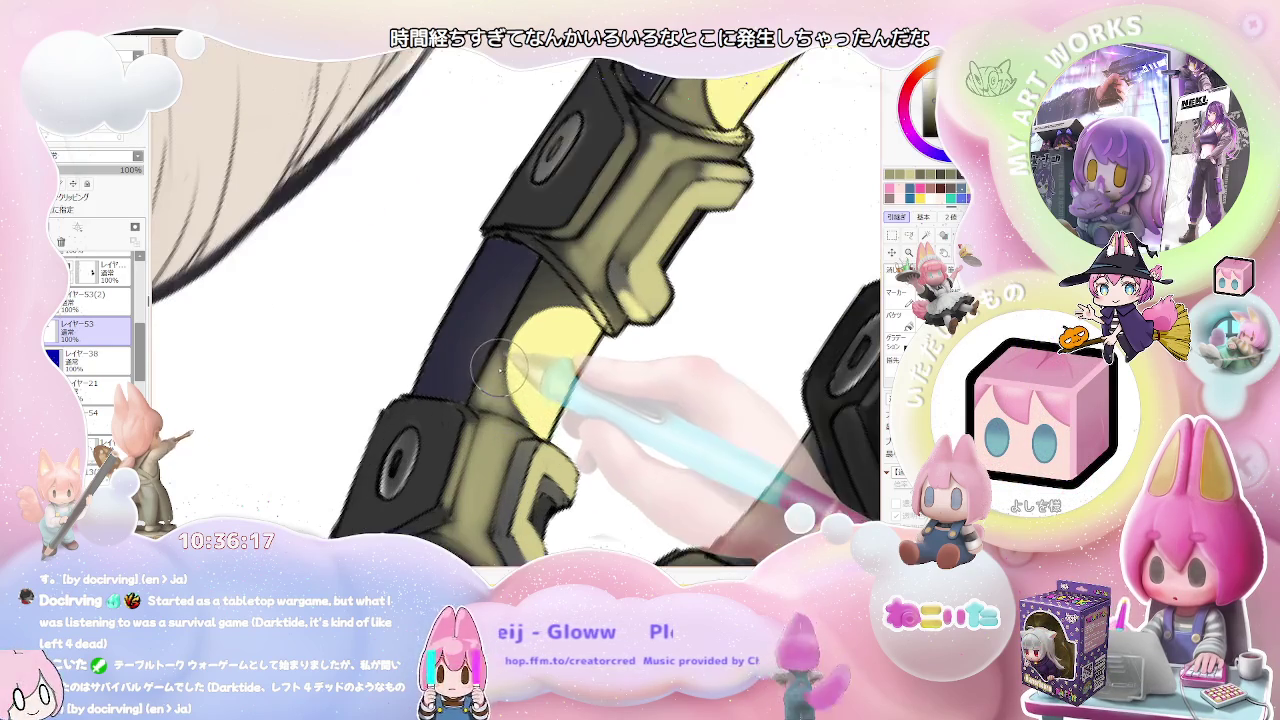
# Step: Extend the yellow band beside the clasp and rotate the canvas so the ring lies horizontal
pyautogui.moveTo(525, 305); pyautogui.dragTo(555, 290)
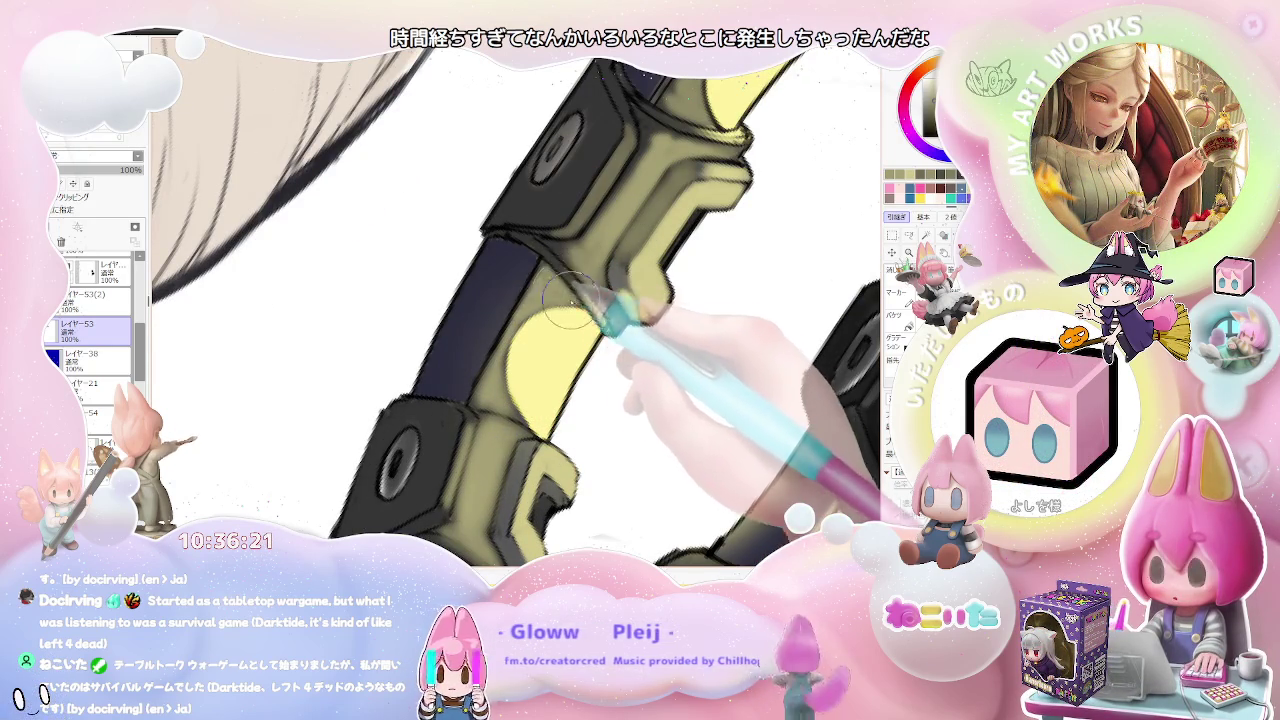
pyautogui.scroll(-2, 600, 320)
pyautogui.scroll(-2, 660, 380)
pyautogui.scroll(-1, 700, 440)
pyautogui.moveTo(720, 432); pyautogui.dragTo(689, 440)
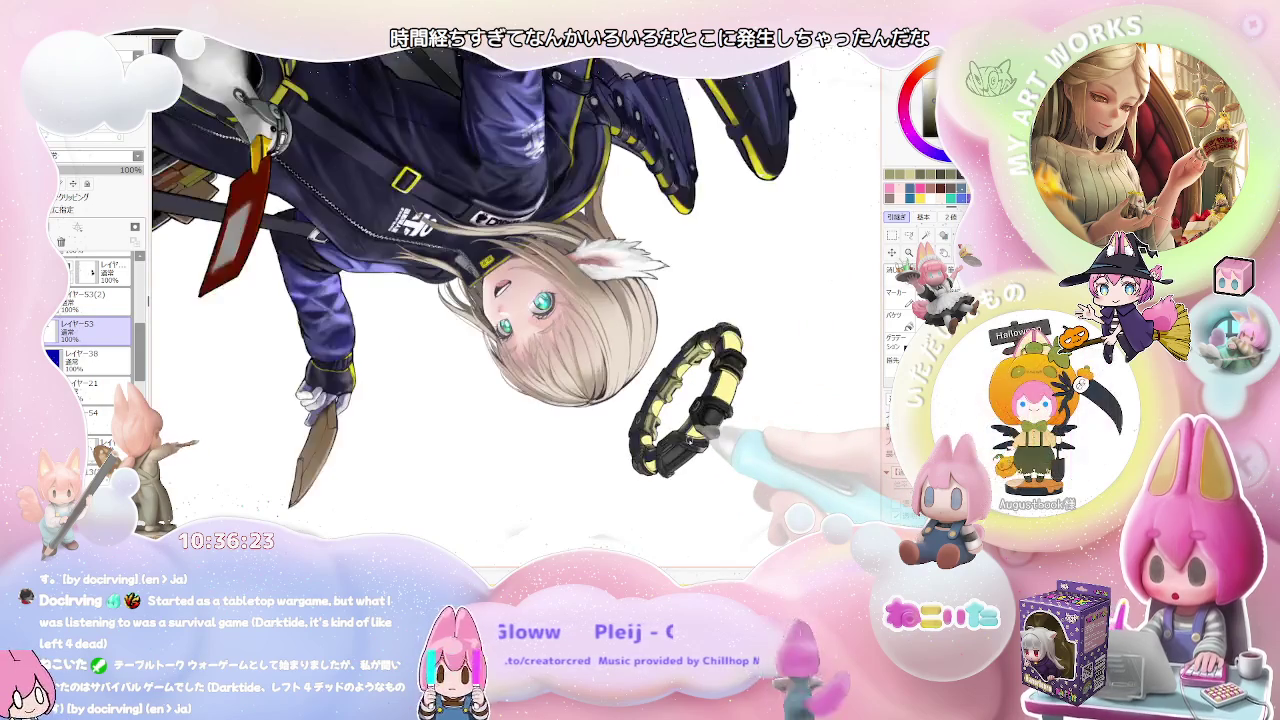
pyautogui.scroll(1, 689, 440)
pyautogui.scroll(1, 689, 440)
pyautogui.scroll(1, 689, 440)
pyautogui.scroll(2, 432, 400)
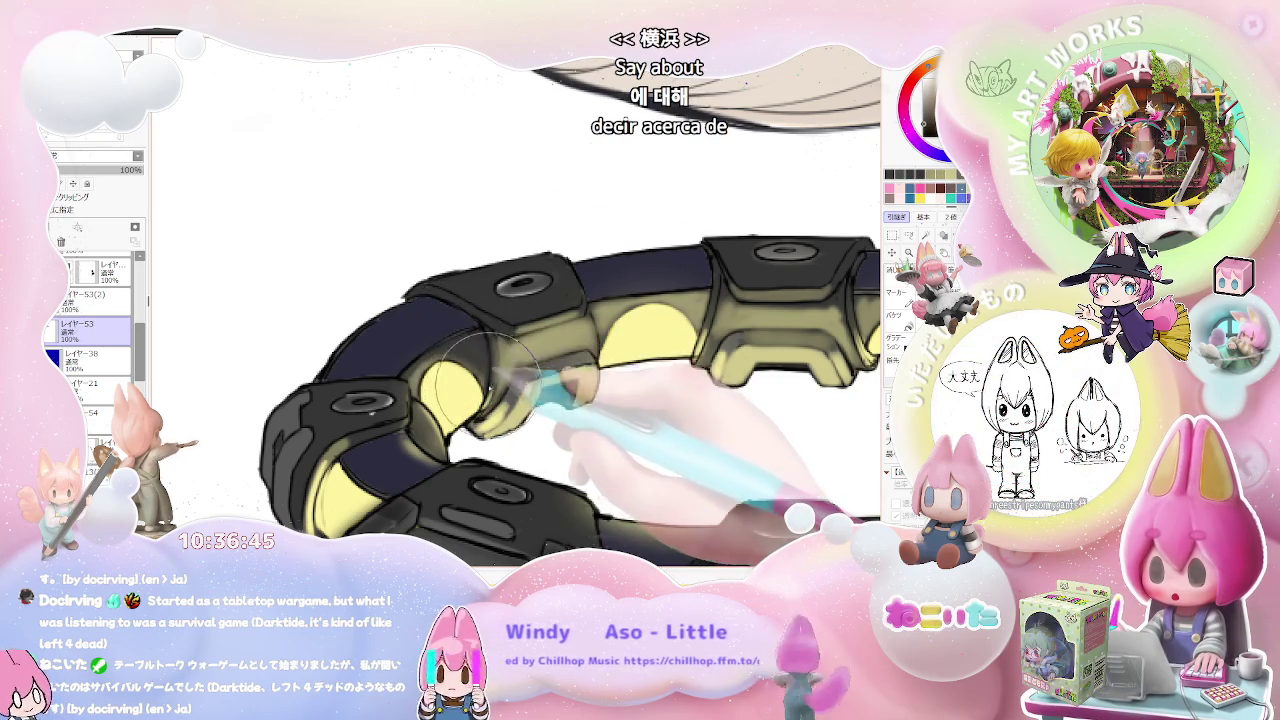
# Step: Paint soft yellow reflections into the glossy dark shading of the left-side clasps
pyautogui.scroll(-3, 490, 385)
pyautogui.scroll(-2, 490, 385)
pyautogui.scroll(1, 630, 465)
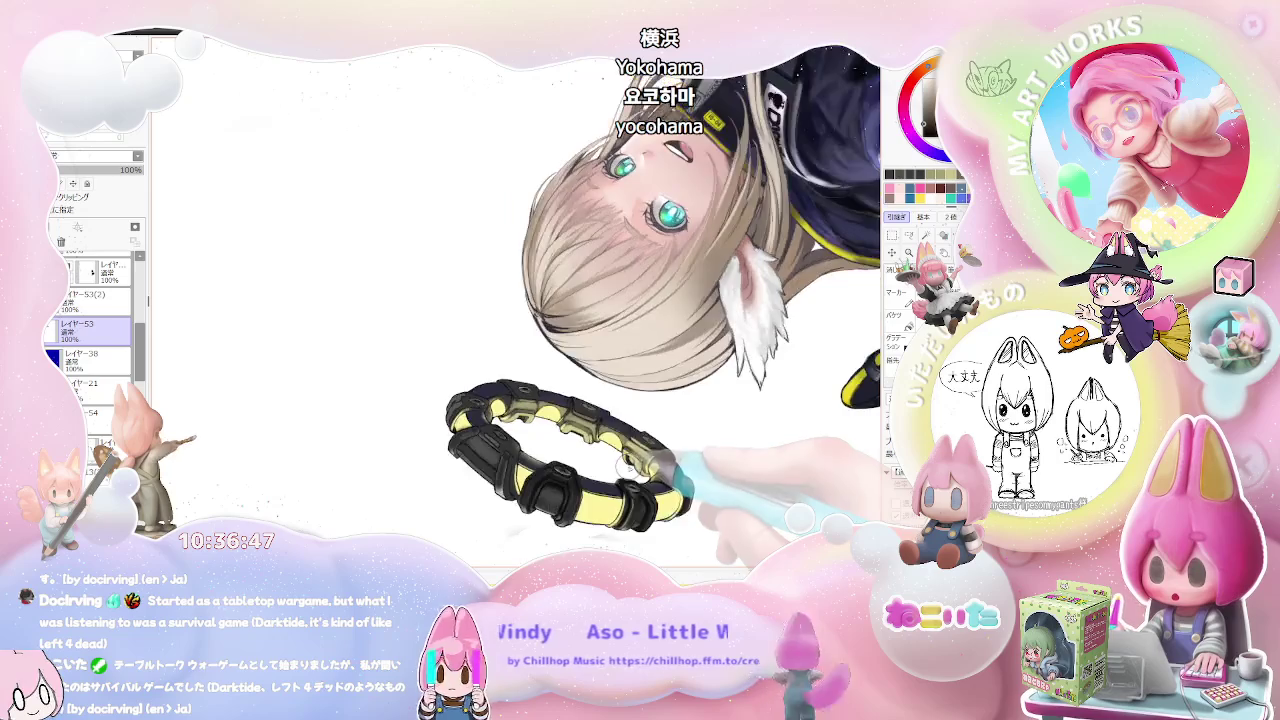
pyautogui.scroll(1, 628, 465)
pyautogui.scroll(2, 600, 455)
pyautogui.scroll(2, 520, 440)
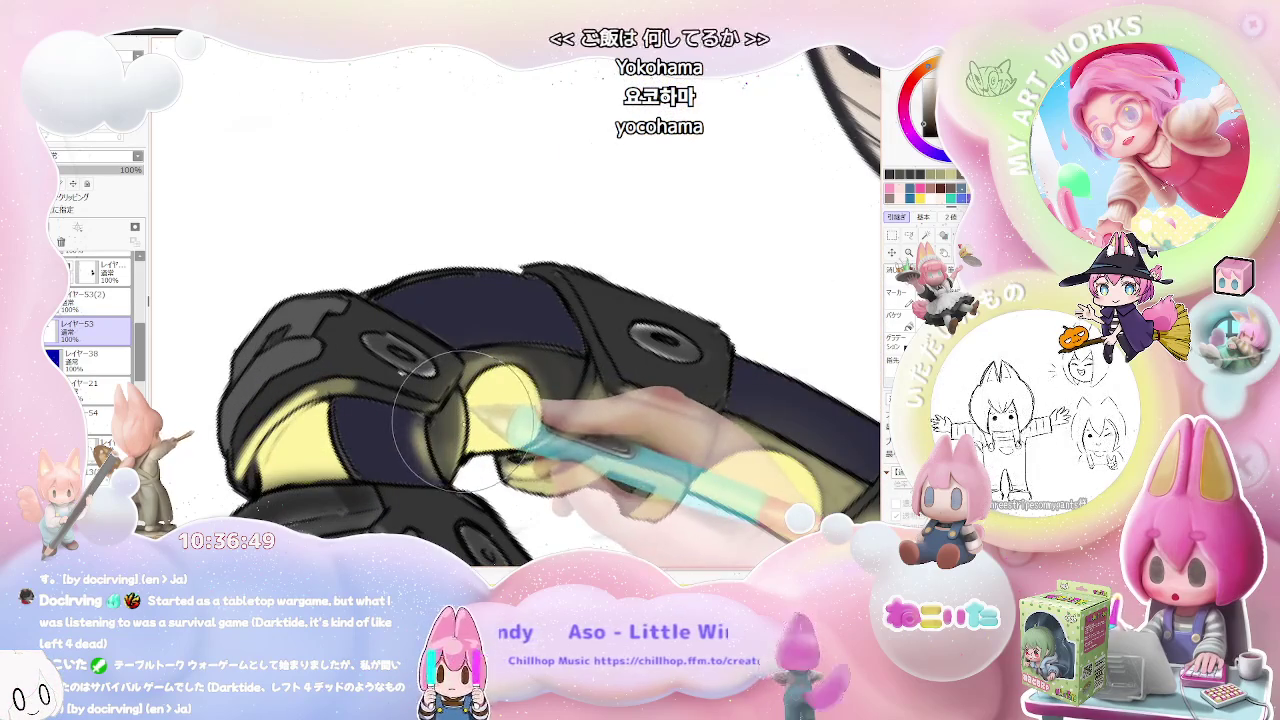
pyautogui.scroll(-2, 453, 398)
pyautogui.scroll(-1, 440, 398)
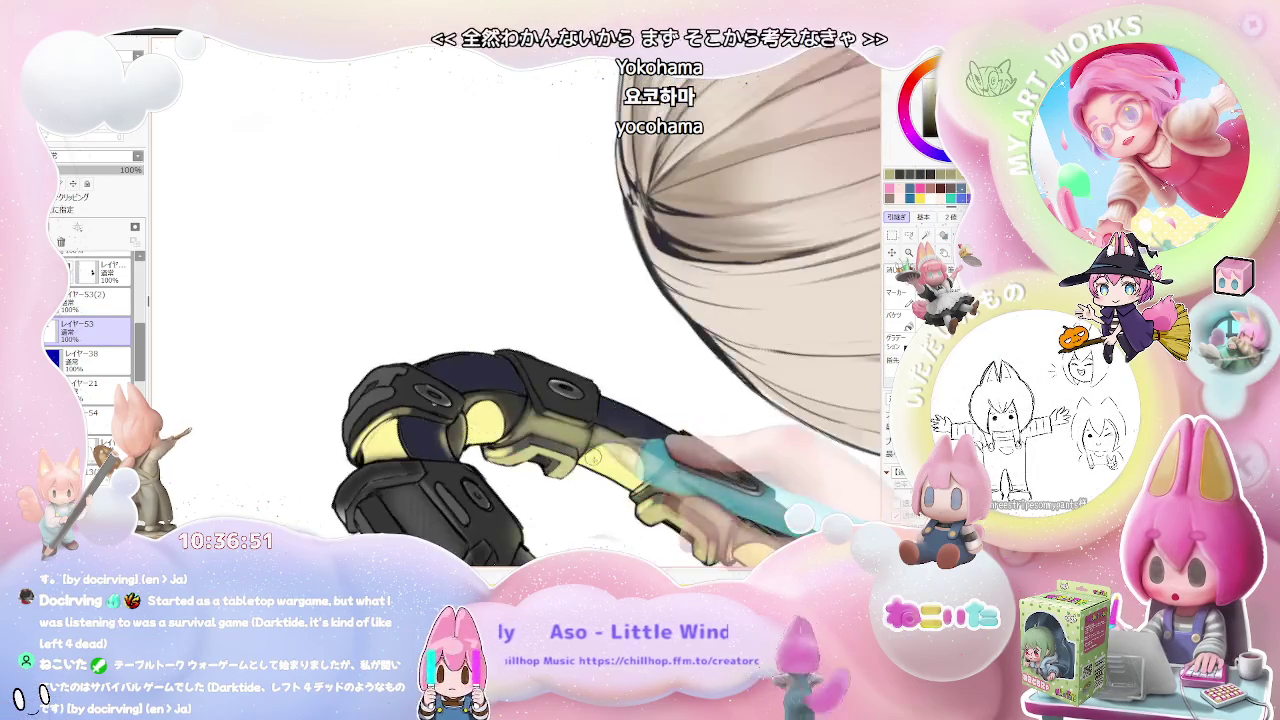